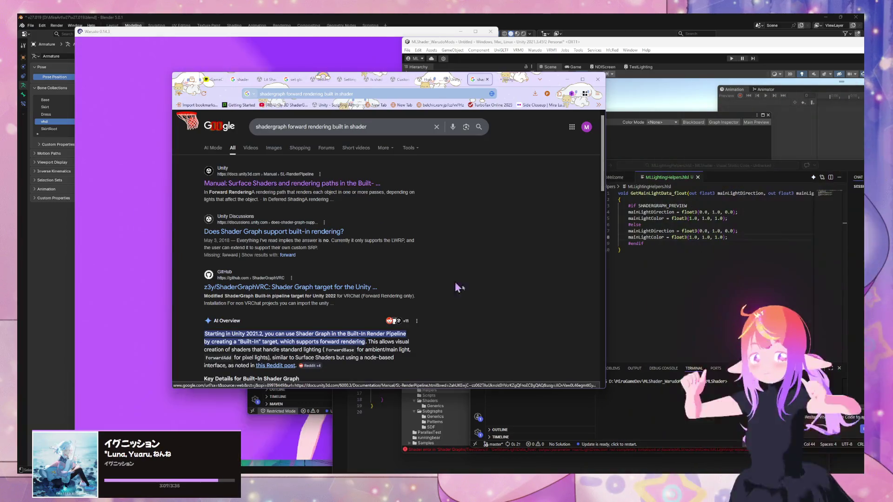
# Read the Unity manual's Surface Shaders rendering paths page, then switch to the Built-in shader variables reference
pyautogui.click(514, 82)
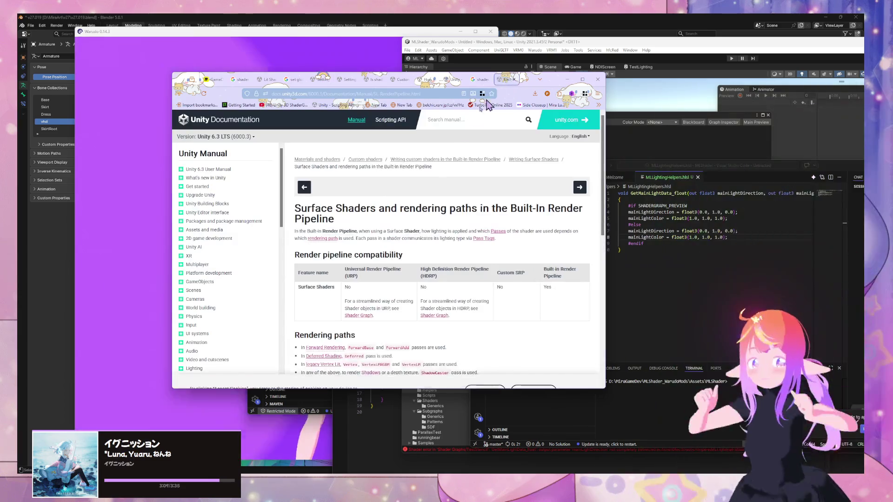
pyautogui.scroll(-2, 444, 159)
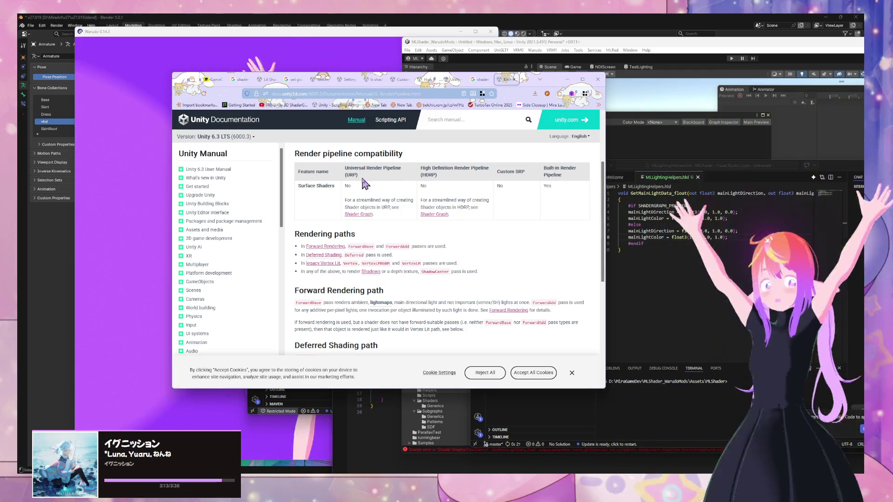
pyautogui.scroll(1, 320, 223)
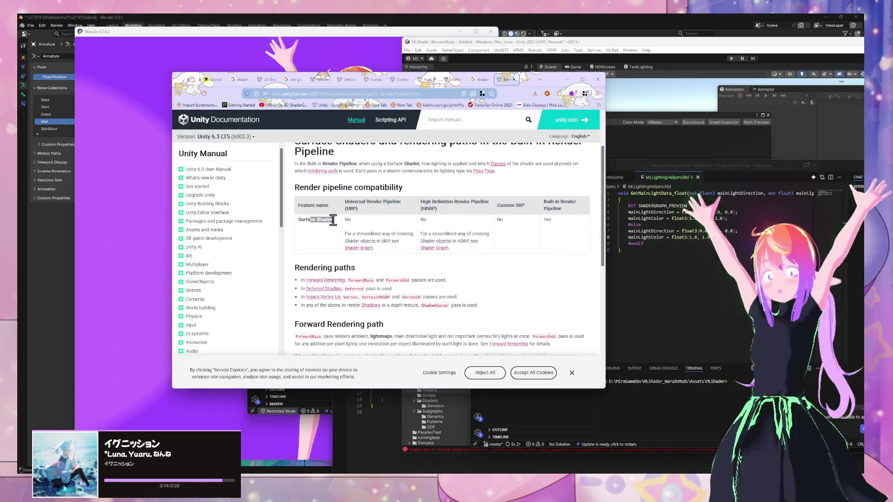
pyautogui.scroll(2, 386, 226)
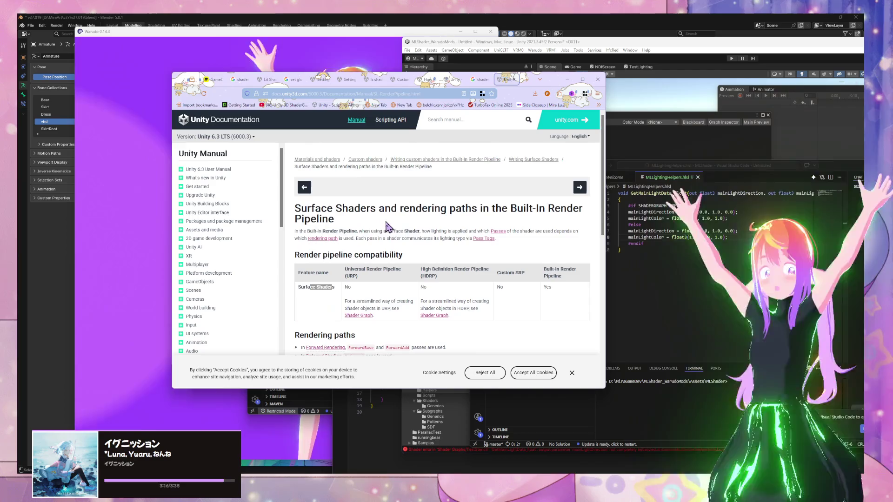
pyautogui.scroll(-12, 387, 213)
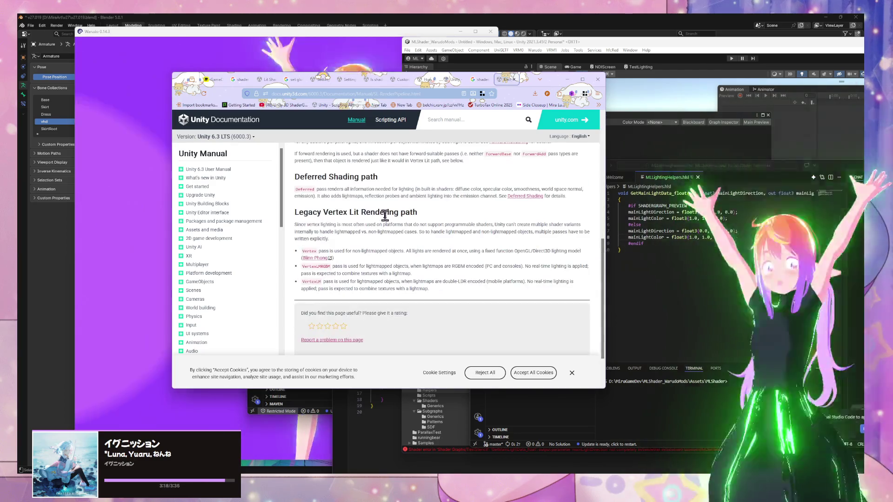
pyautogui.click(480, 79)
pyautogui.click(444, 80)
# Scroll to the Forward rendering light variables table and select the unity_4LightAtten0 name
pyautogui.scroll(15, 353, 205)
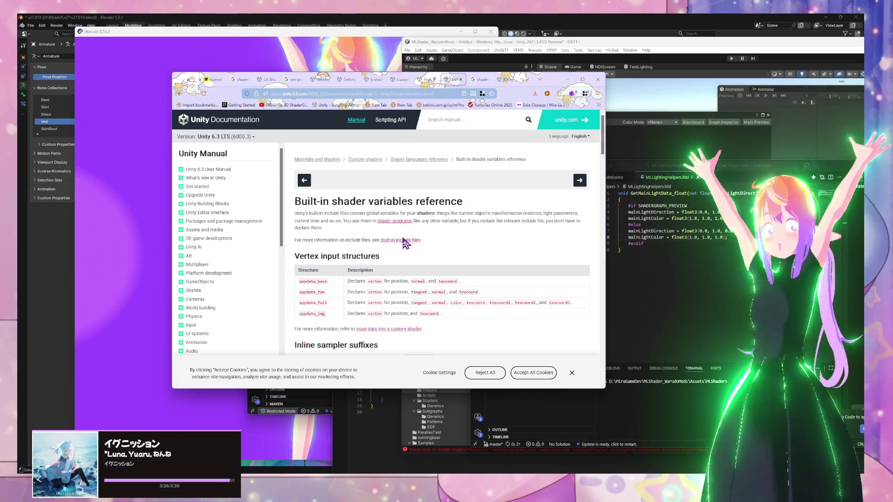
pyautogui.scroll(-5, 430, 245)
pyautogui.scroll(-10, 430, 245)
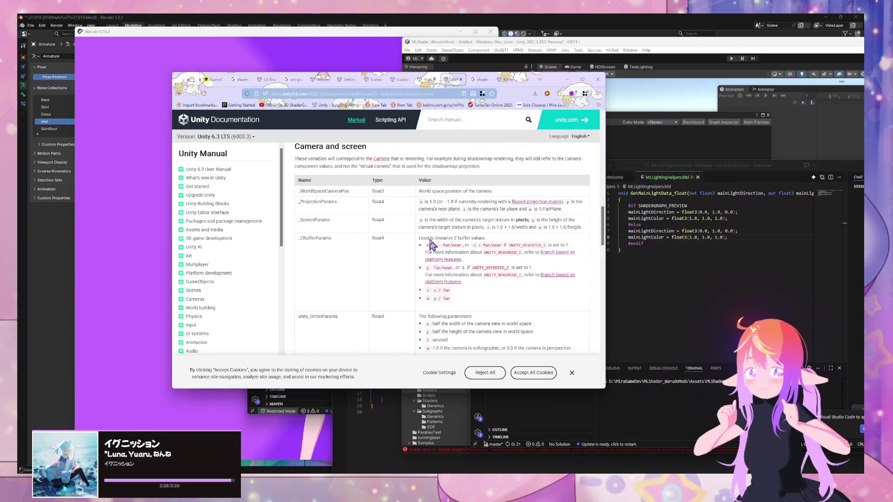
pyautogui.scroll(2, 431, 245)
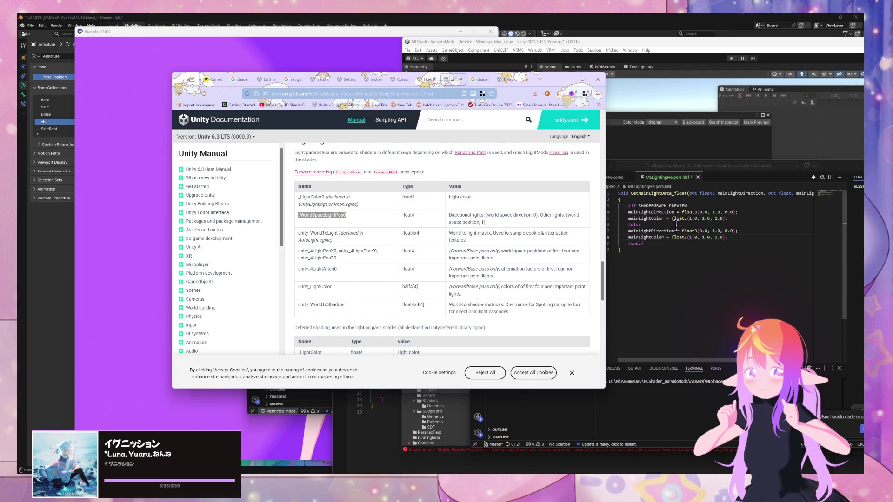
pyautogui.click(338, 236)
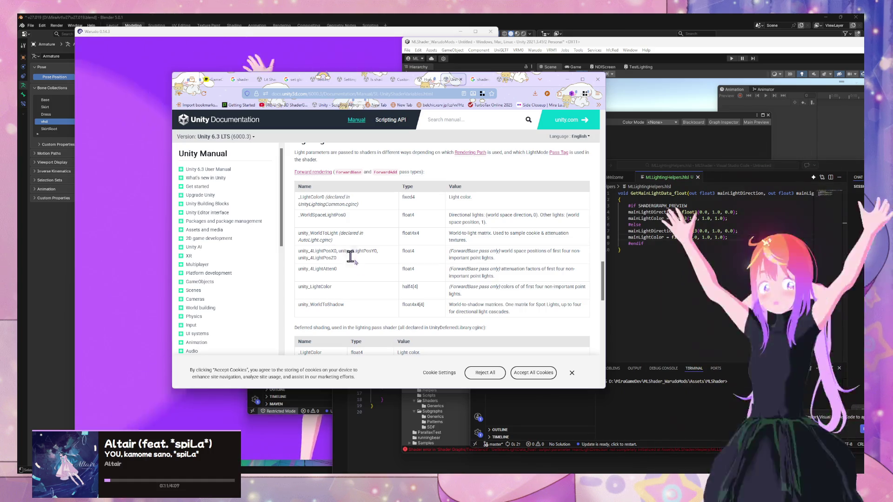
pyautogui.doubleClick(300, 270)
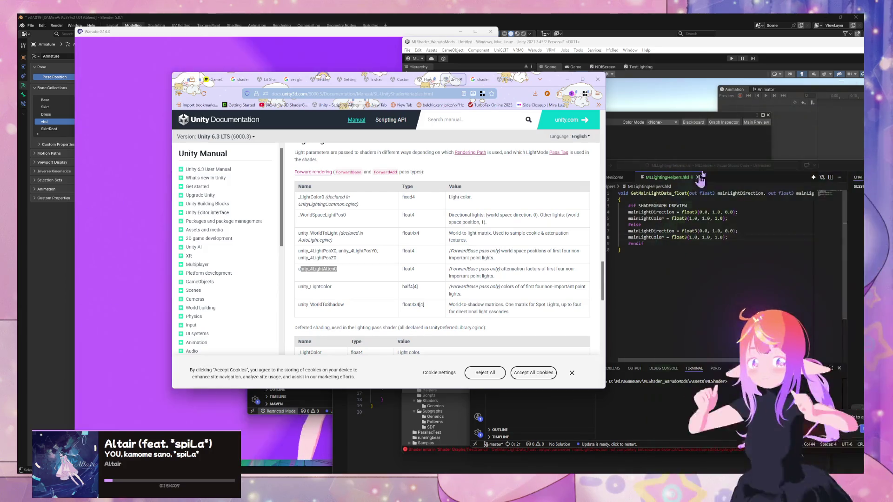
# Add a lightAttenuation line after the light colour, temporarily set to _WorldSpaceLightPos0
pyautogui.click(727, 237)
pyautogui.press('Return')
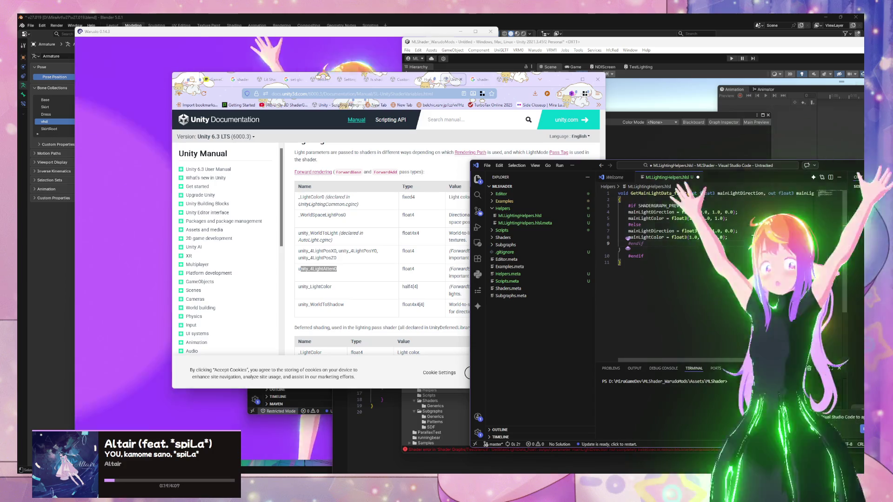
pyautogui.write('lightAtten')
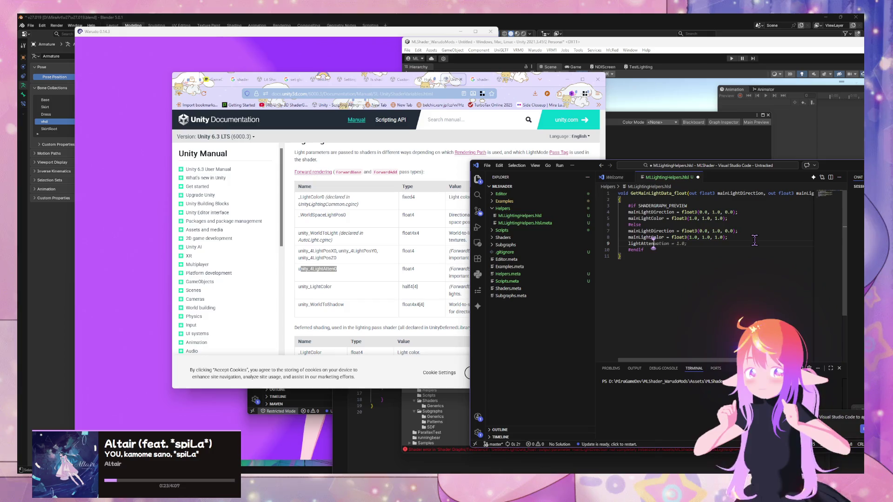
pyautogui.press('Tab')
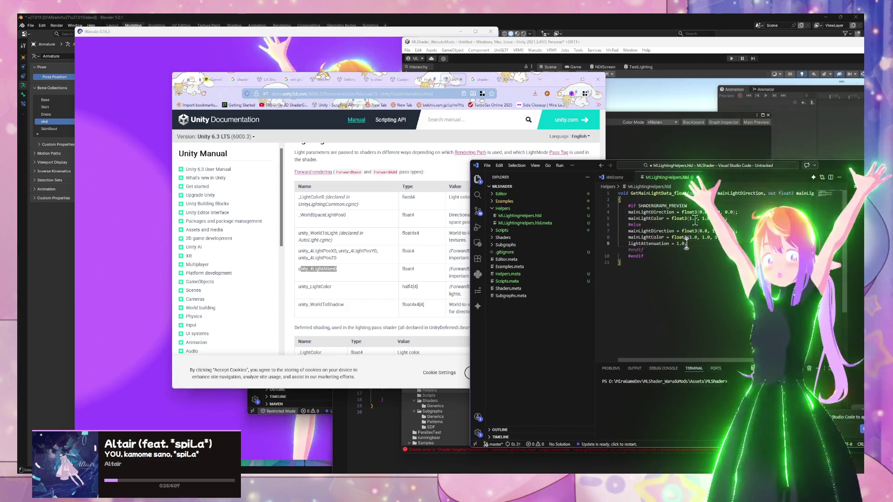
pyautogui.moveTo(678, 245)
pyautogui.moveTo(678, 244); pyautogui.dragTo(686, 244)
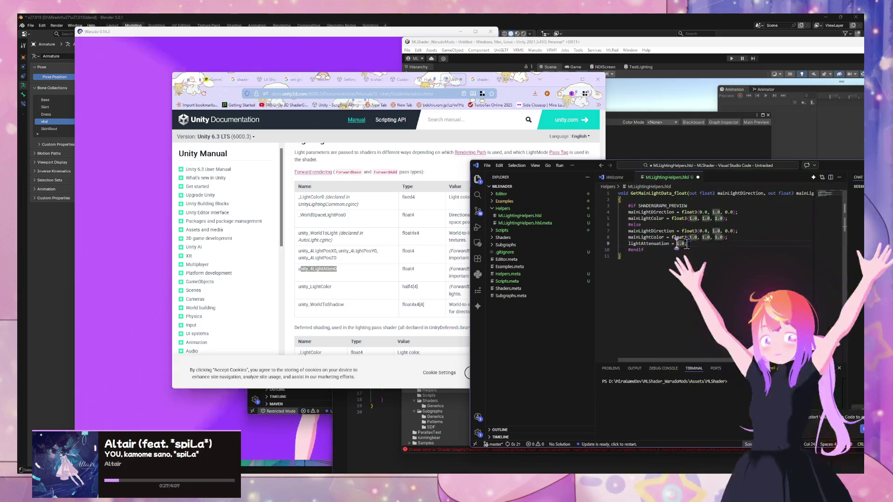
pyautogui.write('_WorldSpaceLightPos0.w')
pyautogui.press('BackSpace')
pyautogui.press('BackSpace')
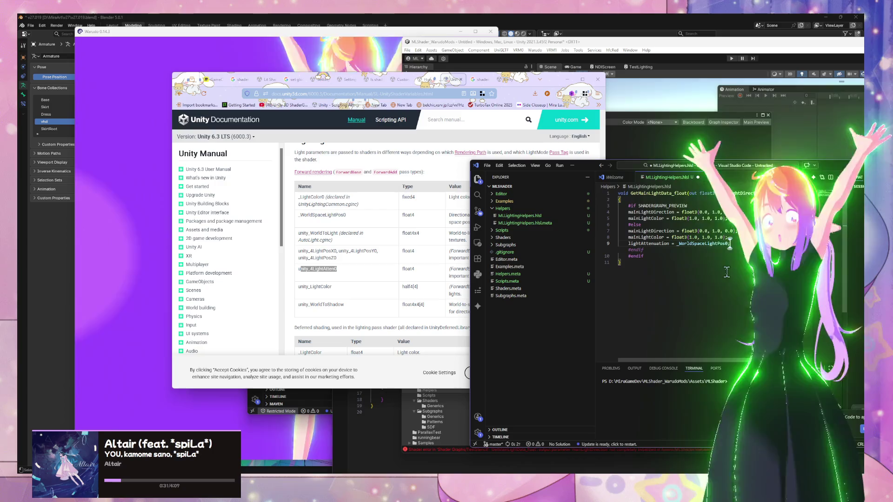
# Copy unity_4LightAtten0 from the reference and paste it as the lightAttenuation value
pyautogui.click(343, 274)
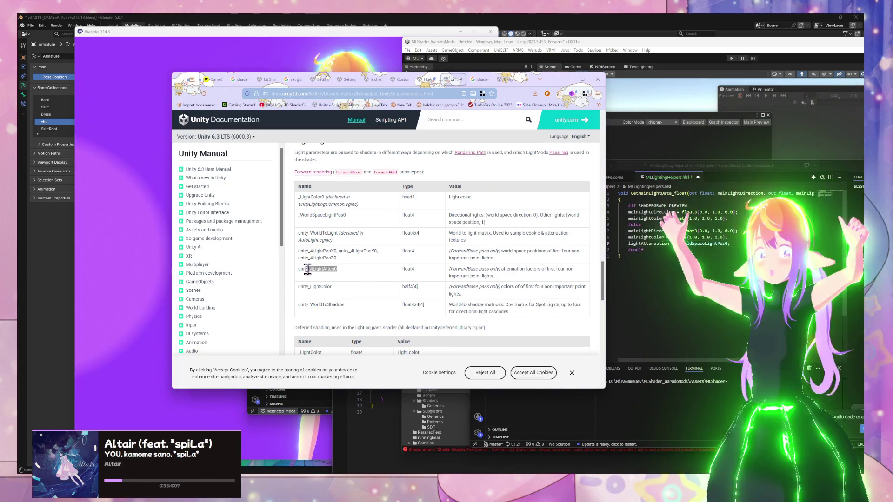
pyautogui.doubleClick(299, 270)
pyautogui.hotkey('ctrl', 'c')
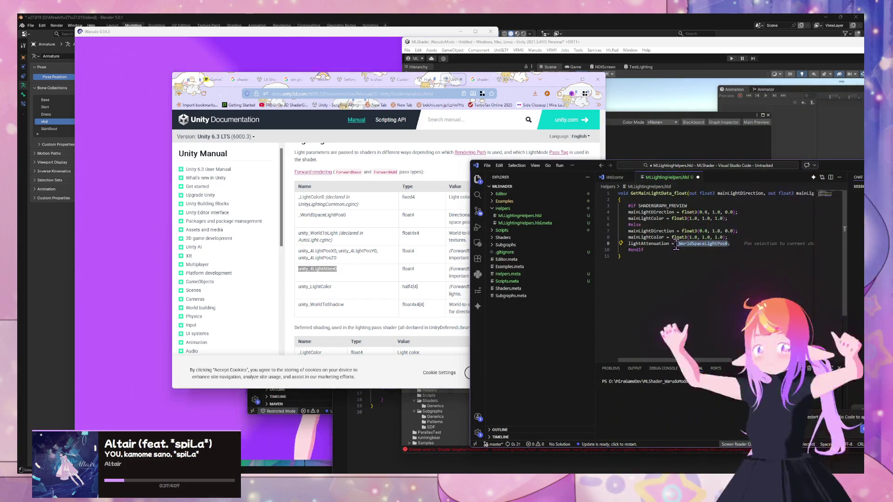
pyautogui.hotkey('alt', 'Tab')
pyautogui.hotkey('ctrl', 'v')
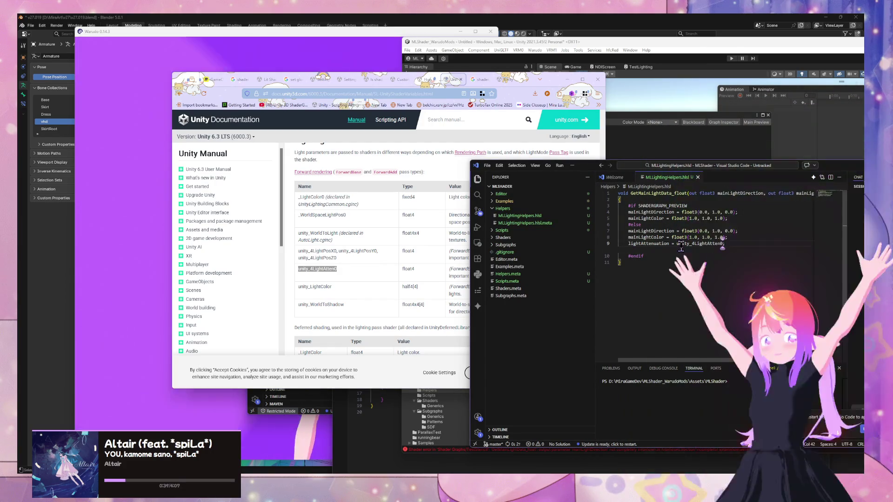
pyautogui.moveTo(580, 166); pyautogui.dragTo(345, 132)
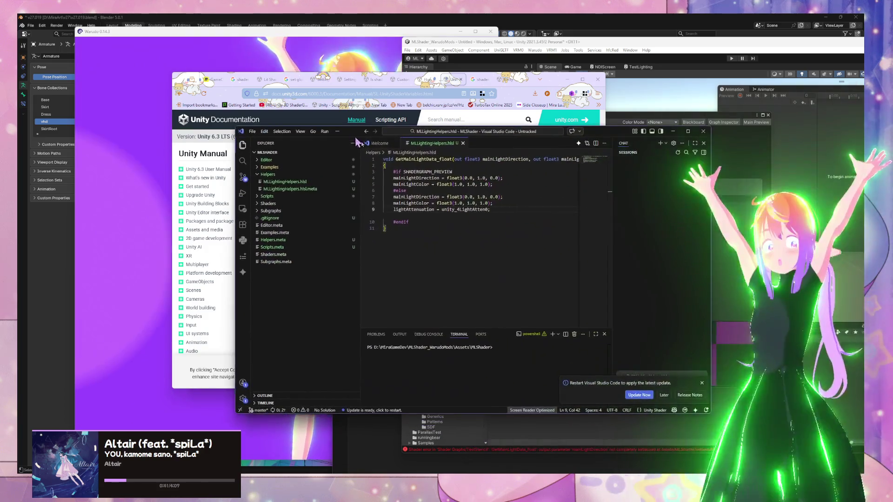
pyautogui.click(735, 242)
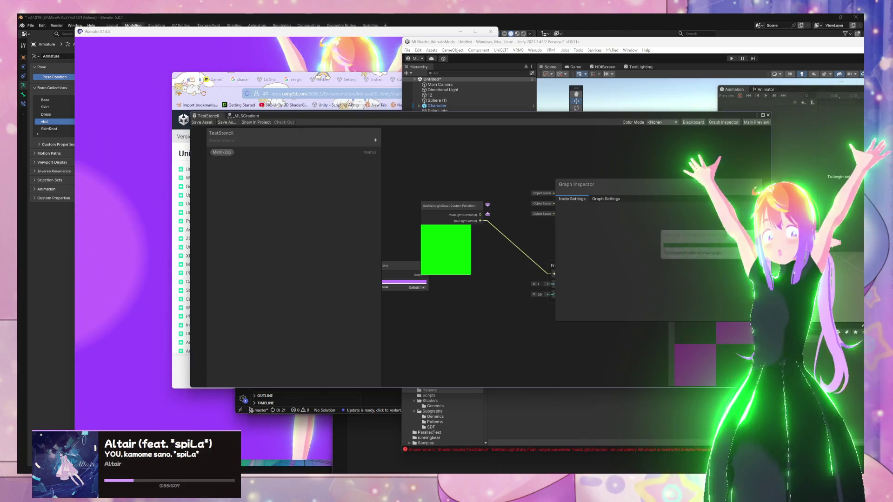
pyautogui.click(467, 217)
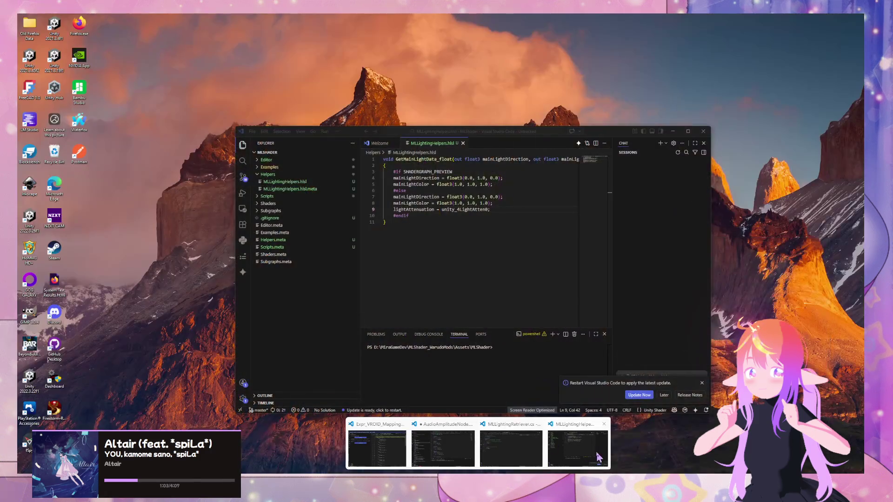
pyautogui.click(597, 458)
pyautogui.click(406, 210)
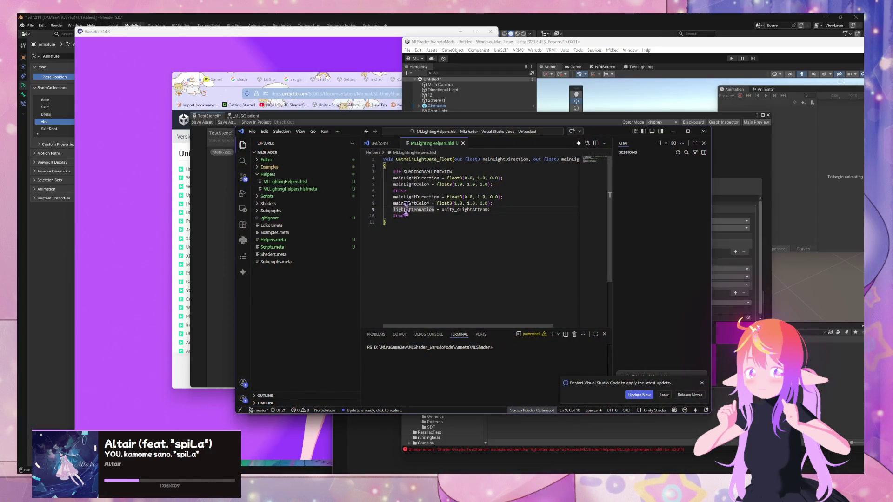
pyautogui.click(745, 174)
# Rename the GetMainLightData node's third output to lightAttenuation and save the graph
pyautogui.click(459, 238)
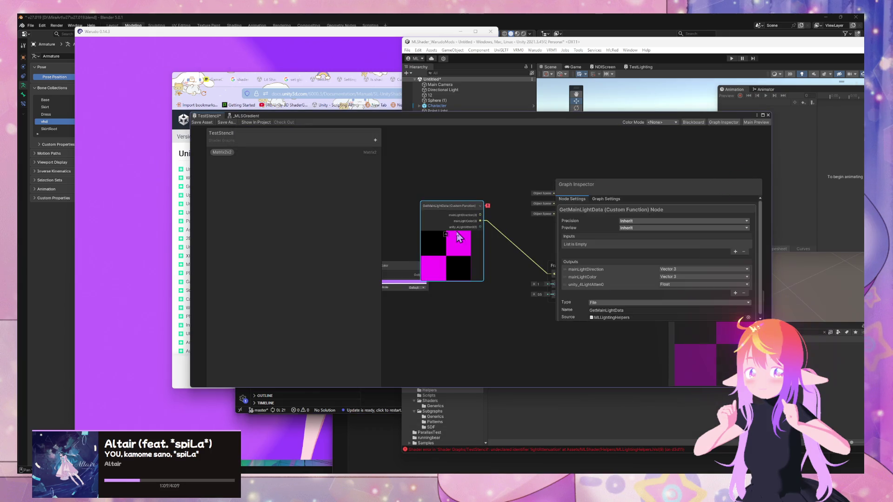
pyautogui.doubleClick(586, 285)
pyautogui.write('lightAttenuation')
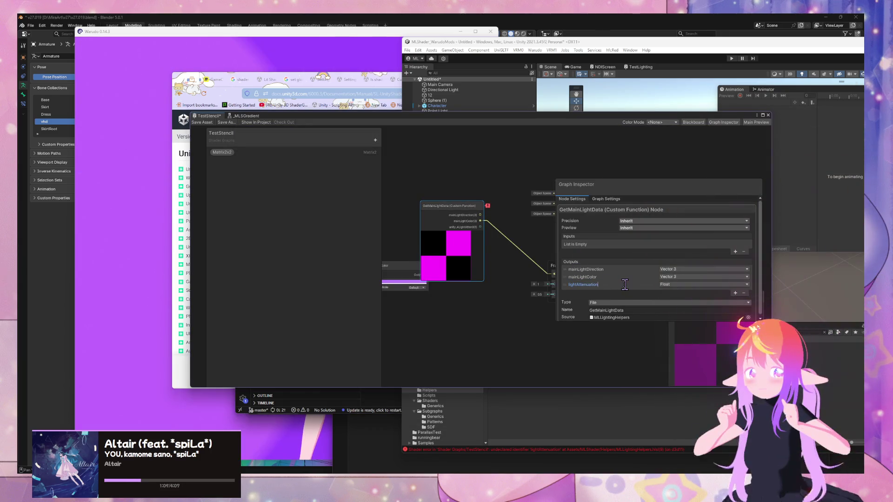
pyautogui.press('Return')
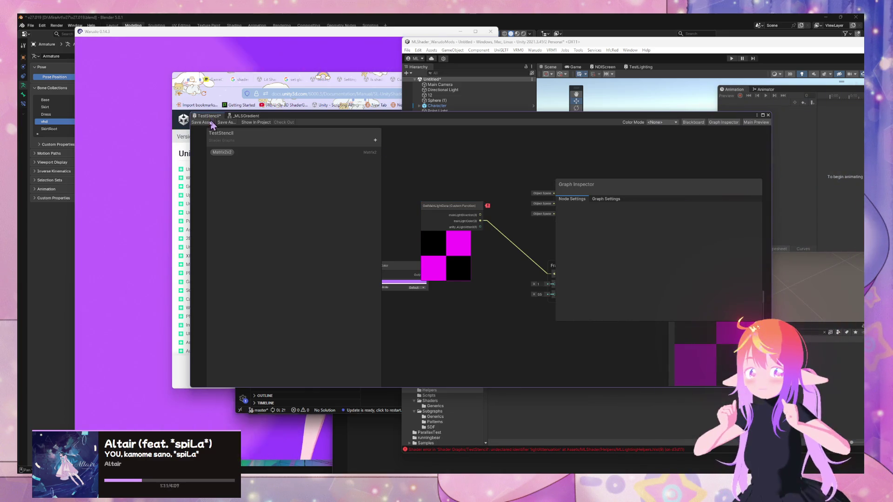
pyautogui.click(211, 122)
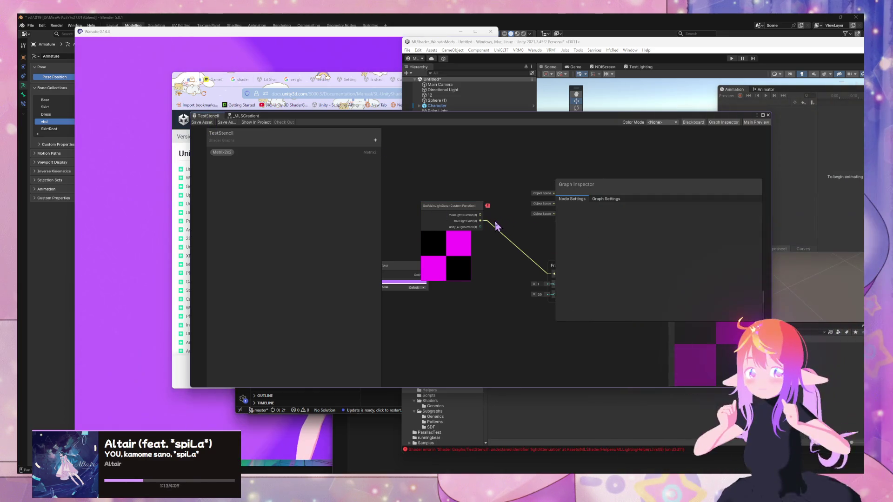
# Change the third output's type to Vector 3, save, and re-enter the name lightAttenuation
pyautogui.click(463, 216)
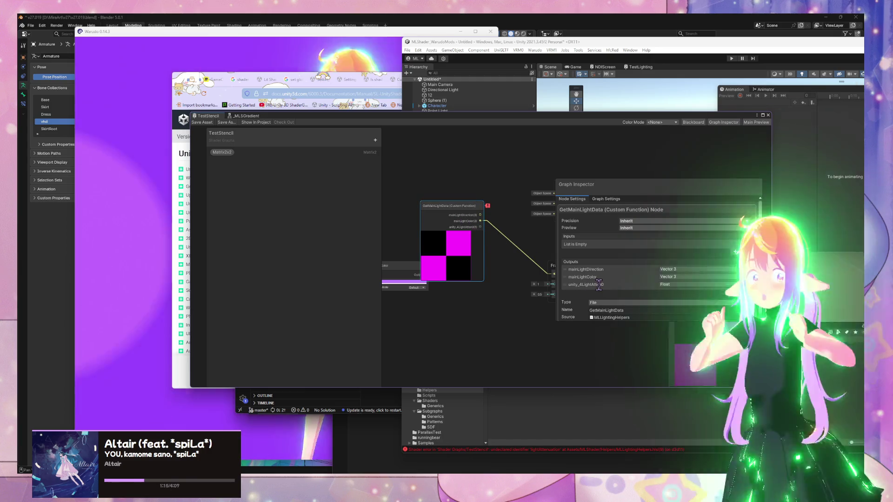
pyautogui.click(688, 284)
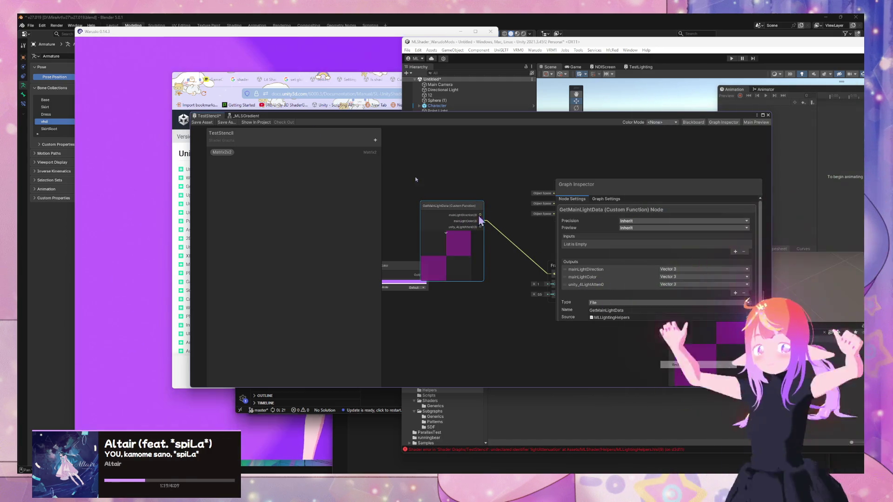
pyautogui.click(200, 122)
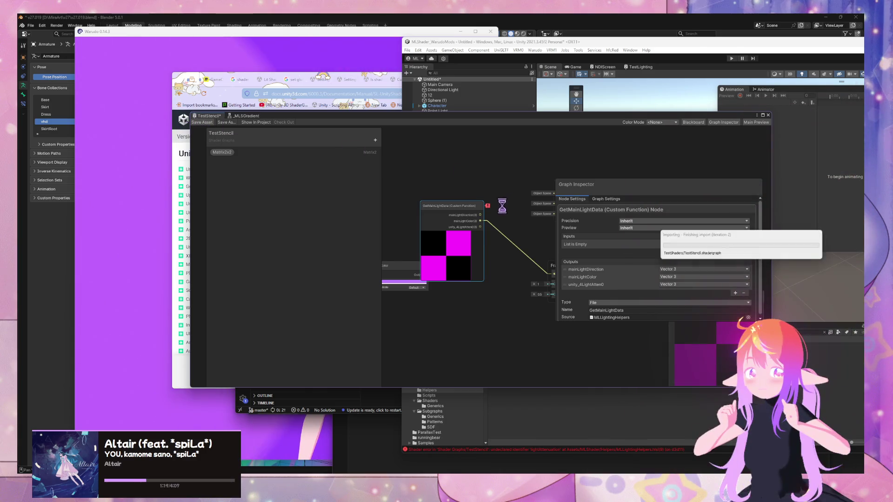
pyautogui.doubleClick(592, 284)
pyautogui.write('lightAttenuation')
pyautogui.press('Return')
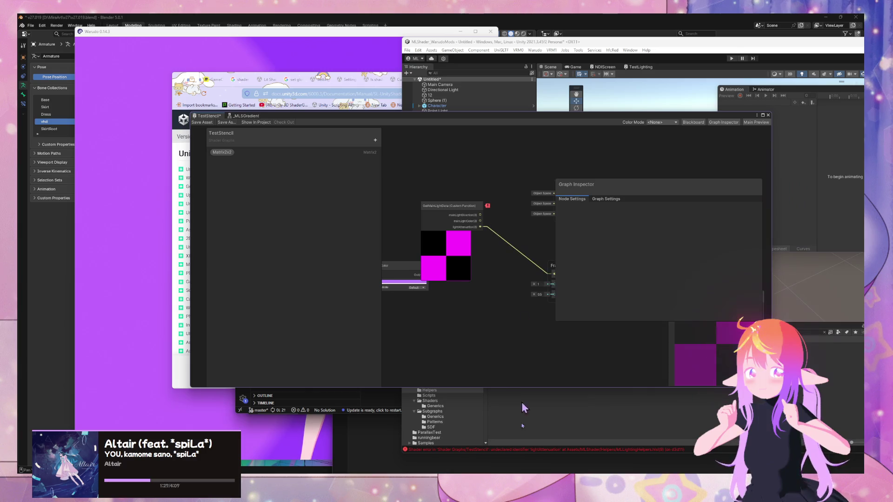
pyautogui.moveTo(479, 484)
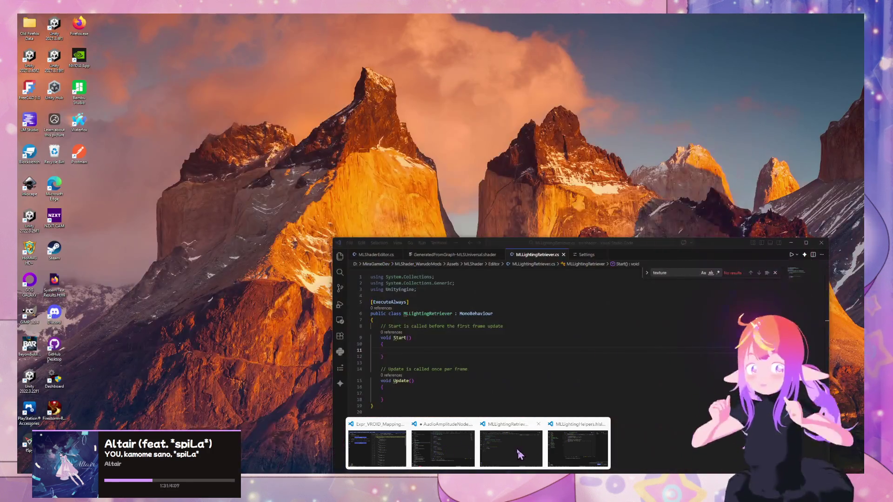
# Append 'out float3 lightAttenuation' to GetMainLightData_float with preview value float3(1.0, 1.0, 1.0), and save
pyautogui.click(577, 449)
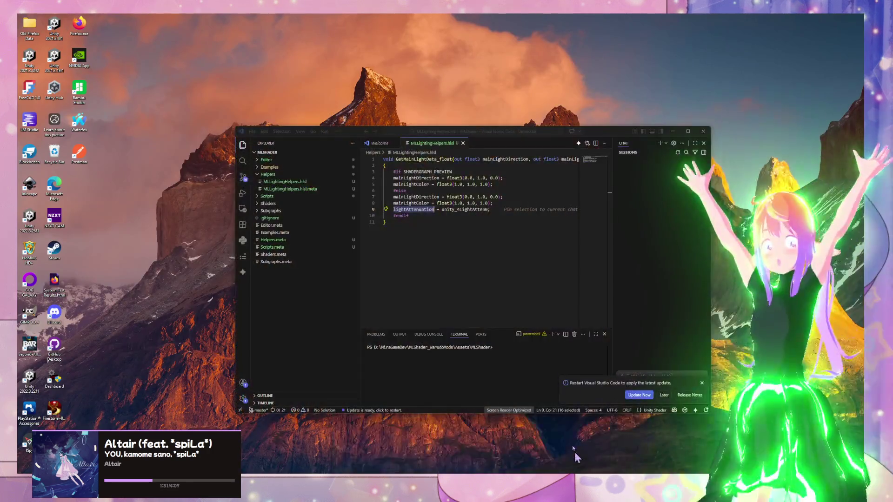
pyautogui.click(542, 160)
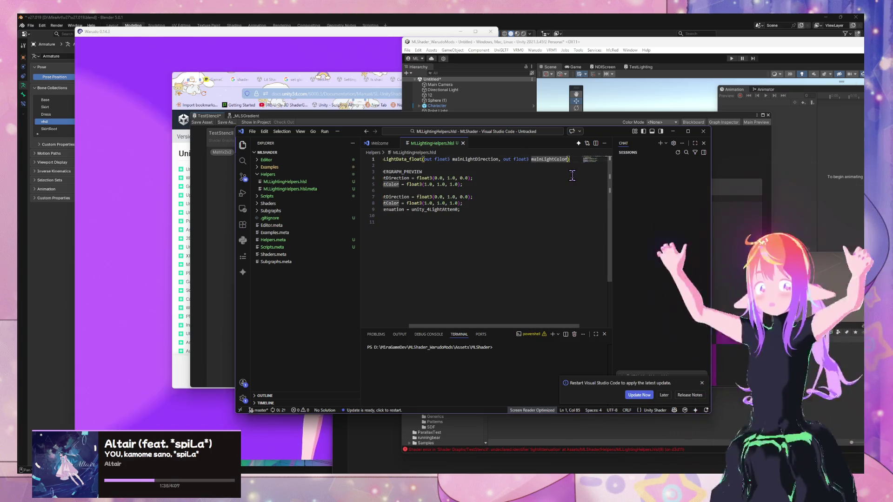
pyautogui.write('ut ')
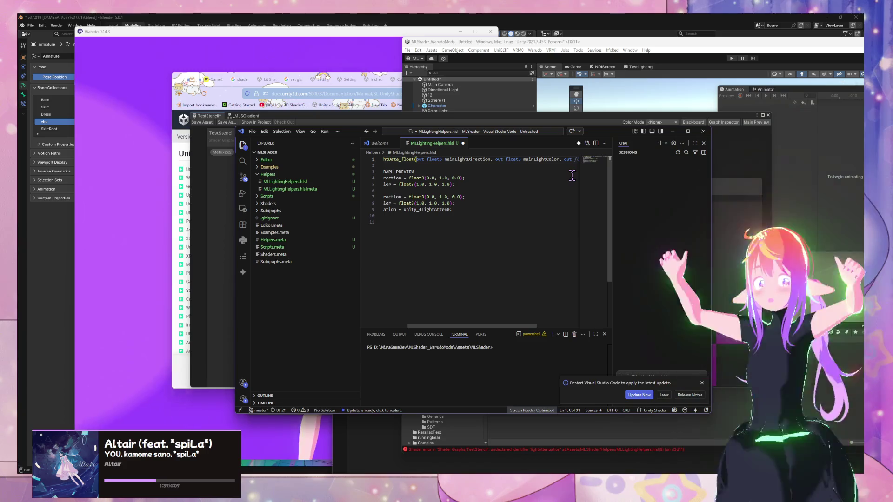
pyautogui.write('float3 ')
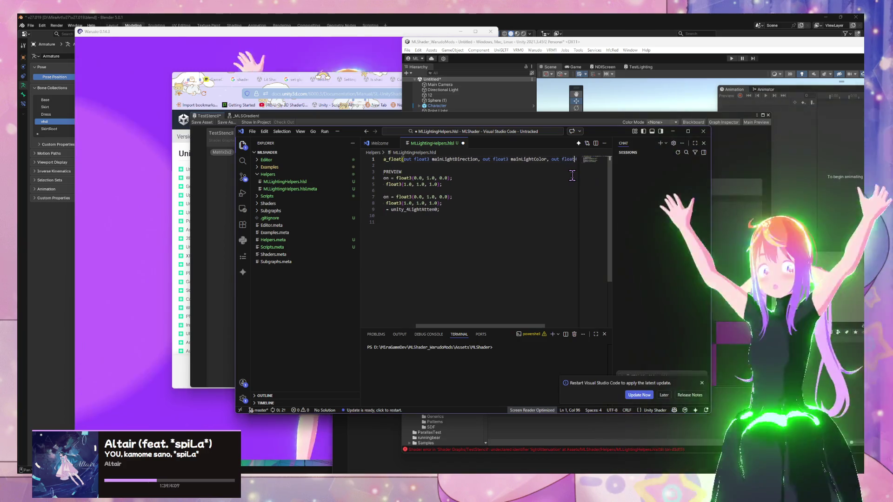
pyautogui.write('lightAt')
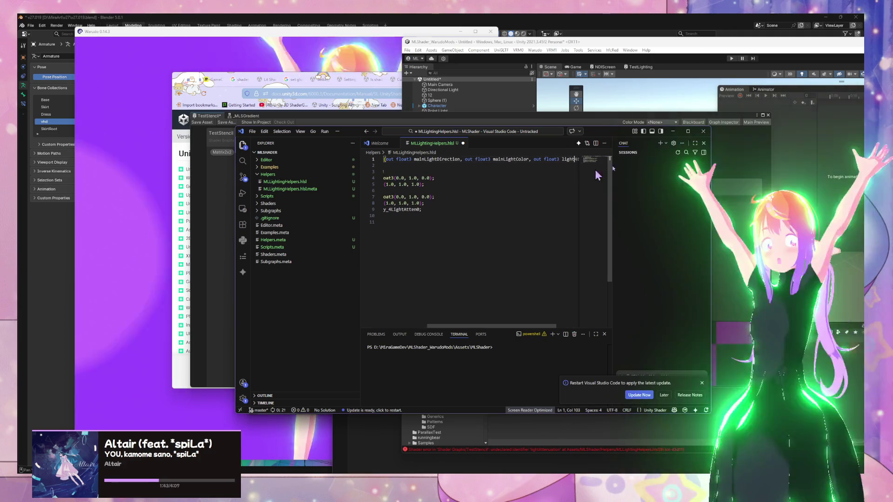
pyautogui.press('Tab')
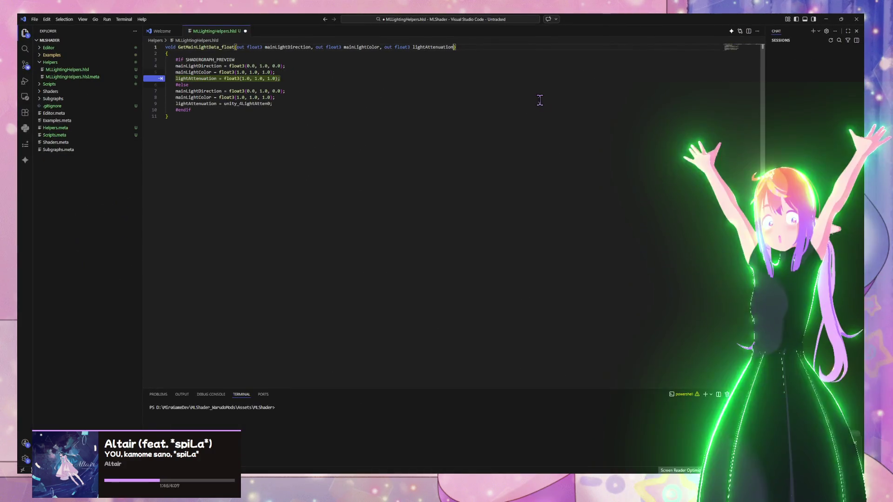
pyautogui.hotkey('ctrl', 's')
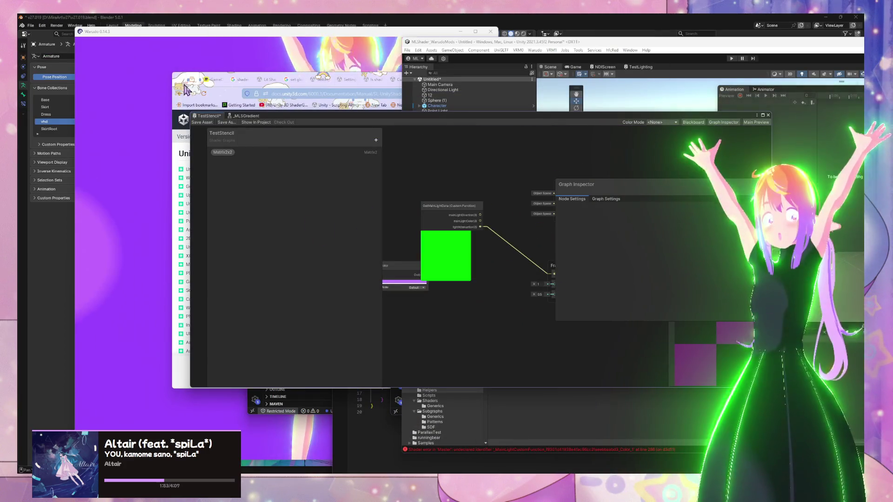
# Move the Shader Graph window down to reveal the scene and add a Directional Light from the Hierarchy
pyautogui.moveTo(429, 120); pyautogui.dragTo(494, 293)
pyautogui.moveTo(598, 270)
pyautogui.mouseDown()
pyautogui.moveTo(138, 197)
pyautogui.moveTo(670, 195)
pyautogui.moveTo(648, 193)
pyautogui.moveTo(602, 233)
pyautogui.moveTo(634, 298)
pyautogui.moveTo(592, 116)
pyautogui.mouseUp()
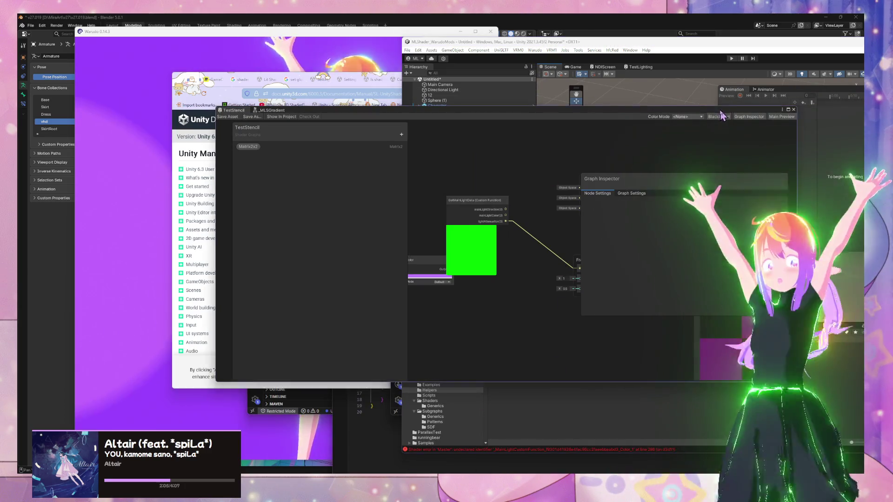
pyautogui.moveTo(719, 113); pyautogui.dragTo(679, 264)
pyautogui.rightClick(467, 134)
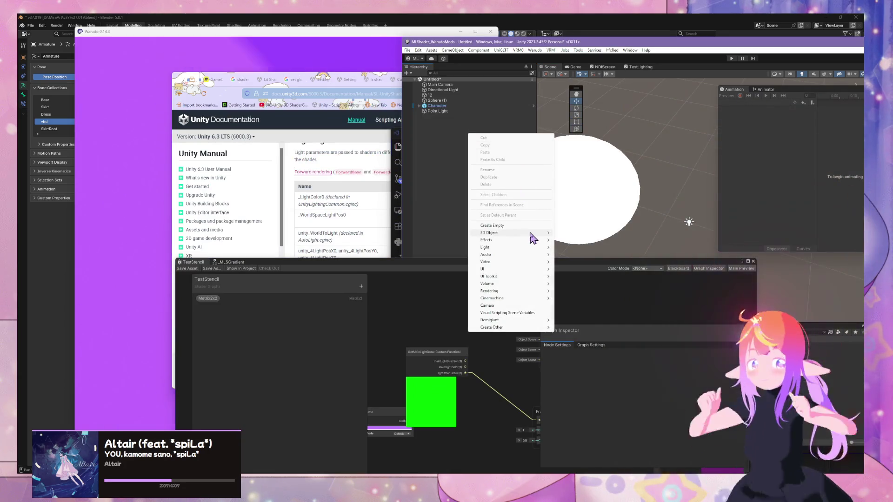
pyautogui.moveTo(534, 248)
pyautogui.click(582, 248)
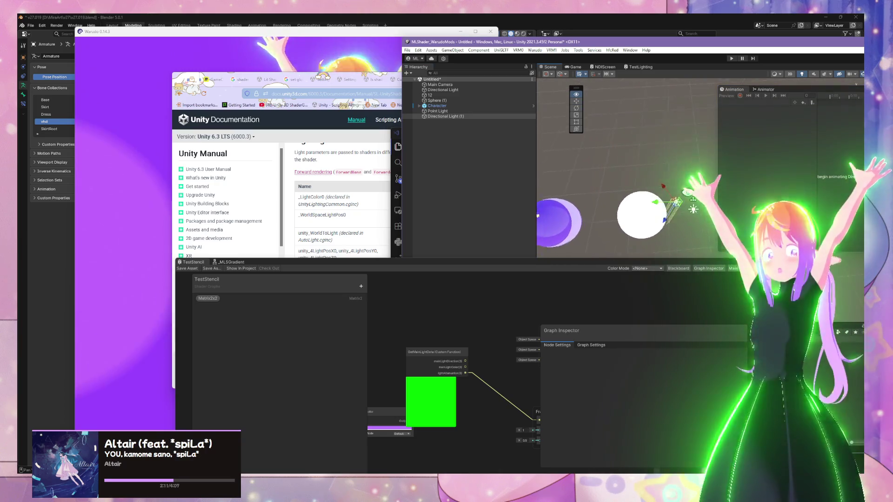
# Undock the animation panel out of the way and set Directional Light (1)'s Position Y to 0
pyautogui.moveTo(733, 89); pyautogui.dragTo(549, 234)
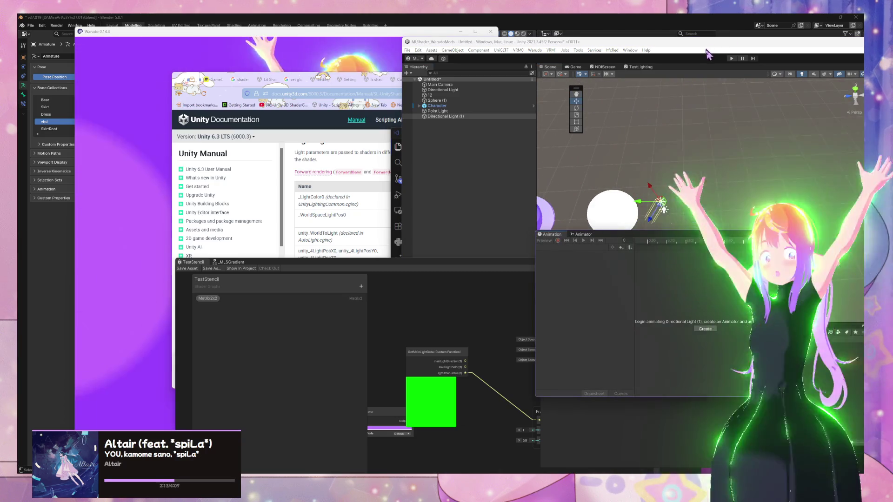
pyautogui.moveTo(615, 48); pyautogui.dragTo(481, 57)
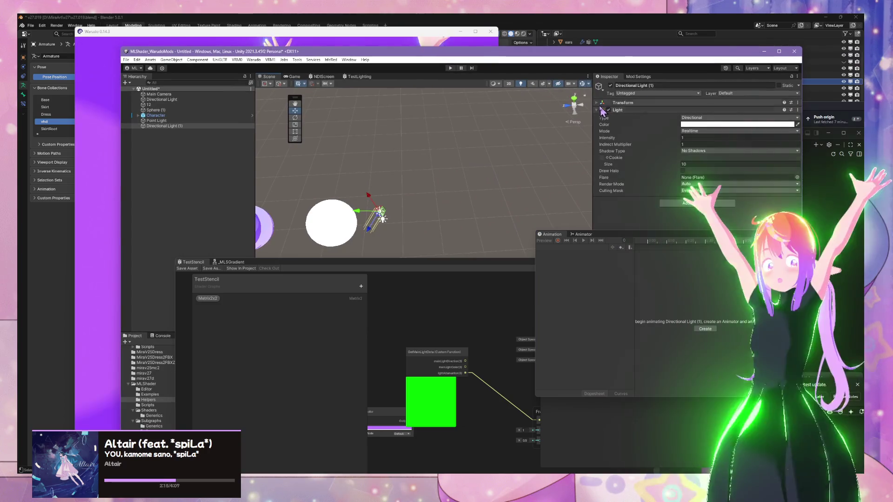
pyautogui.click(599, 104)
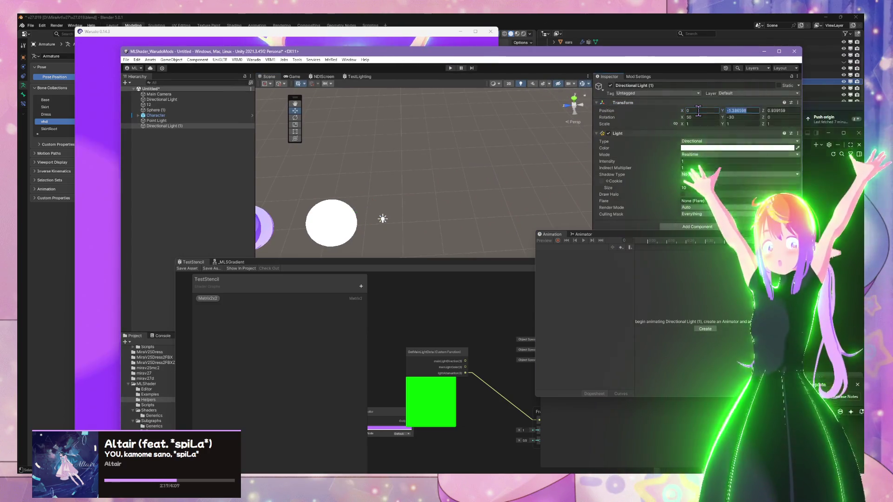
pyautogui.write('0')
pyautogui.press('Tab')
pyautogui.write('0')
# Orbit around the character, try lifting it, then undo the move and reselect Directional Light (1)
pyautogui.moveTo(499, 140); pyautogui.dragTo(459, 177)
pyautogui.moveTo(313, 147)
pyautogui.mouseDown()
pyautogui.moveTo(410, 70)
pyautogui.moveTo(448, 73)
pyautogui.moveTo(548, 108)
pyautogui.mouseUp()
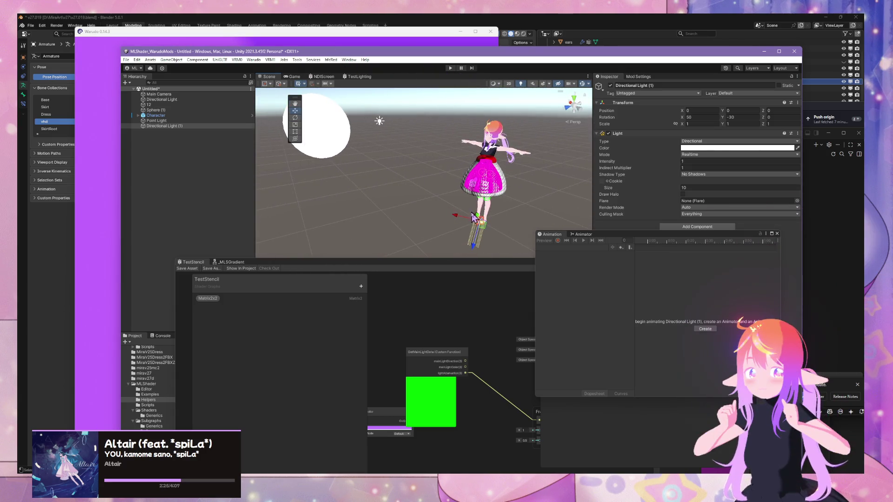
pyautogui.click(194, 116)
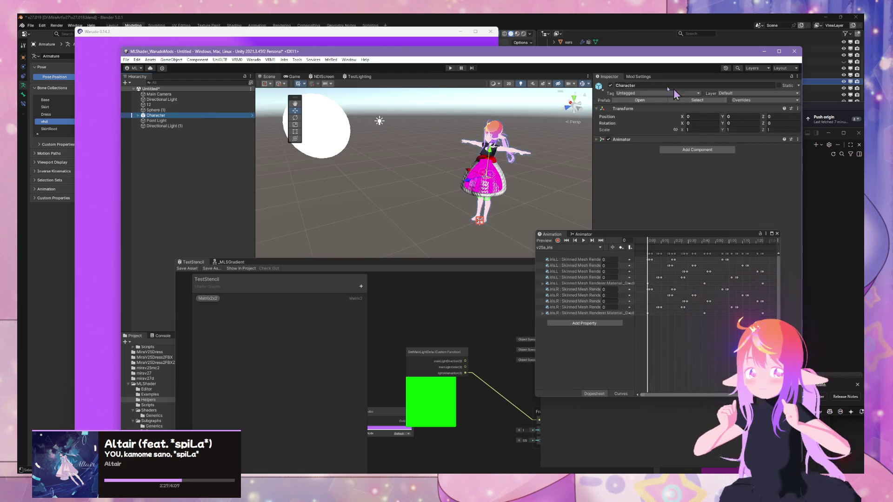
pyautogui.moveTo(477, 195); pyautogui.dragTo(517, 107)
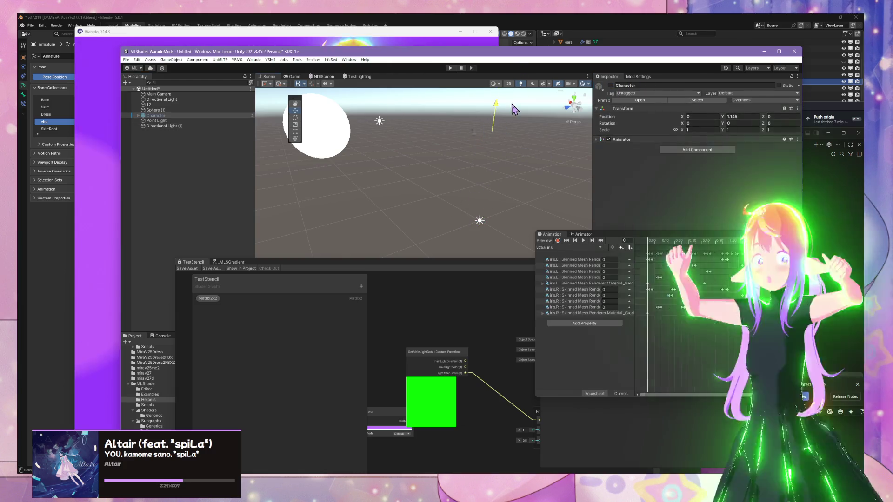
pyautogui.press('f')
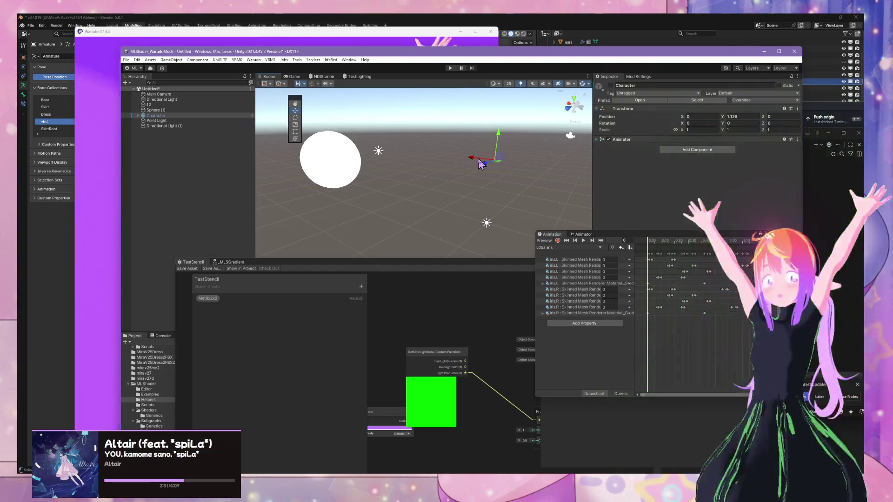
pyautogui.hotkey('ctrl', 'z')
pyautogui.click(176, 126)
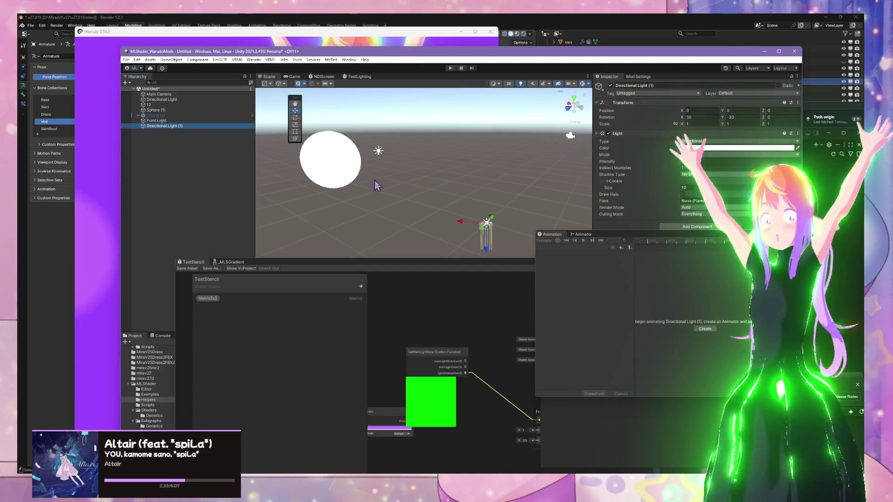
# Drag Directional Light (1) up and over the white sphere, to about 2.532, 1.851, 1.289
pyautogui.moveTo(463, 222); pyautogui.dragTo(456, 228)
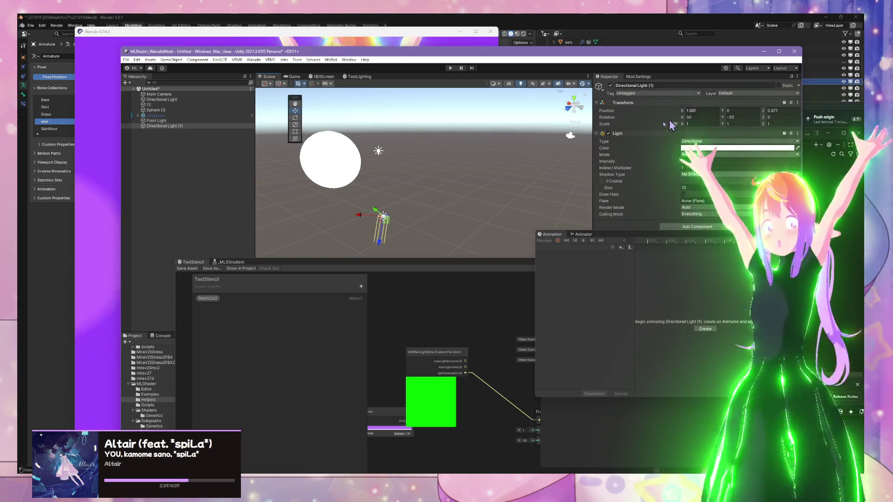
pyautogui.moveTo(383, 216)
pyautogui.mouseDown()
pyautogui.moveTo(420, 151)
pyautogui.moveTo(378, 117)
pyautogui.moveTo(425, 135)
pyautogui.moveTo(484, 114)
pyautogui.moveTo(584, 146)
pyautogui.mouseUp()
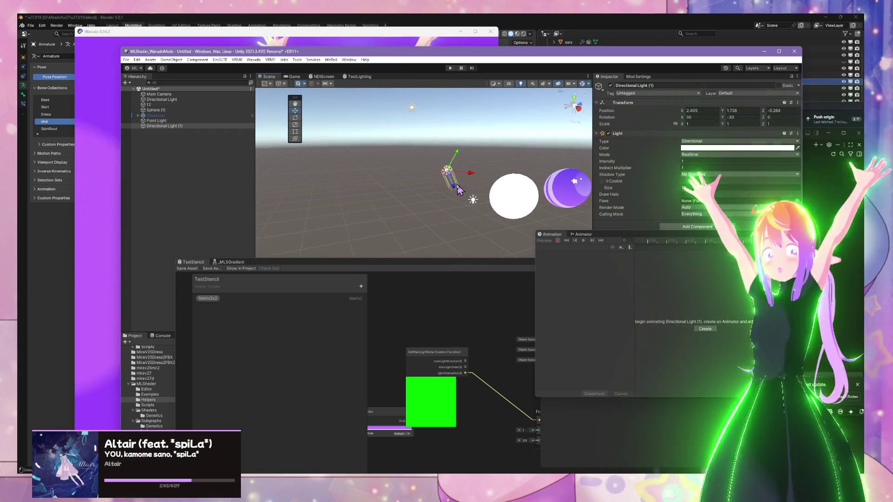
pyautogui.moveTo(491, 184); pyautogui.dragTo(375, 191)
pyautogui.moveTo(407, 194)
pyautogui.mouseDown()
pyautogui.moveTo(538, 199)
pyautogui.moveTo(397, 202)
pyautogui.mouseUp()
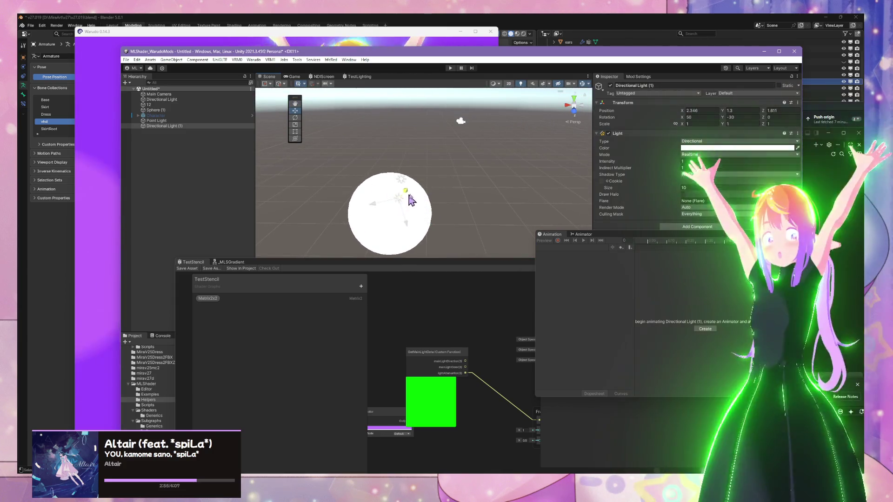
pyautogui.moveTo(465, 188)
pyautogui.mouseDown()
pyautogui.moveTo(456, 186)
pyautogui.moveTo(507, 172)
pyautogui.moveTo(409, 195)
pyautogui.moveTo(295, 205)
pyautogui.moveTo(142, 176)
pyautogui.mouseUp()
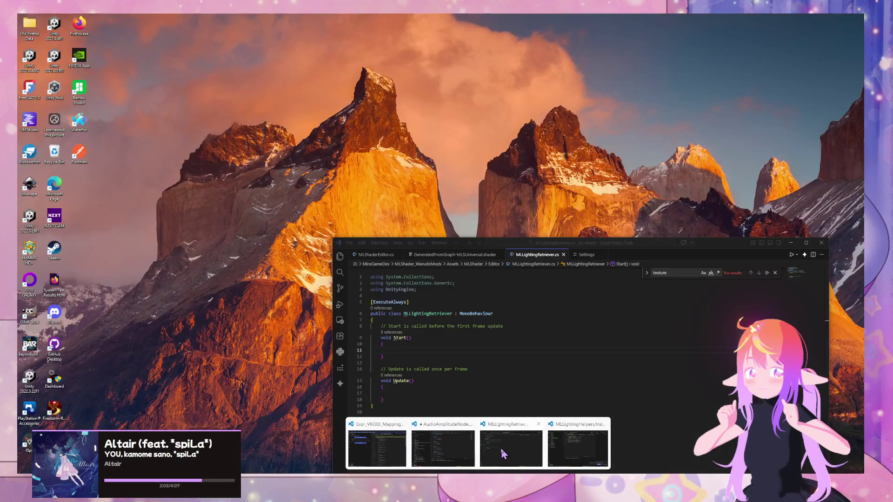
# Set Directional Light (1)'s colour to red in the Inspector
pyautogui.click(598, 454)
pyautogui.click(598, 454)
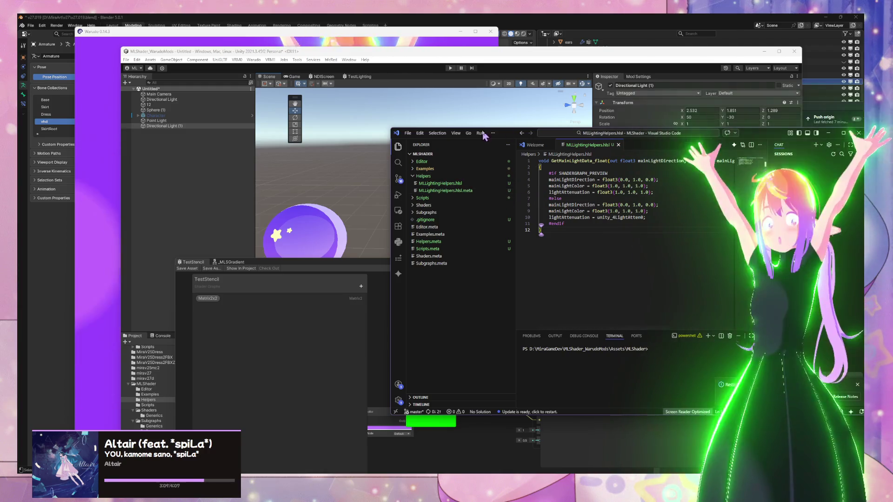
pyautogui.click(174, 126)
pyautogui.click(726, 148)
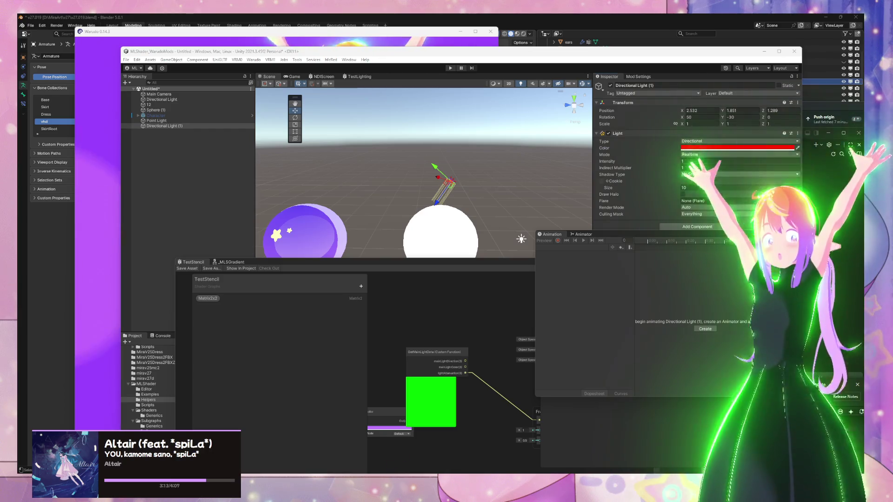
# Copy _LightColor0 from the manual and paste it over line 9's constant mainLightColor value
pyautogui.moveTo(391, 472)
pyautogui.click(462, 451)
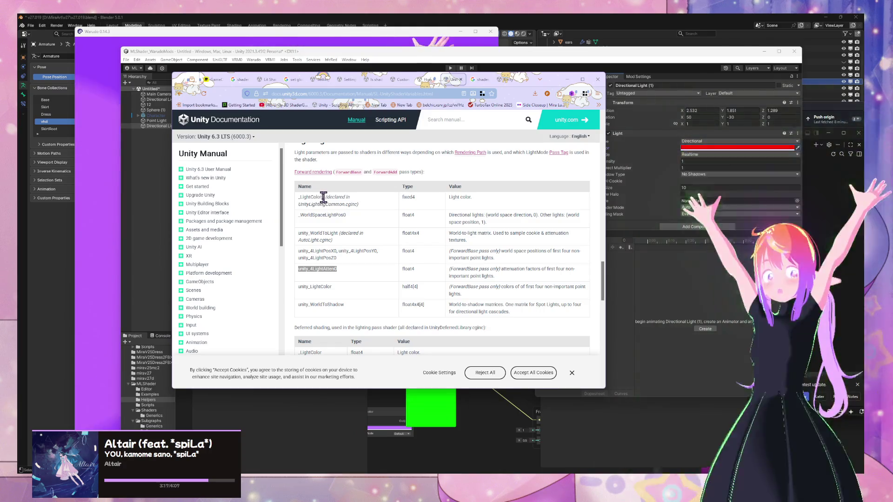
pyautogui.moveTo(326, 196); pyautogui.dragTo(298, 197)
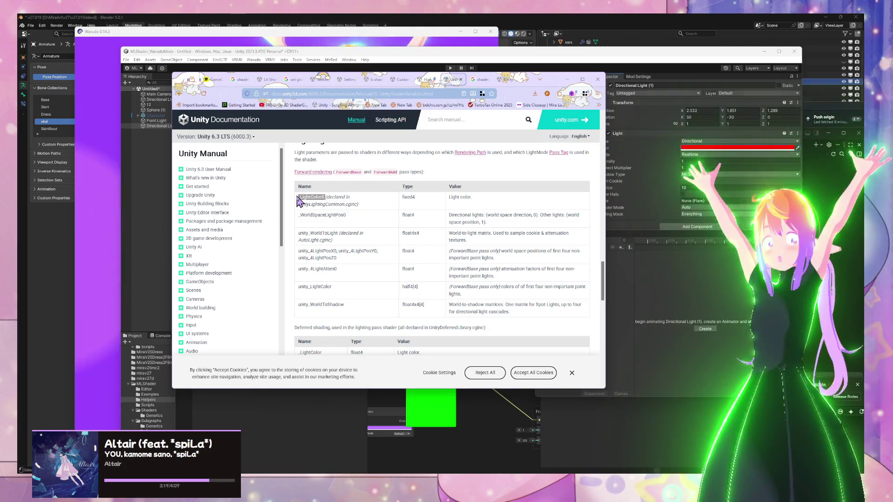
pyautogui.moveTo(479, 488)
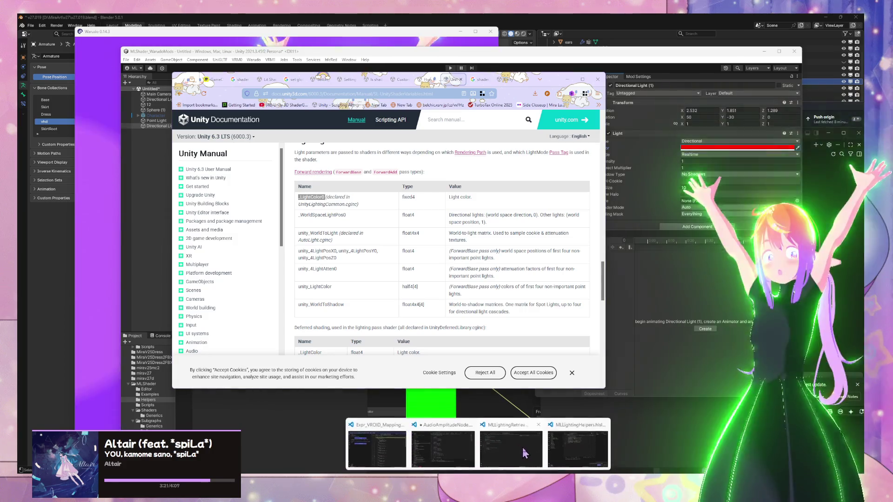
pyautogui.moveTo(540, 450)
pyautogui.click(572, 450)
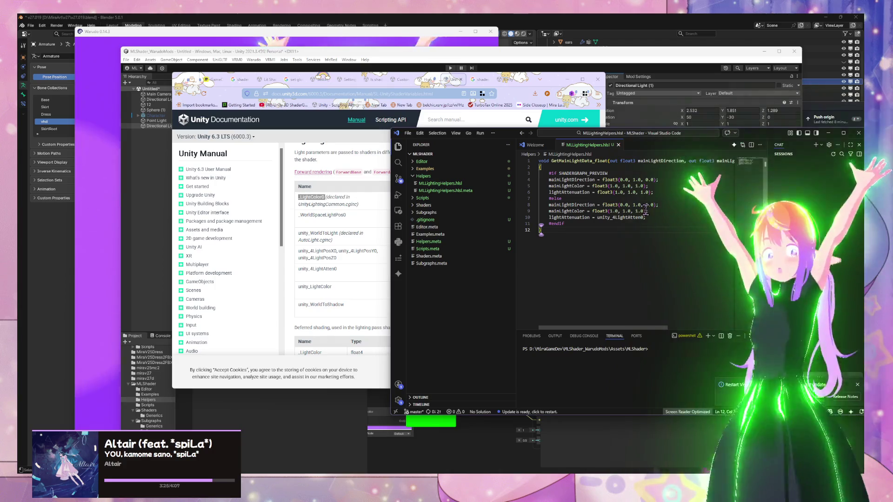
pyautogui.moveTo(645, 211); pyautogui.dragTo(603, 211)
pyautogui.write('_LightColor0')
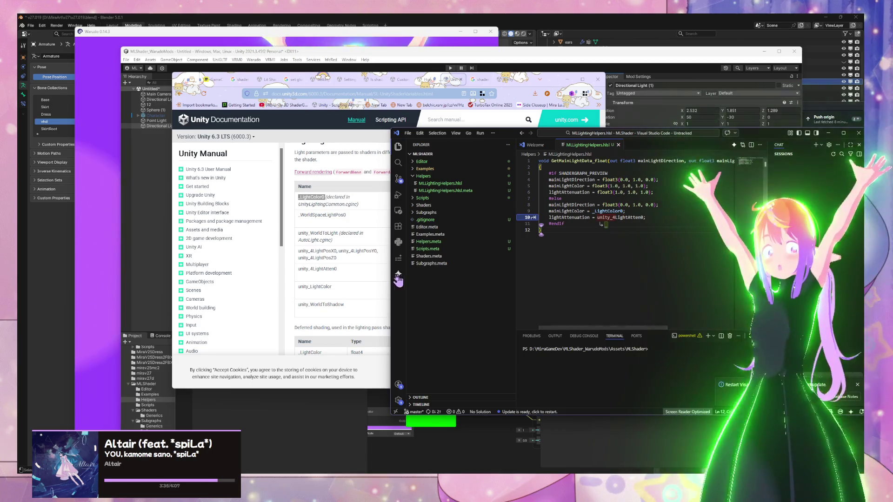
pyautogui.click(333, 279)
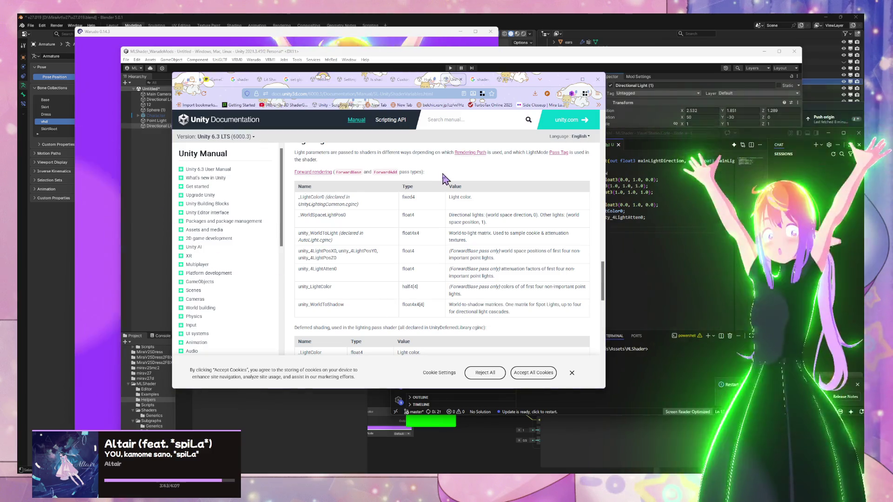
pyautogui.click(516, 59)
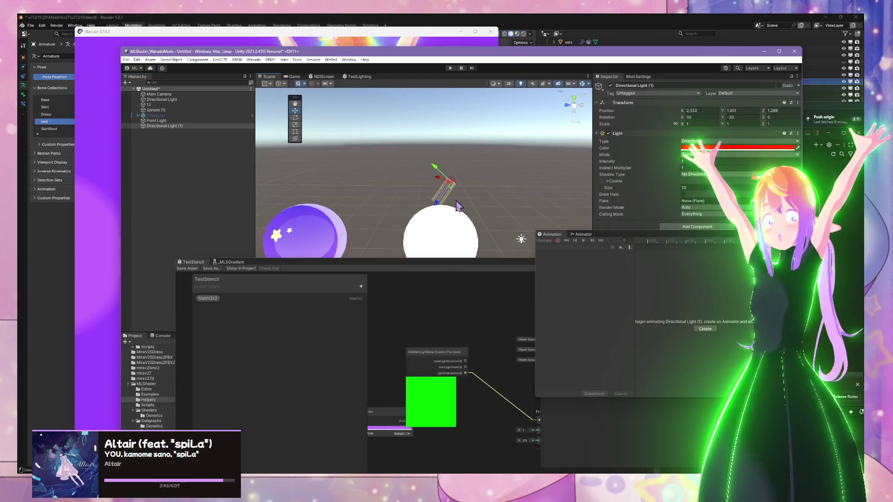
# Rewire the GetMainLightData edge from the lightAttenuation output to mainLightColor
pyautogui.click(464, 244)
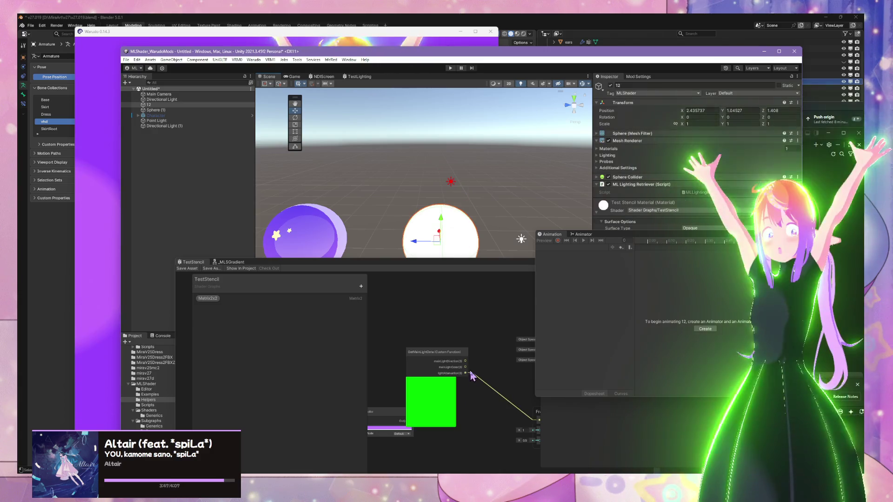
pyautogui.click(537, 426)
pyautogui.moveTo(537, 424); pyautogui.dragTo(461, 379)
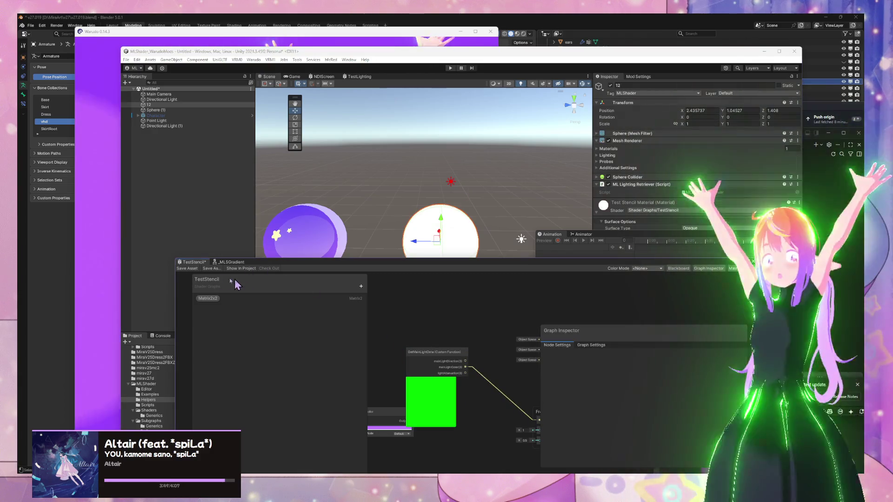
pyautogui.moveTo(484, 208)
pyautogui.mouseDown()
pyautogui.moveTo(475, 169)
pyautogui.moveTo(419, 195)
pyautogui.moveTo(323, 220)
pyautogui.moveTo(309, 214)
pyautogui.moveTo(359, 205)
pyautogui.moveTo(445, 218)
pyautogui.mouseUp()
# Tint Directional Light (1) orange, trying yellow first, and nudge the GetMainLightData node up-left
pyautogui.click(165, 126)
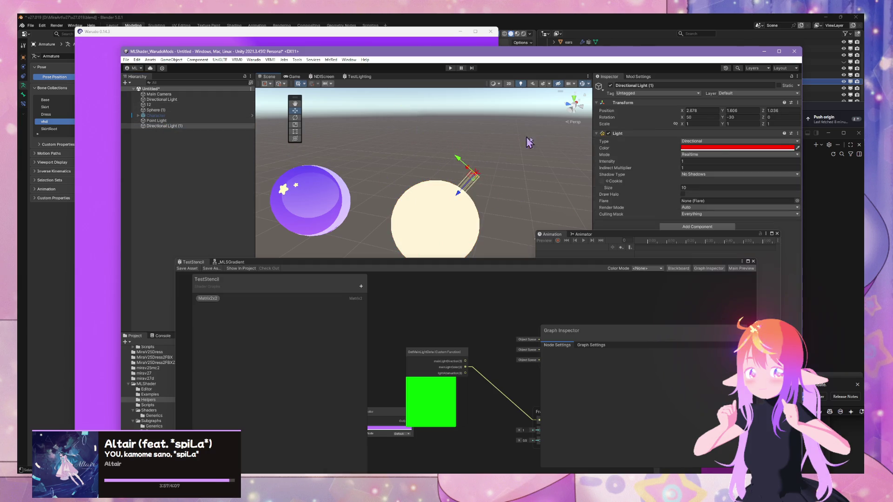
pyautogui.click(717, 148)
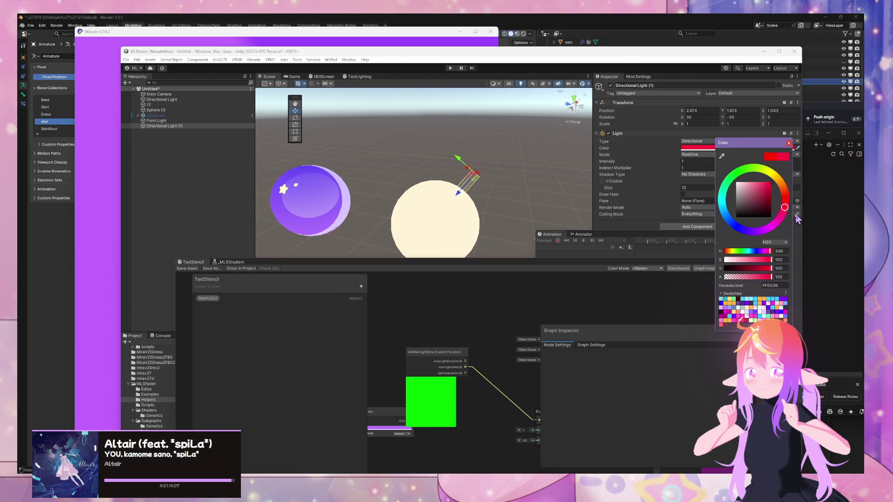
pyautogui.click(443, 384)
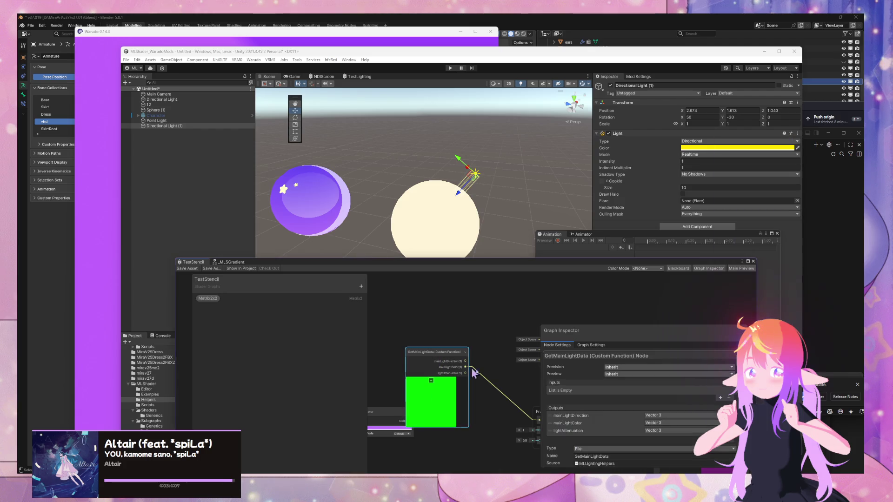
pyautogui.click(716, 148)
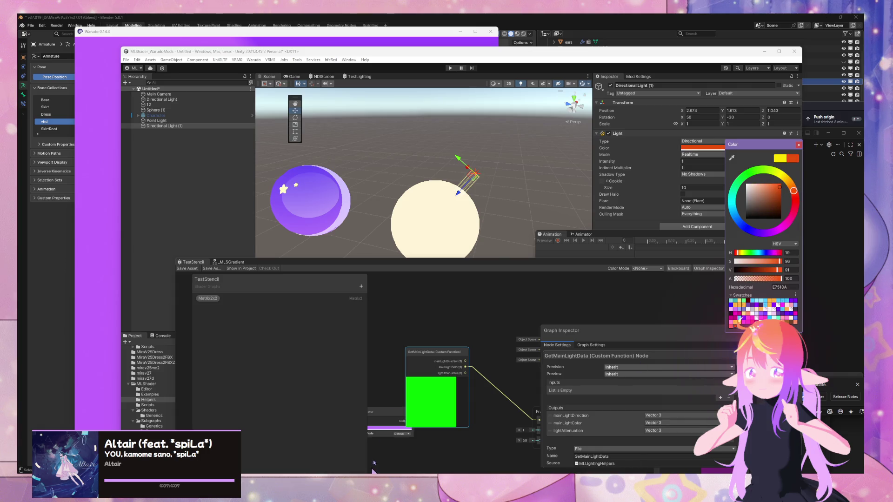
pyautogui.click(504, 338)
pyautogui.moveTo(442, 352); pyautogui.dragTo(407, 305)
pyautogui.click(448, 409)
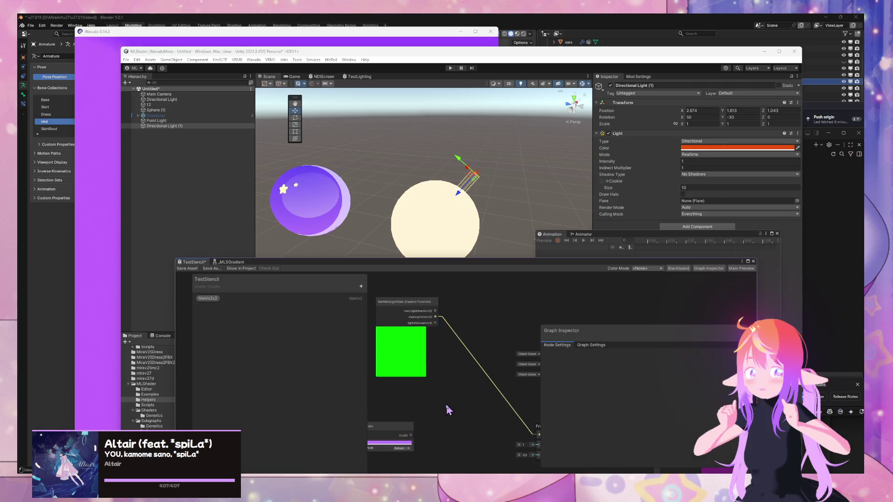
# Bring up the Unity Manual page of built-in lighting variables
pyautogui.moveTo(479, 472)
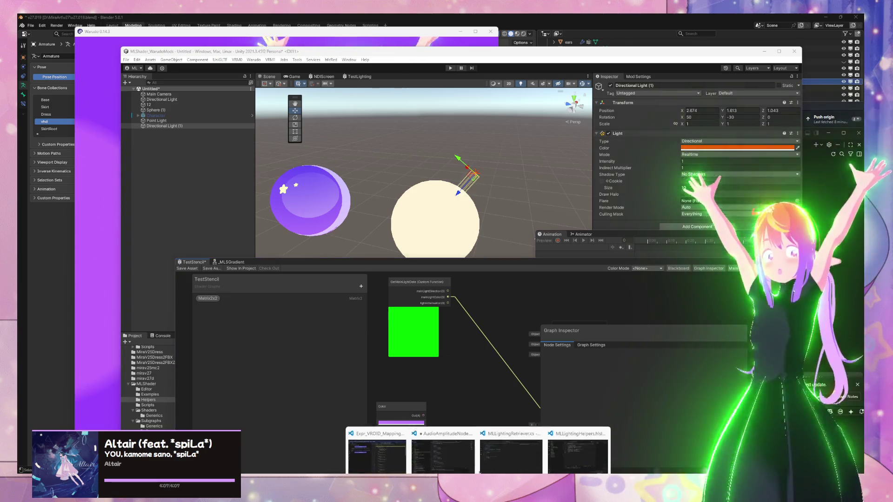
pyautogui.moveTo(576, 442)
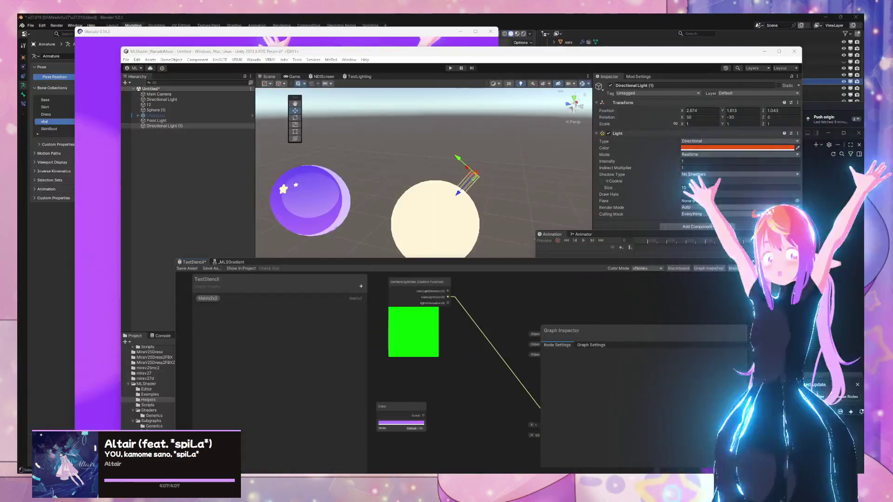
pyautogui.moveTo(414, 472)
pyautogui.moveTo(415, 454)
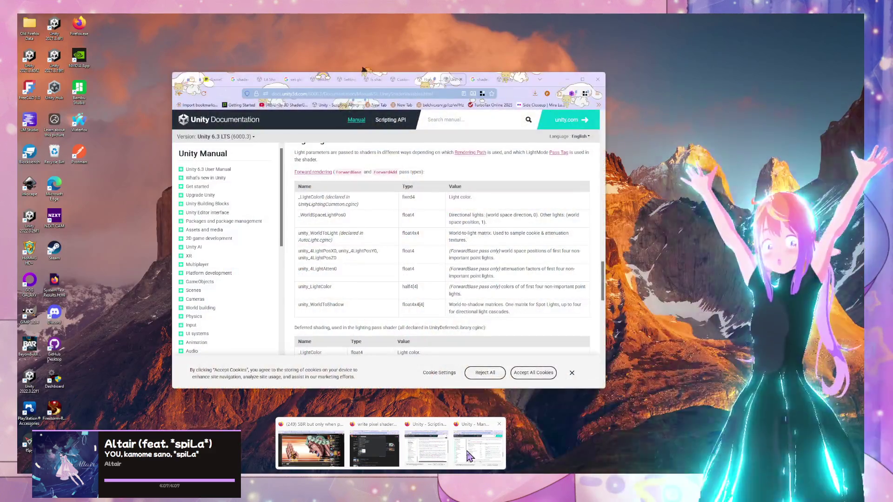
pyautogui.click(478, 448)
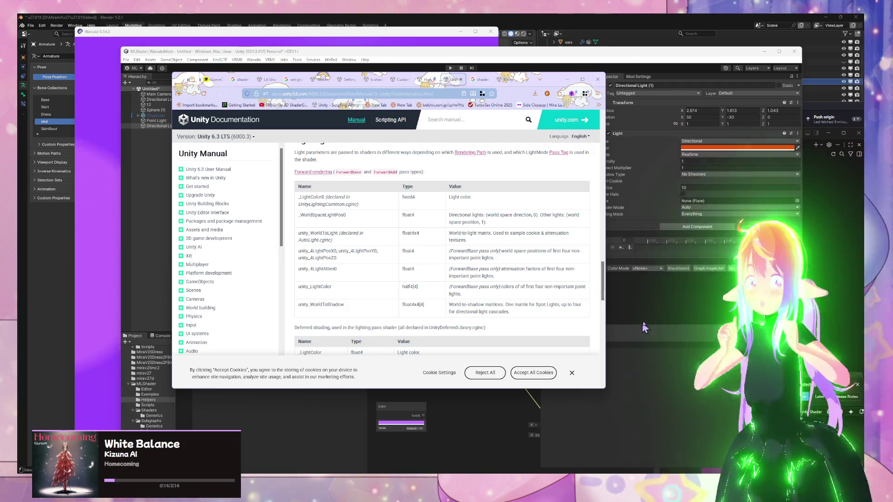
# Move the MLLightingHelpers.hlsl editor aside to reveal the lighting variables in the docs
pyautogui.moveTo(478, 470)
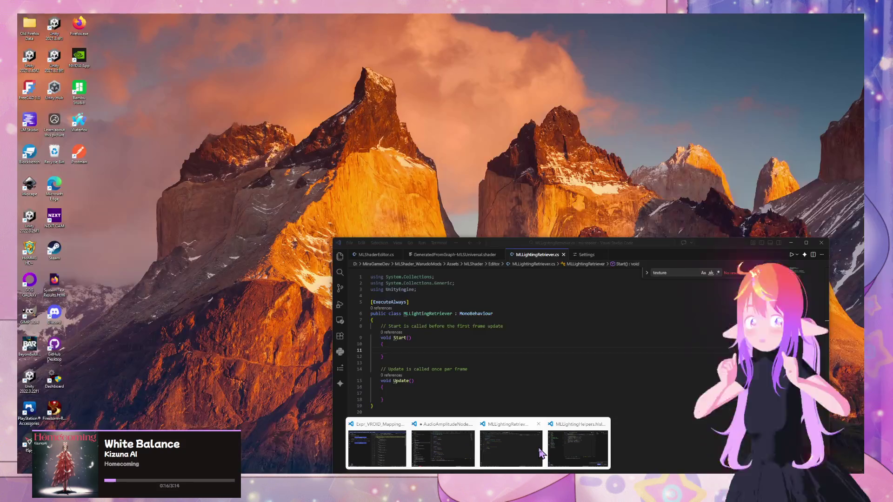
pyautogui.click(585, 450)
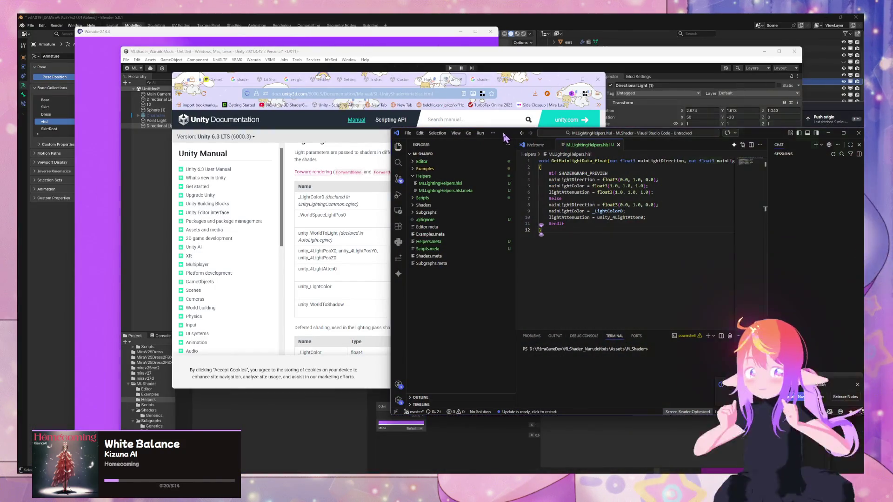
pyautogui.moveTo(518, 137)
pyautogui.mouseDown()
pyautogui.moveTo(659, 214)
pyautogui.moveTo(700, 211)
pyautogui.mouseUp()
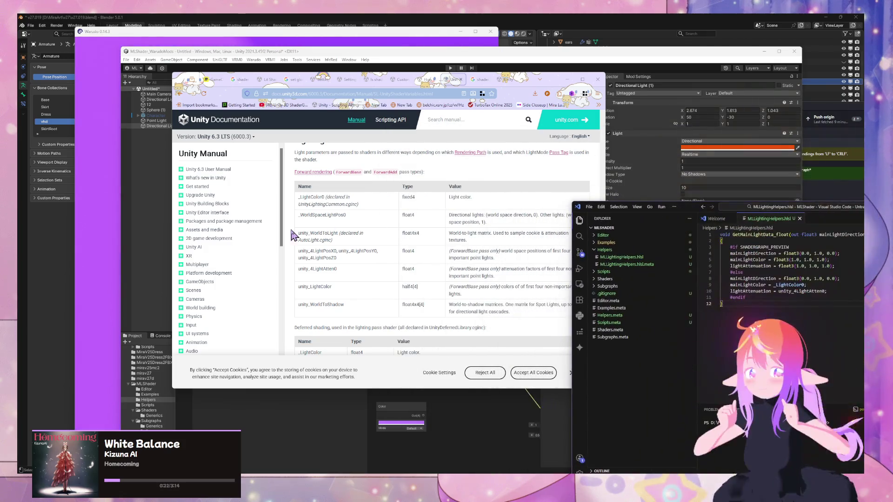
pyautogui.scroll(1, 299, 234)
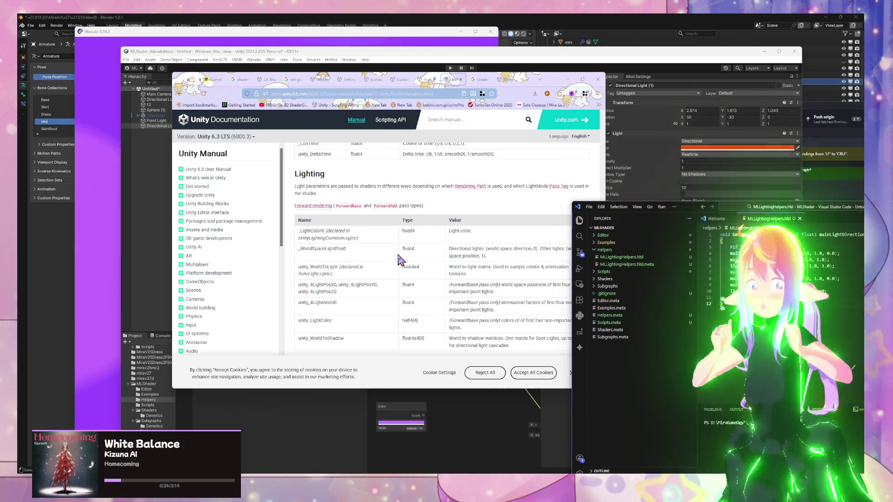
pyautogui.scroll(-2, 398, 258)
pyautogui.scroll(1, 397, 253)
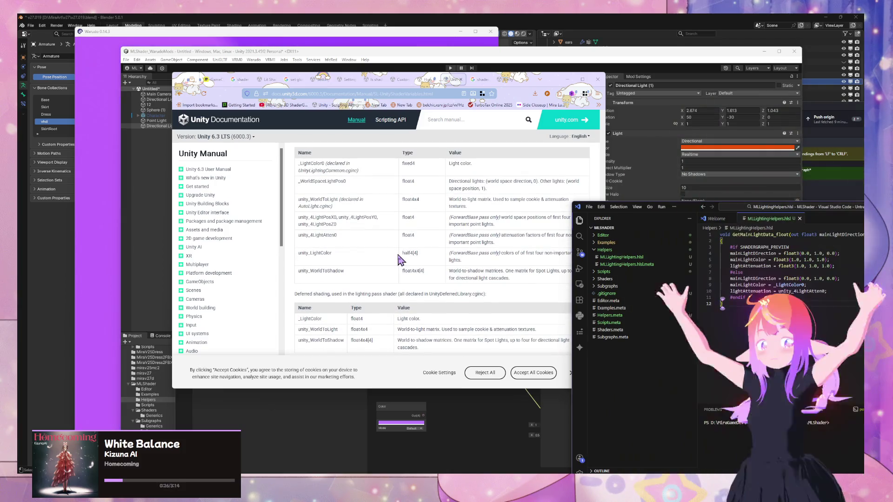
pyautogui.scroll(-1, 370, 291)
# Copy _LightColor from the docs into the mainLightColor line, then return to Unity
pyautogui.doubleClick(300, 286)
pyautogui.hotkey('ctrl', 'c')
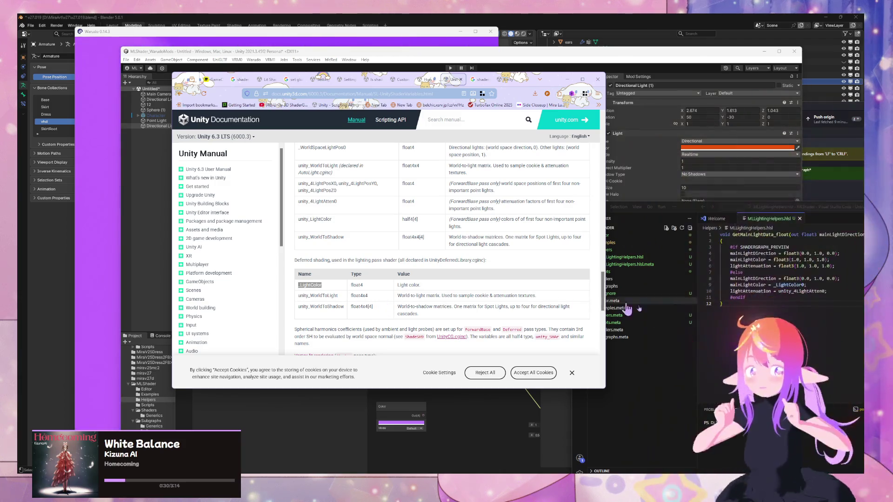
pyautogui.click(659, 319)
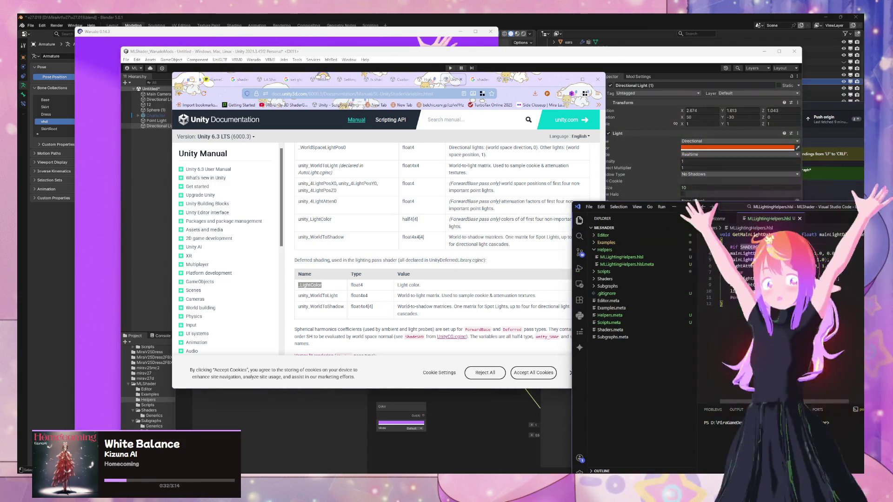
pyautogui.hotkey('ctrl', 'v')
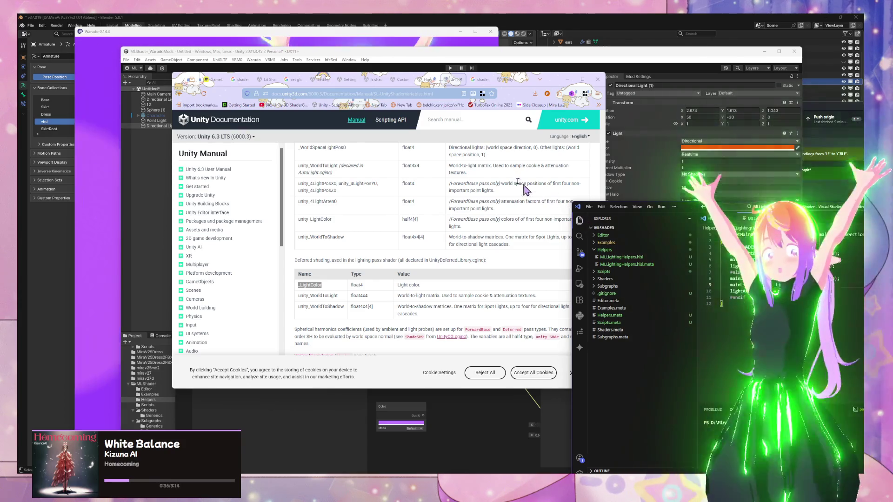
pyautogui.click(436, 52)
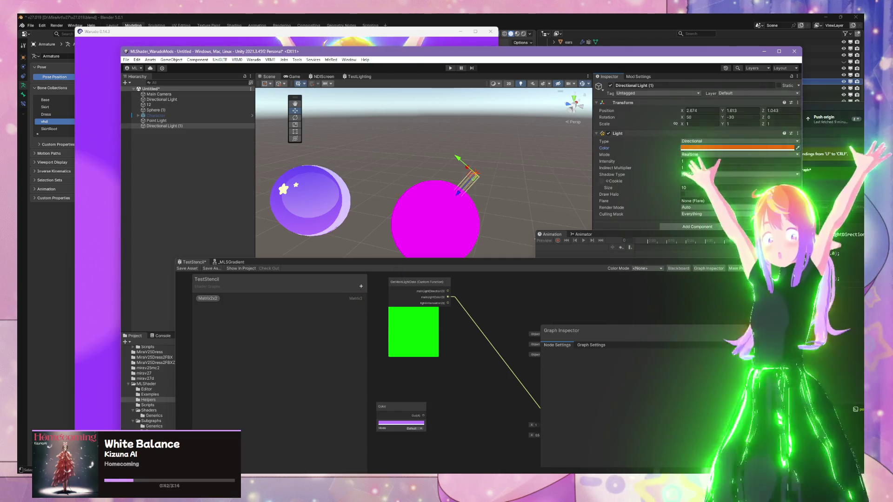
# Move the TestStencil graph aside and show the Console's undeclared identifier '_LightColor' error
pyautogui.moveTo(478, 472)
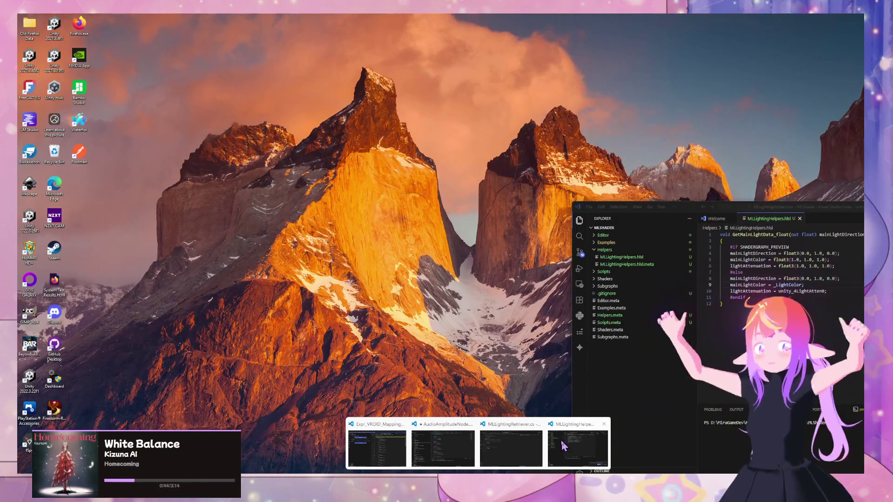
pyautogui.click(564, 446)
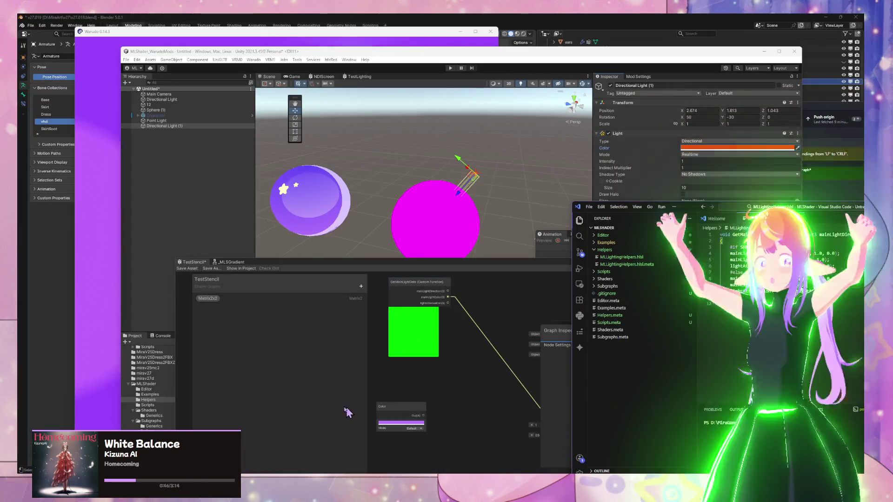
pyautogui.click(363, 283)
pyautogui.moveTo(311, 263)
pyautogui.mouseDown()
pyautogui.moveTo(459, 235)
pyautogui.moveTo(623, 244)
pyautogui.moveTo(642, 365)
pyautogui.moveTo(652, 259)
pyautogui.moveTo(638, 214)
pyautogui.moveTo(575, 191)
pyautogui.moveTo(540, 195)
pyautogui.moveTo(656, 209)
pyautogui.moveTo(560, 201)
pyautogui.moveTo(633, 166)
pyautogui.moveTo(571, 106)
pyautogui.moveTo(539, 106)
pyautogui.moveTo(450, 147)
pyautogui.mouseUp()
pyautogui.click(160, 336)
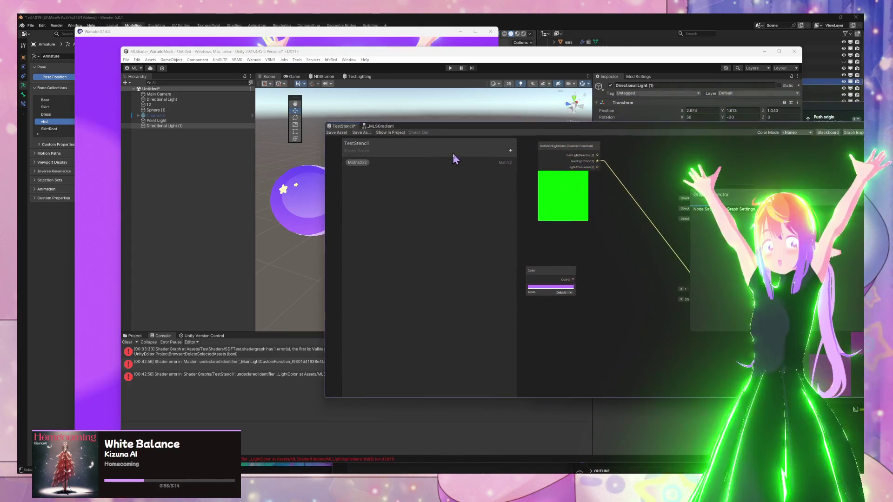
# Recompile the graph via VS Code and inspect the latest undeclared-identifier error
pyautogui.moveTo(620, 145)
pyautogui.mouseDown()
pyautogui.moveTo(377, 235)
pyautogui.moveTo(417, 199)
pyautogui.mouseUp()
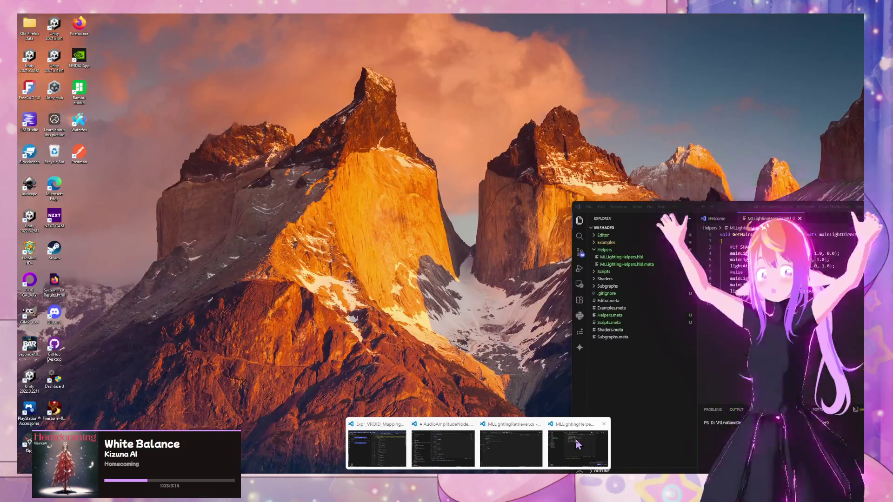
pyautogui.click(577, 442)
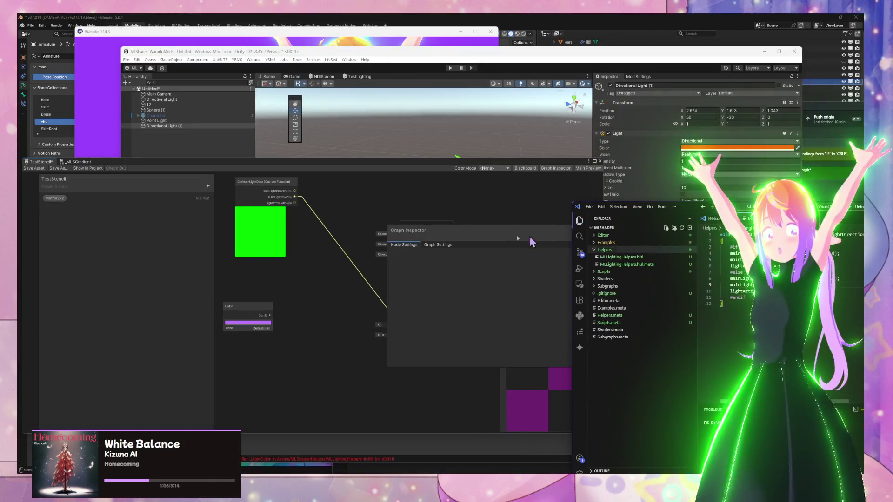
pyautogui.click(28, 168)
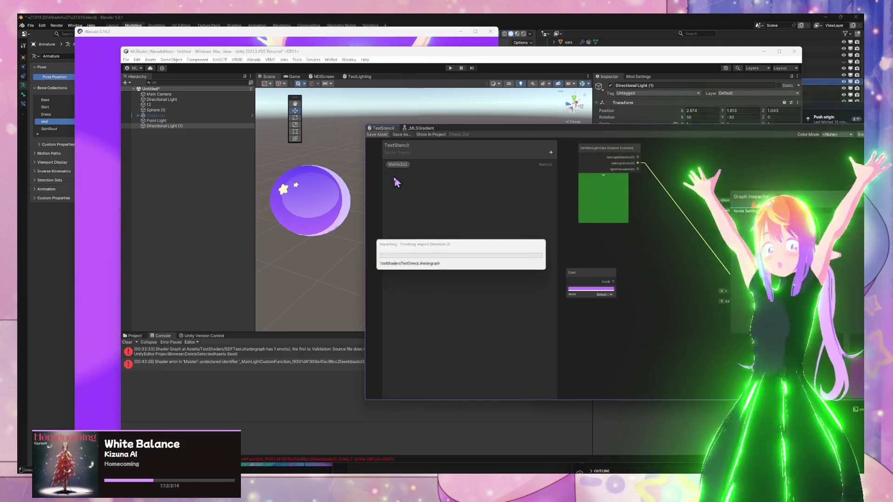
pyautogui.click(241, 365)
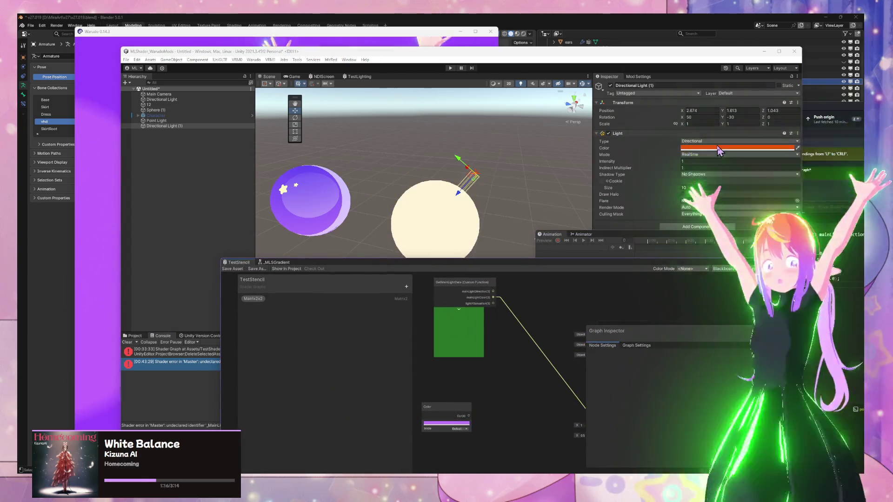
pyautogui.click(720, 149)
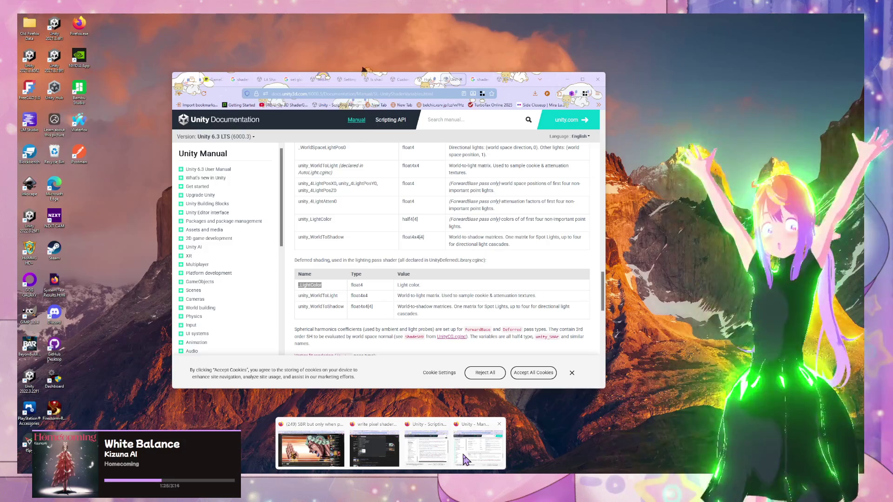
# Search Google for 'forward rendering light color'
pyautogui.click(465, 460)
pyautogui.scroll(3, 465, 226)
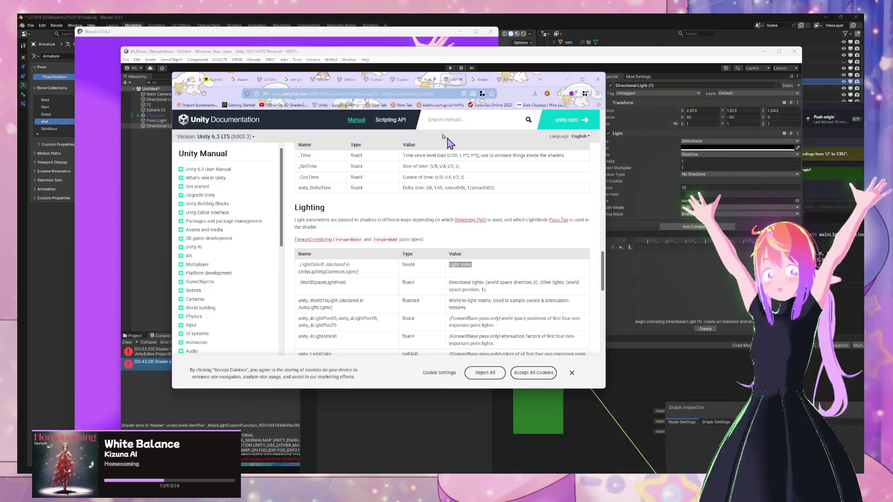
pyautogui.click(482, 79)
pyautogui.click(453, 93)
pyautogui.write('for')
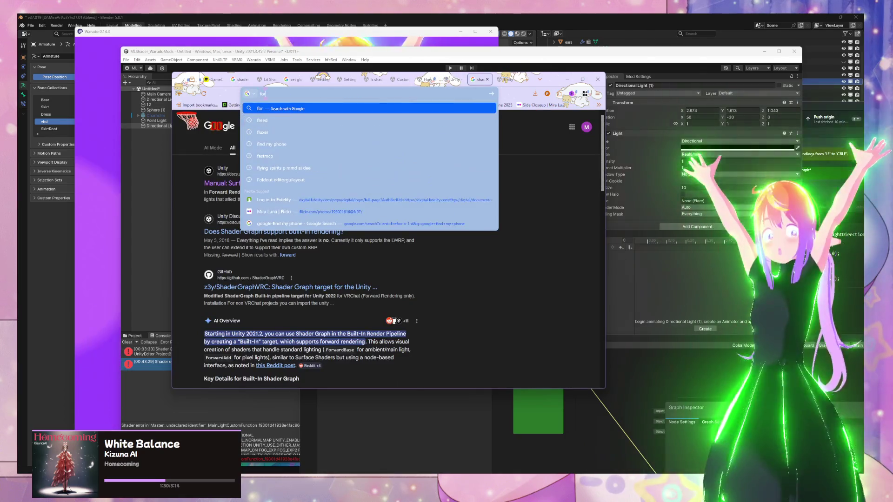
pyautogui.write('ward render')
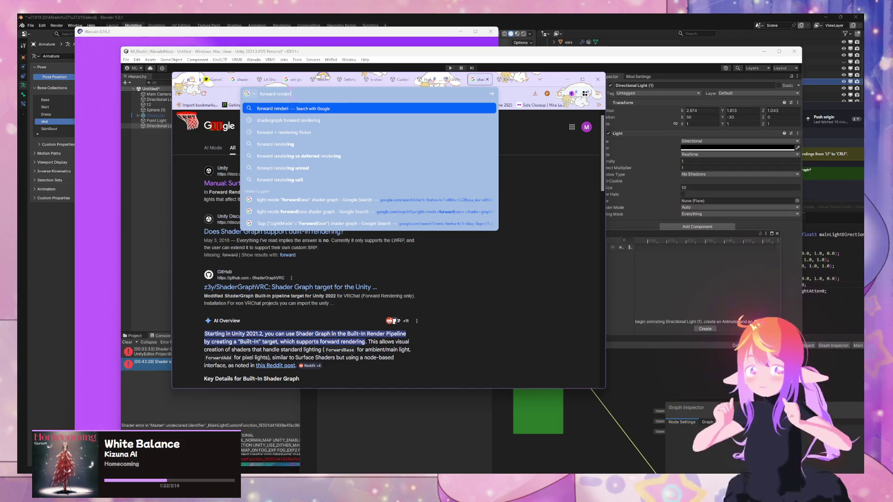
pyautogui.write('ing light color')
pyautogui.press('Return')
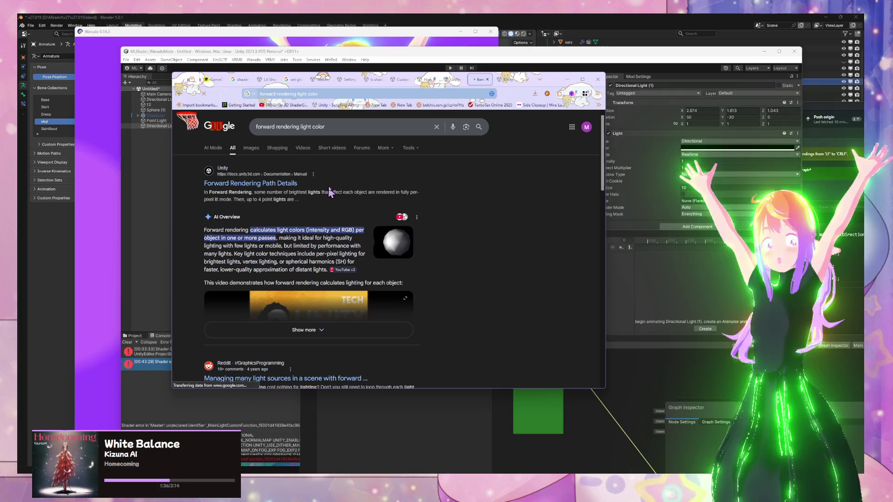
# Add 'unity' to the search, expand the AI Overview, and go to the redirect notice
pyautogui.click(347, 129)
pyautogui.write('unity')
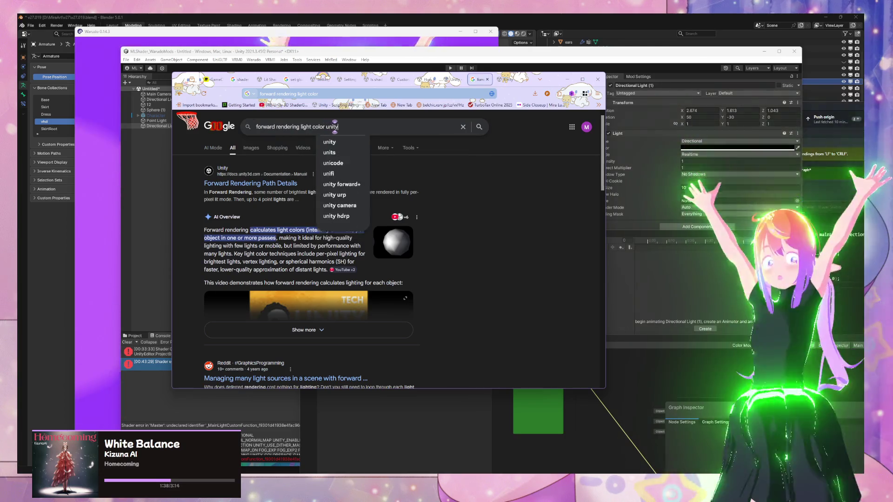
pyautogui.press('Return')
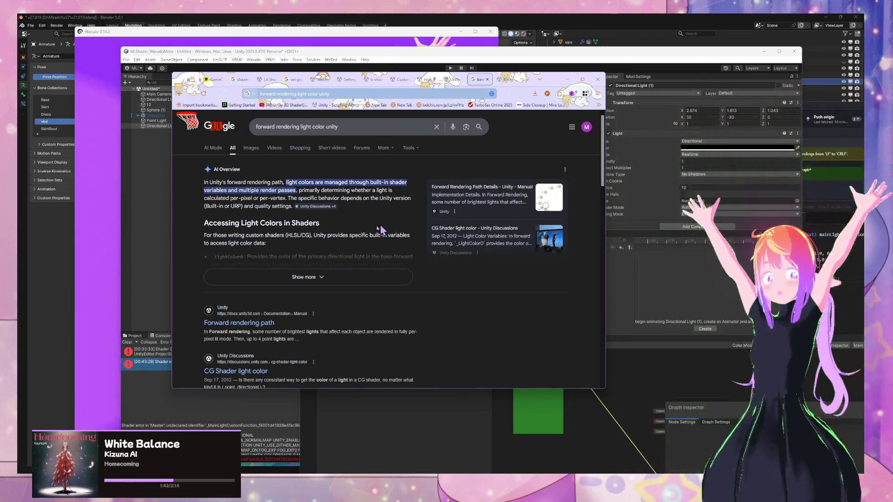
pyautogui.click(366, 277)
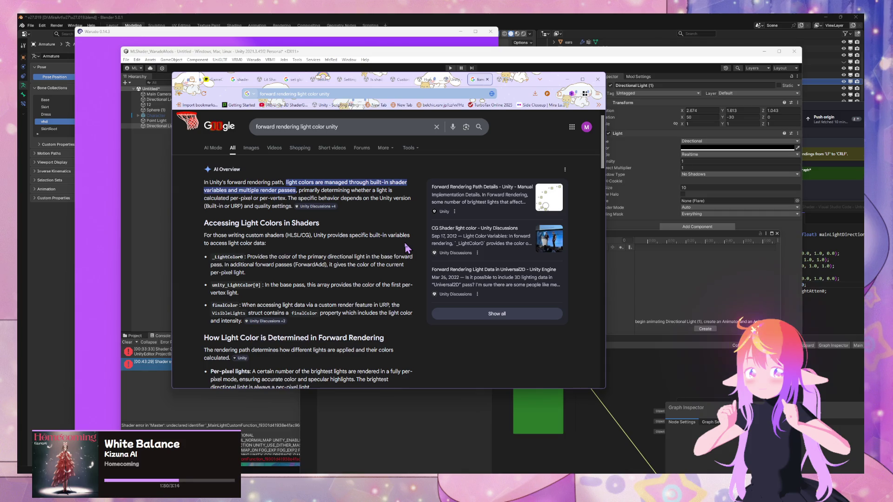
pyautogui.scroll(-2, 408, 249)
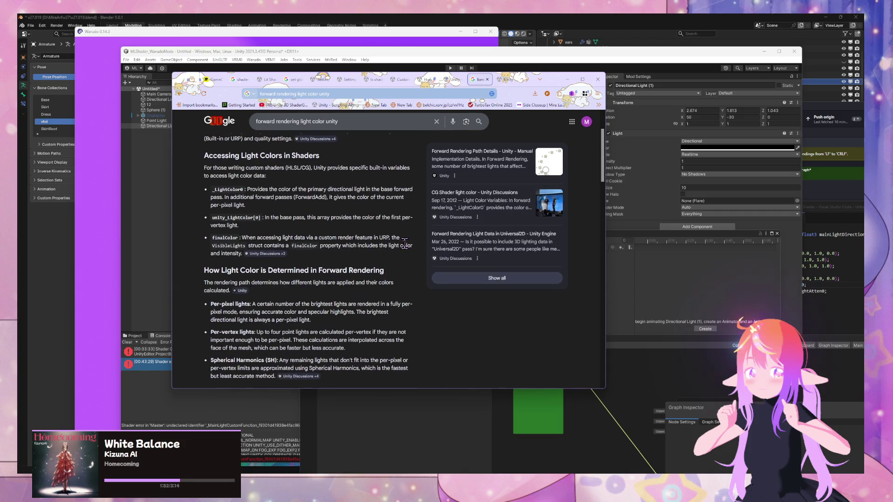
pyautogui.moveTo(269, 259)
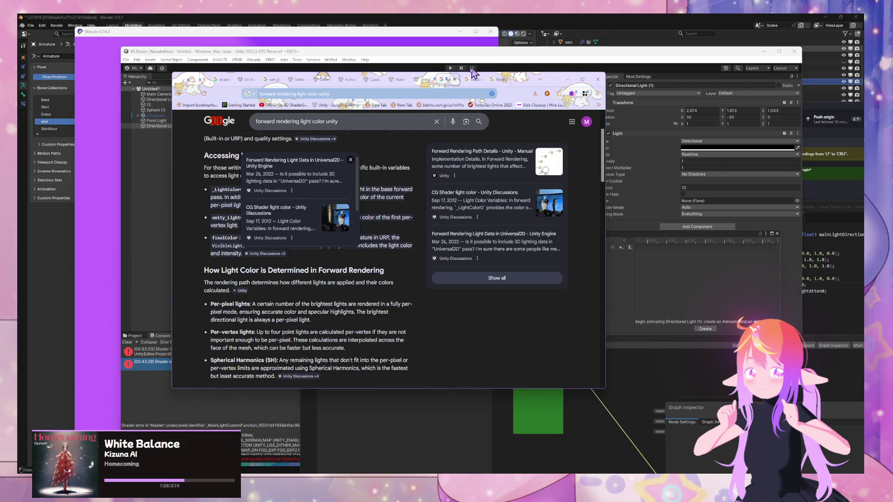
pyautogui.click(470, 80)
pyautogui.click(493, 83)
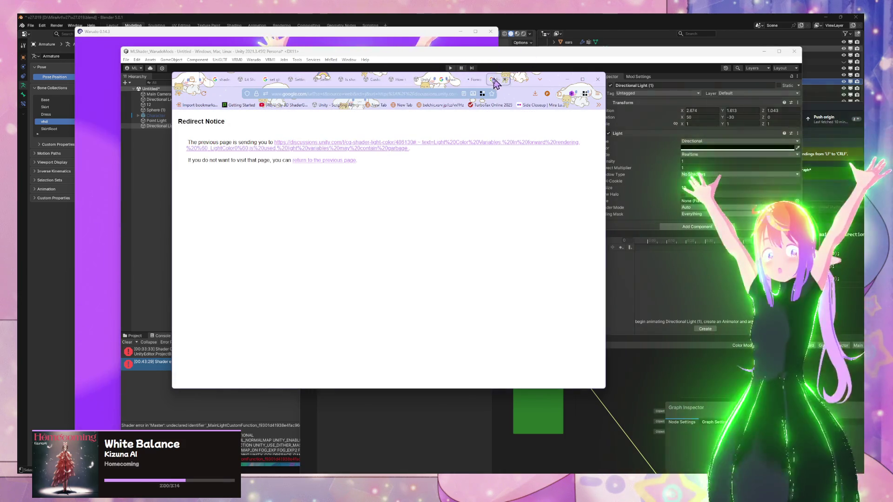
# Glance at the Universal2D light data thread, then read the CG Shader light color replies
pyautogui.click(475, 80)
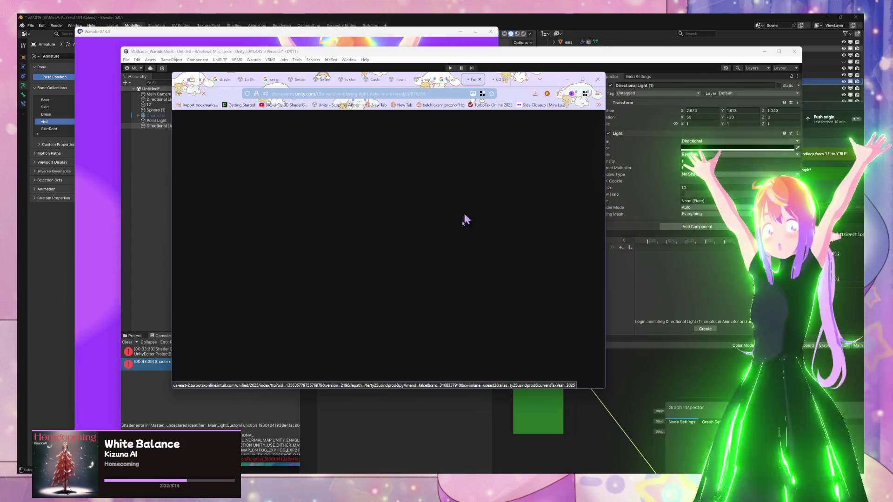
pyautogui.scroll(-1, 454, 215)
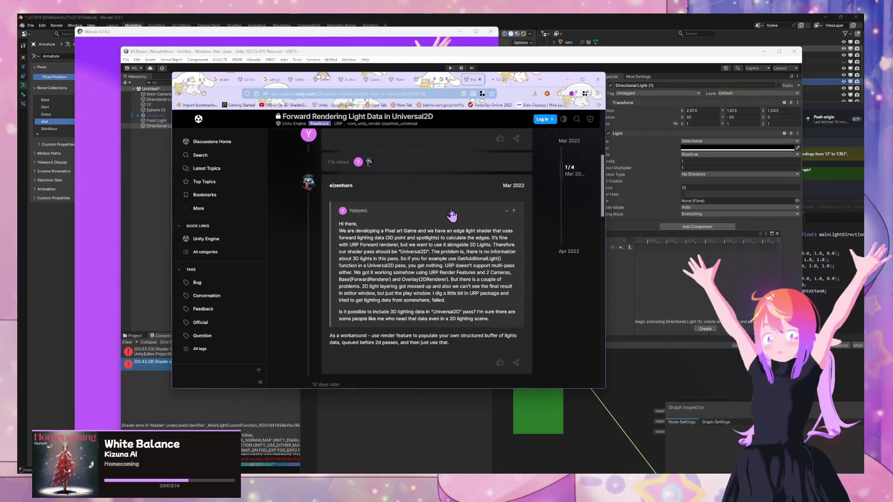
pyautogui.click(498, 79)
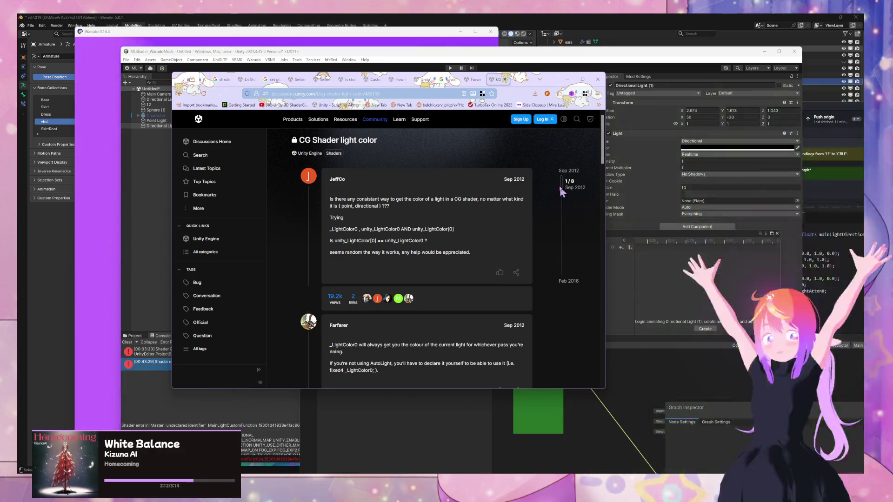
pyautogui.scroll(-1, 347, 322)
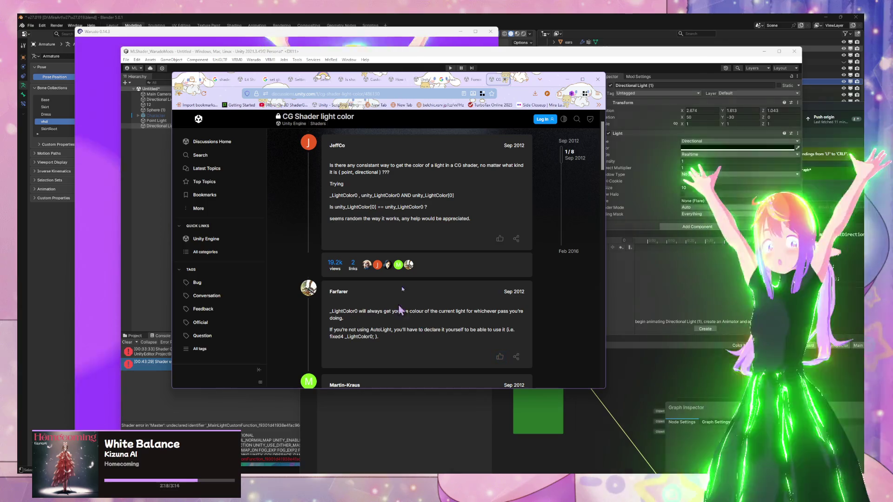
pyautogui.scroll(-4, 426, 194)
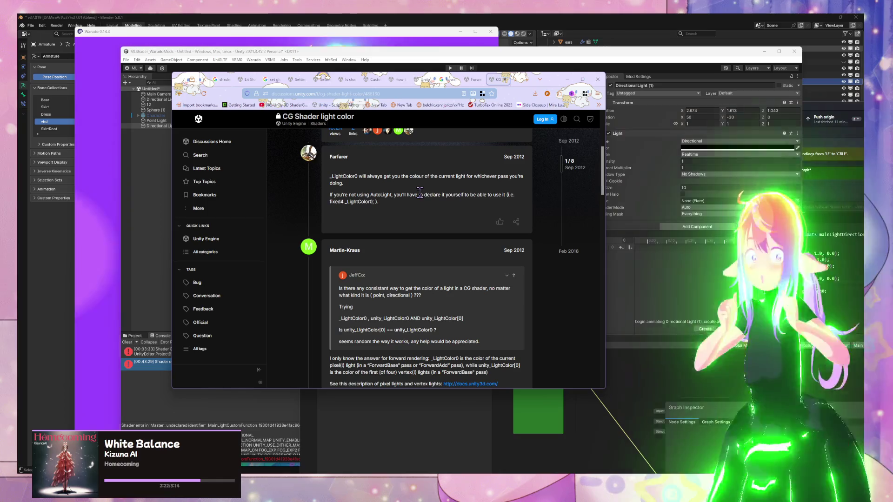
pyautogui.scroll(-10, 418, 193)
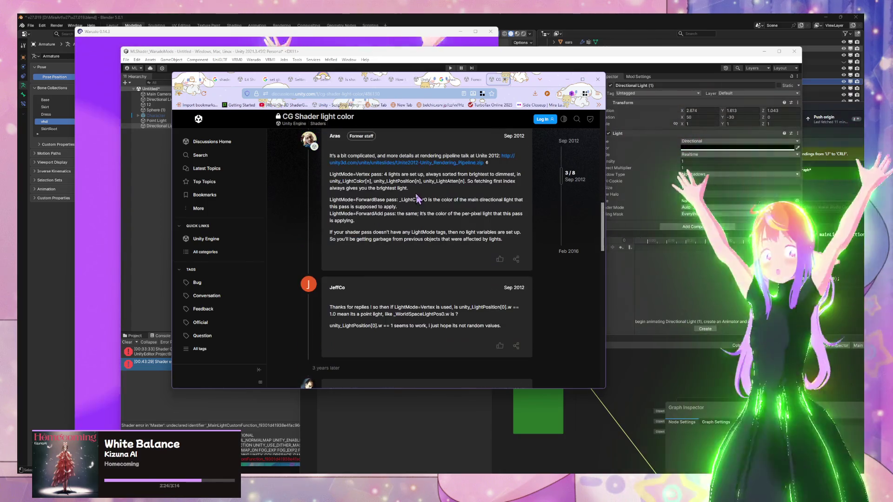
pyautogui.scroll(-5, 417, 200)
# Open the thread's Built-in shader variables link and close the forum tab
pyautogui.scroll(5, 417, 198)
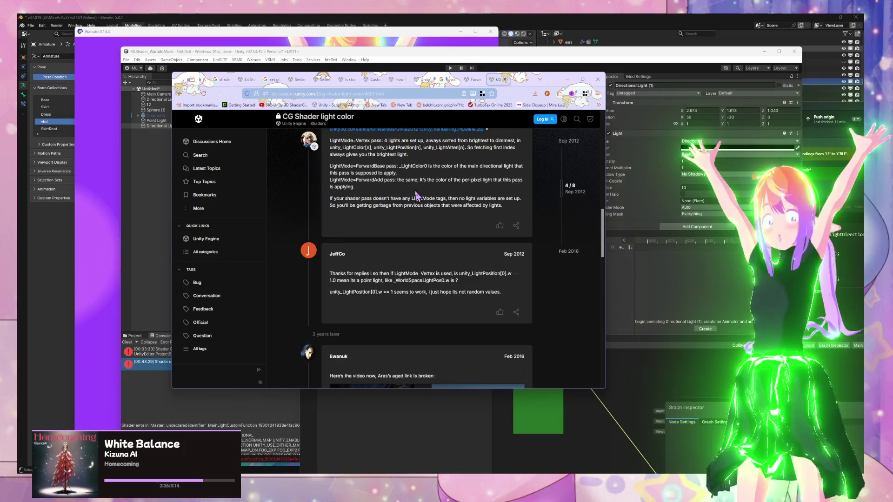
pyautogui.scroll(-3, 417, 196)
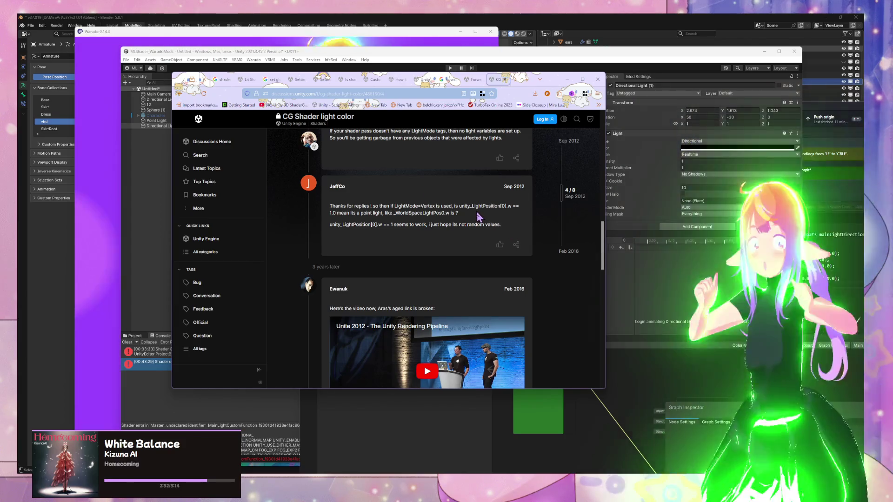
pyautogui.scroll(-1, 475, 214)
pyautogui.scroll(-5, 475, 214)
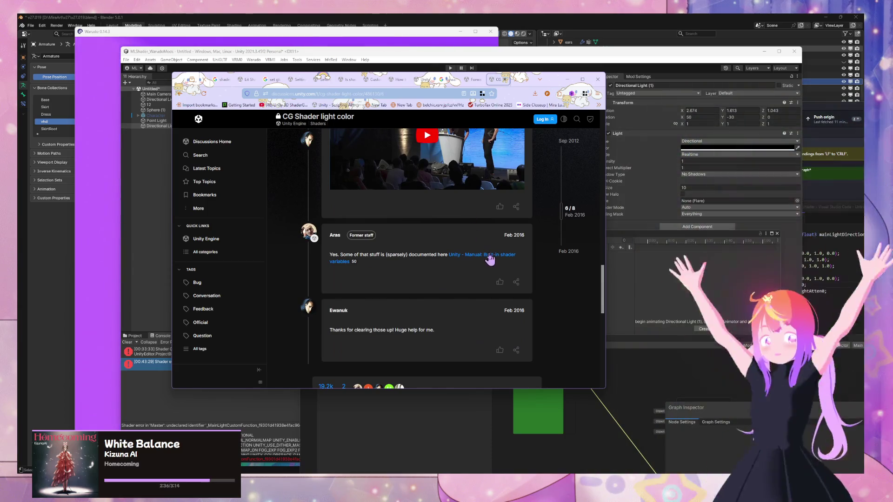
pyautogui.middleClick(490, 262)
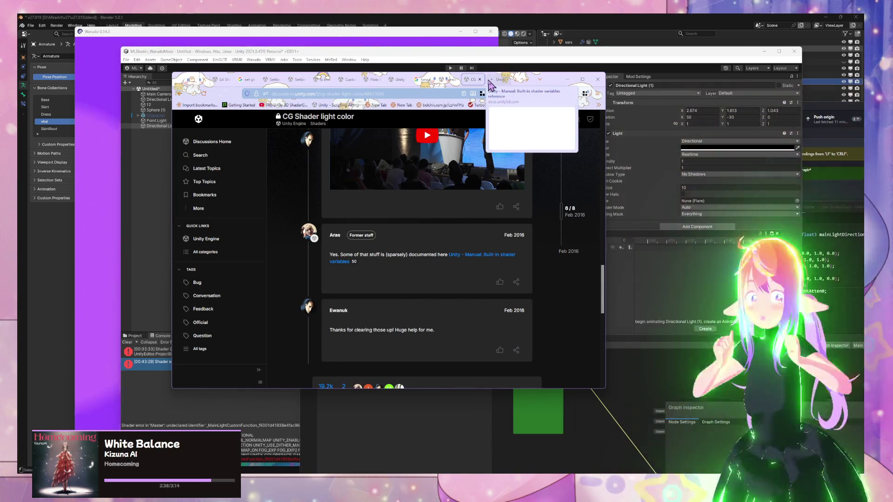
pyautogui.click(480, 79)
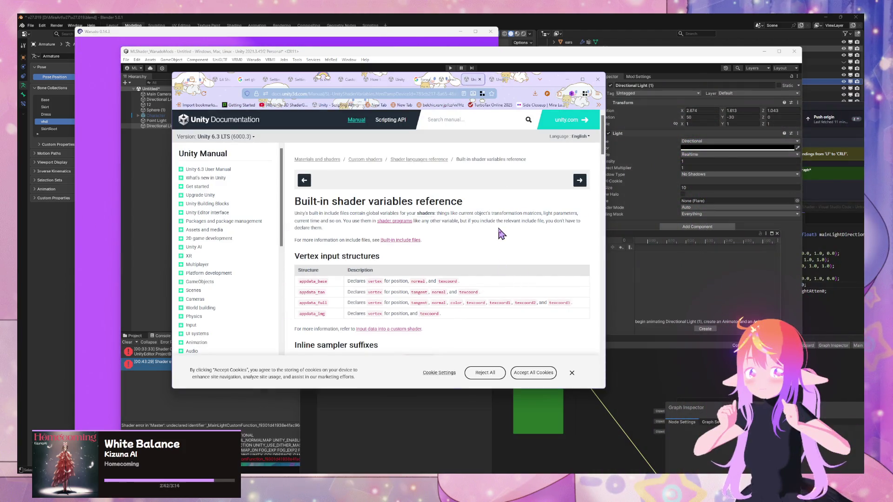
# Scroll past Transformations and Time to the forward rendering Lighting table
pyautogui.scroll(-2, 502, 234)
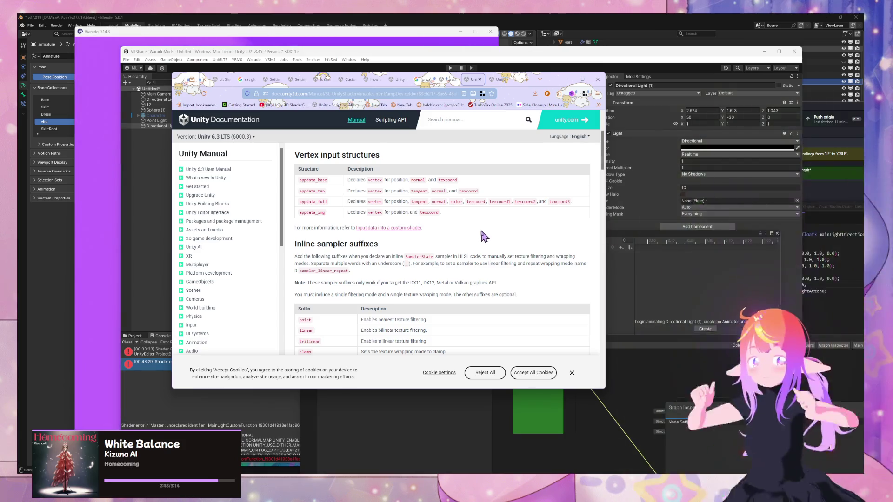
pyautogui.scroll(-1, 484, 238)
pyautogui.scroll(1, 484, 237)
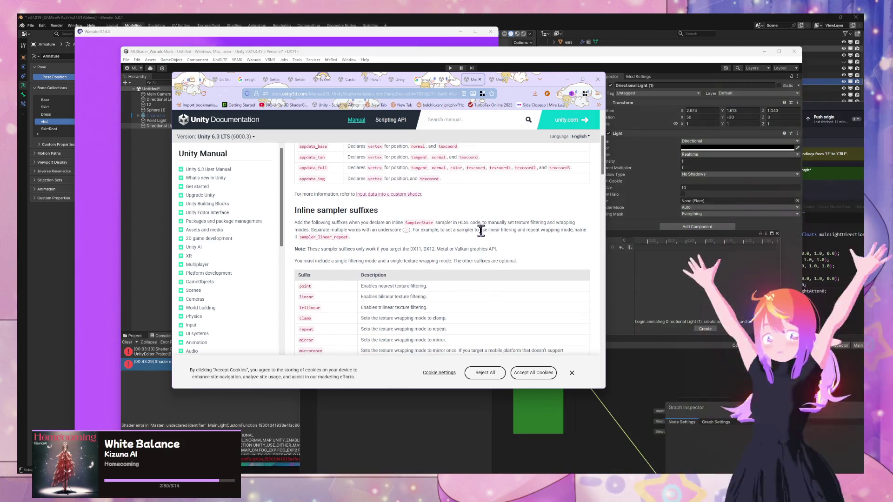
pyautogui.scroll(-2, 480, 231)
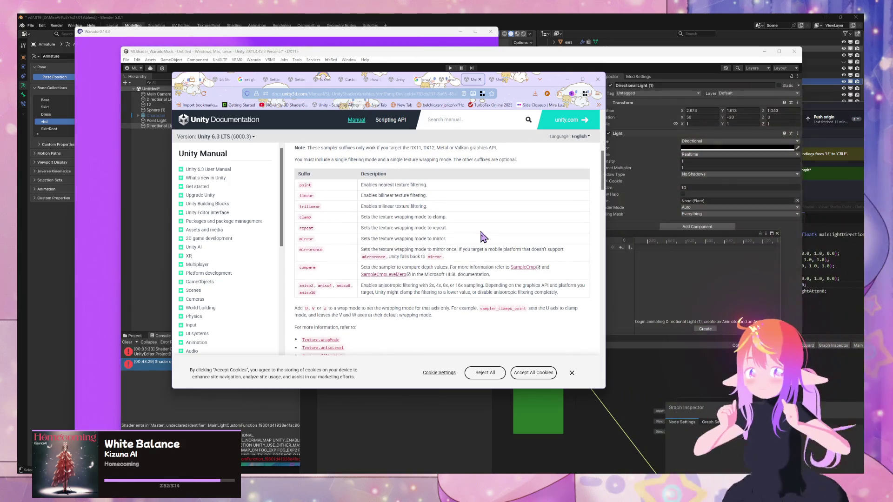
pyautogui.scroll(-3, 484, 237)
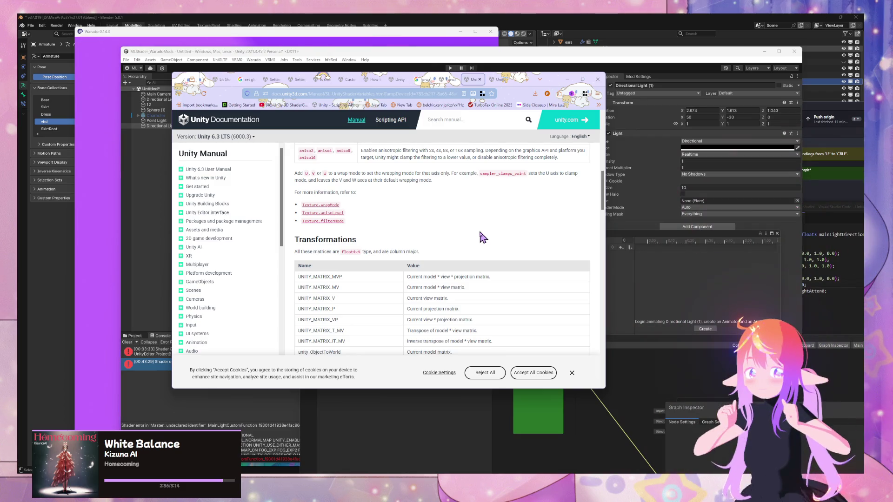
pyautogui.scroll(-8, 477, 232)
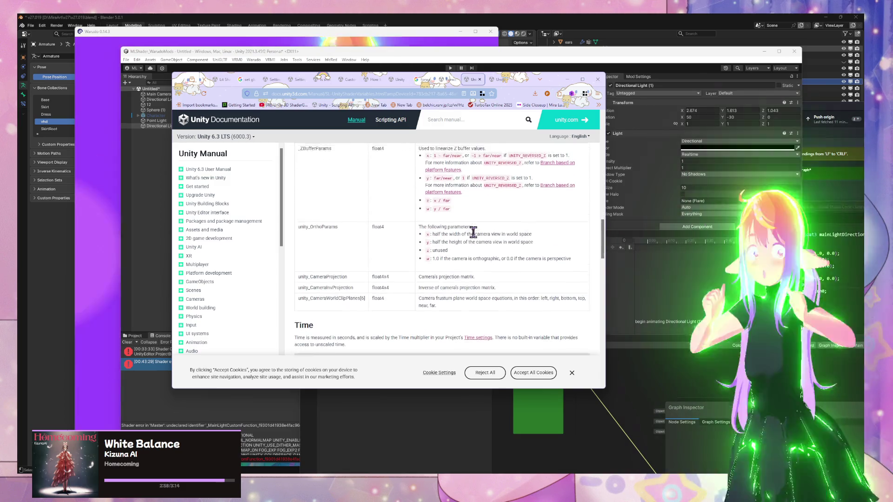
pyautogui.scroll(-2, 465, 240)
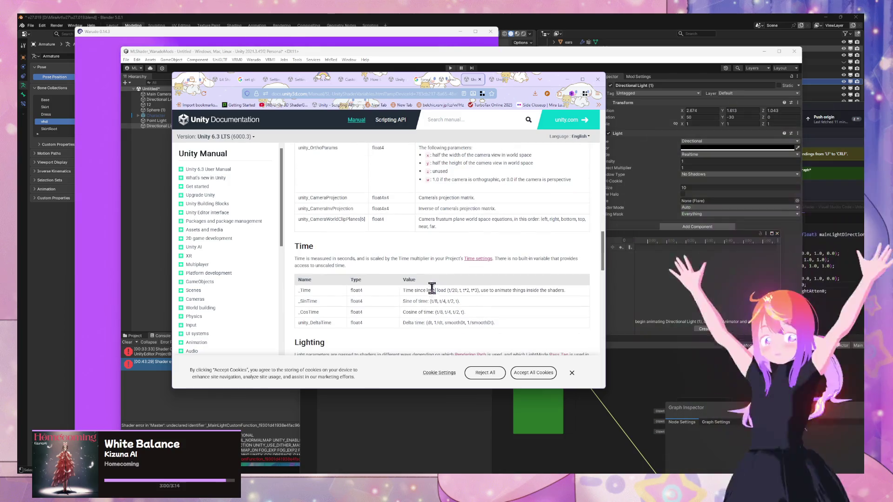
pyautogui.scroll(-4, 429, 207)
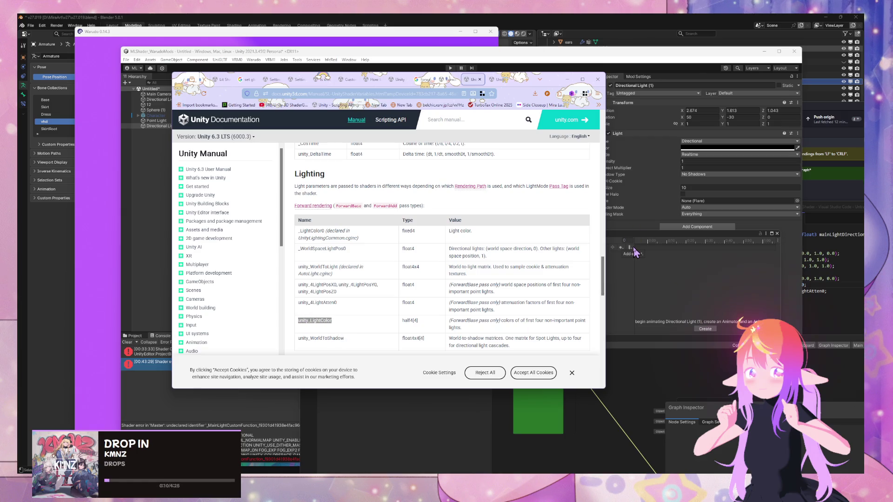
# Check the Deferred shading table, then highlight _WorldSpaceLightPos0 in the forward Lighting table
pyautogui.scroll(-2, 476, 266)
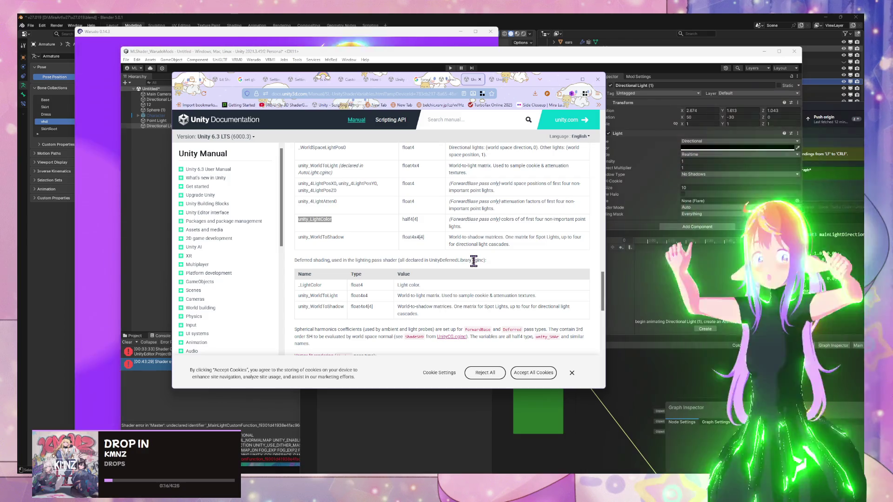
pyautogui.scroll(3, 475, 261)
pyautogui.scroll(-1, 498, 263)
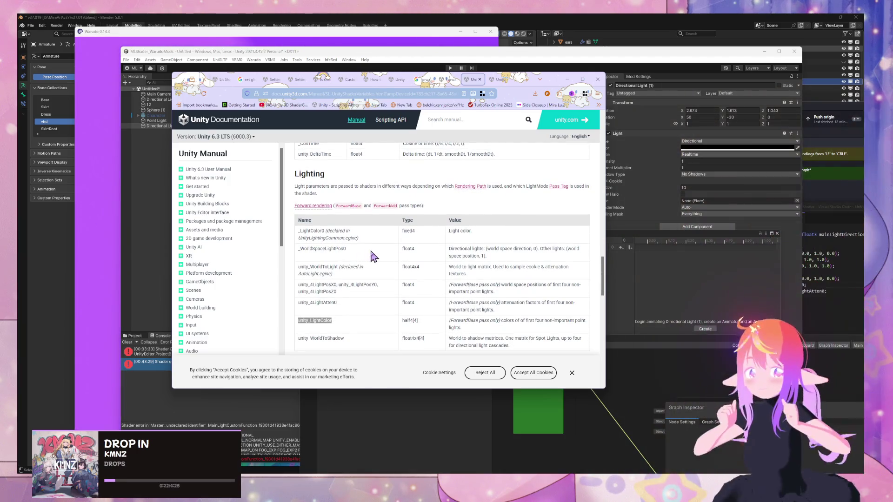
pyautogui.moveTo(346, 249); pyautogui.dragTo(297, 250)
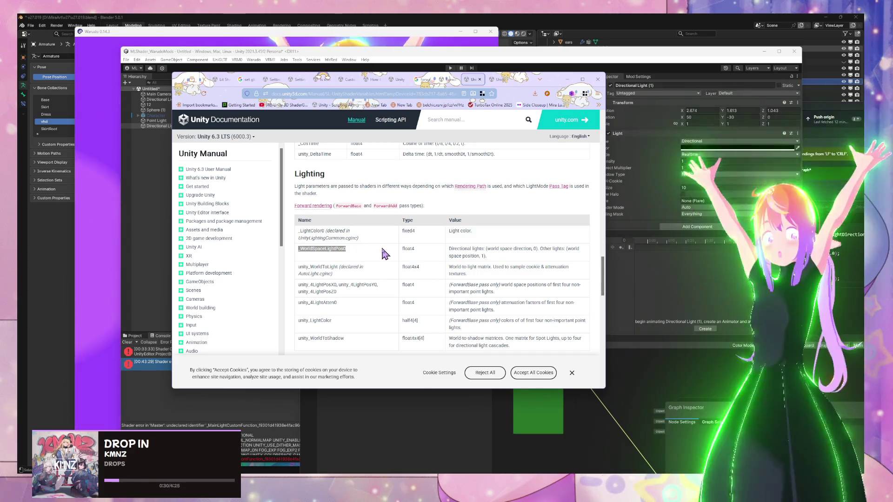
pyautogui.moveTo(320, 211)
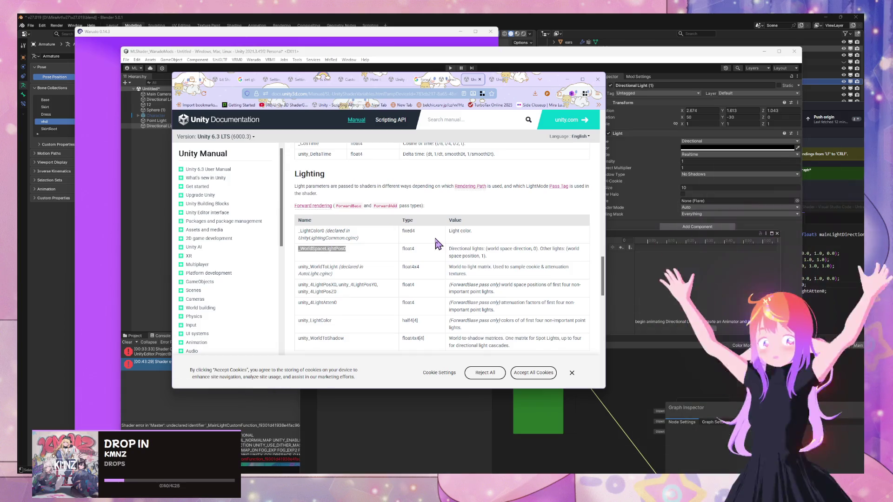
pyautogui.moveTo(476, 192)
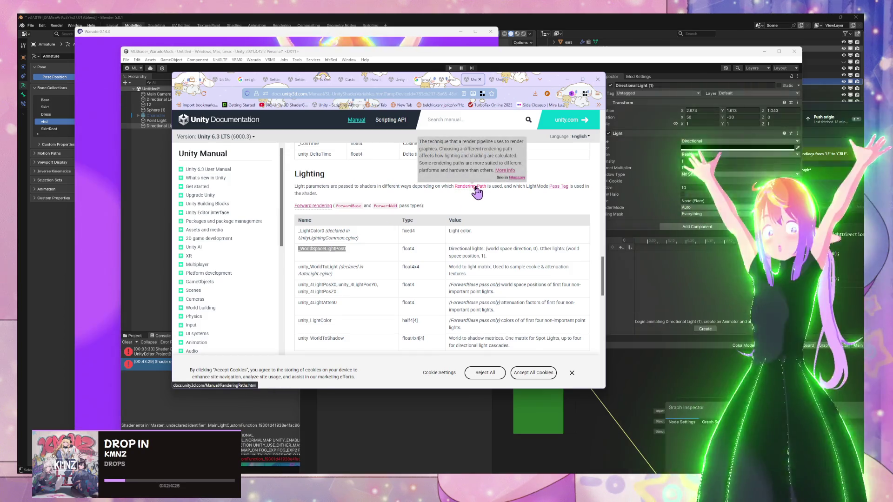
pyautogui.click(560, 187)
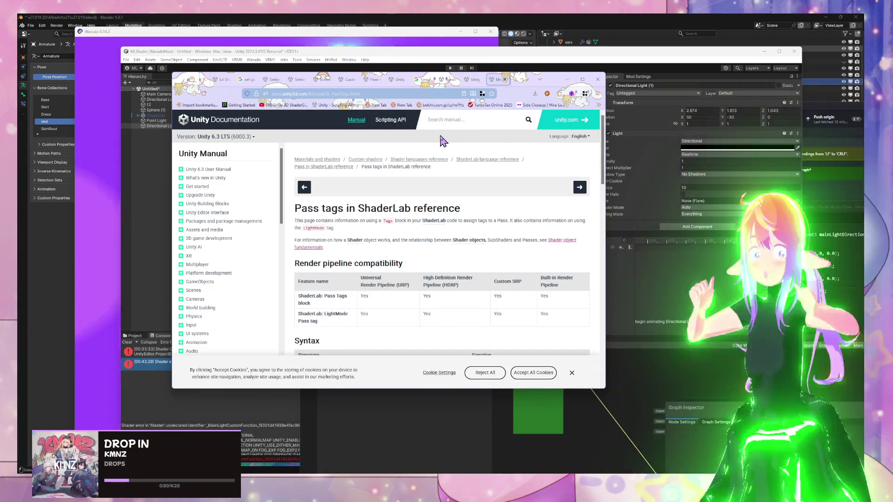
pyautogui.click(372, 95)
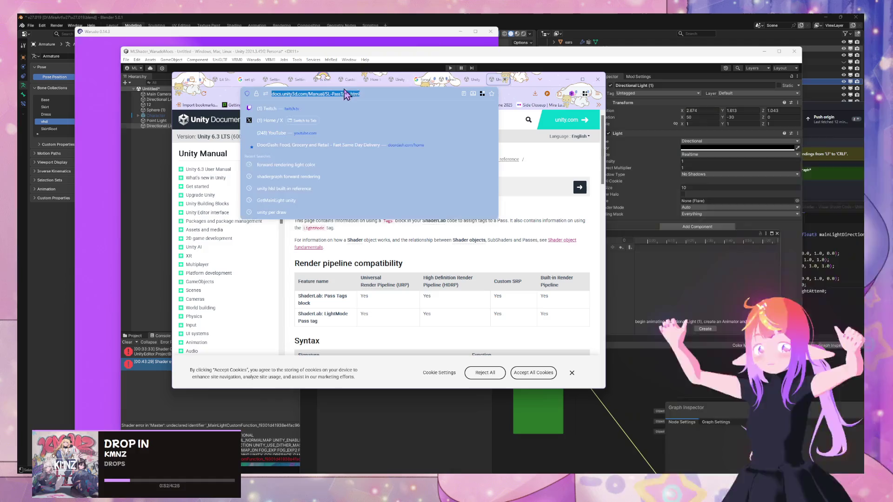
pyautogui.click(449, 278)
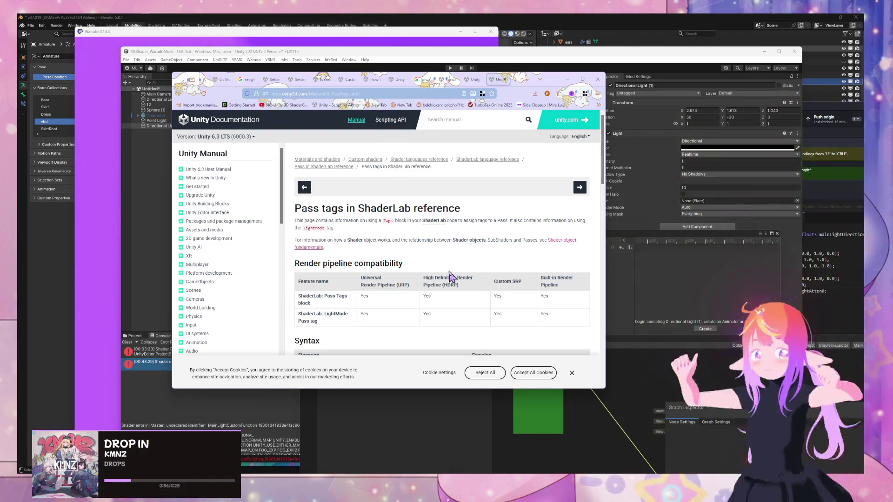
pyautogui.click(328, 95)
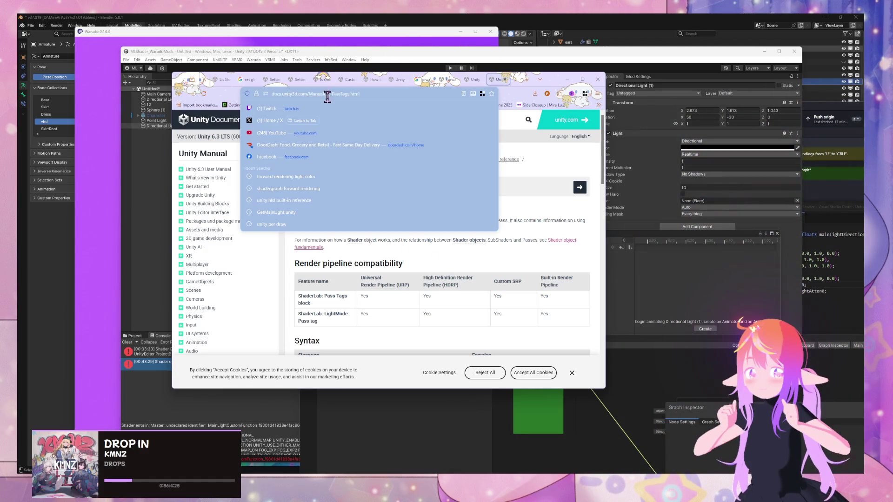
pyautogui.press('Escape')
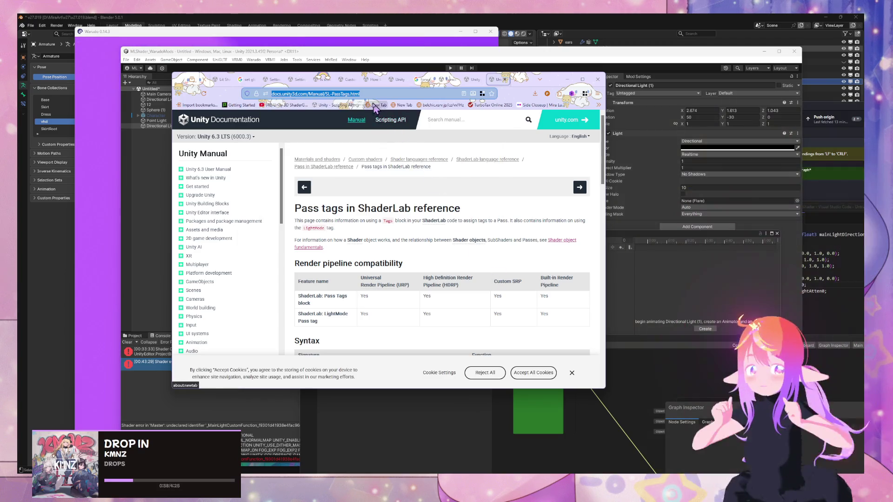
# Search 'how to pass tag in shader graph' and open the Unity Discussions pass-tag thread
pyautogui.write('how to ')
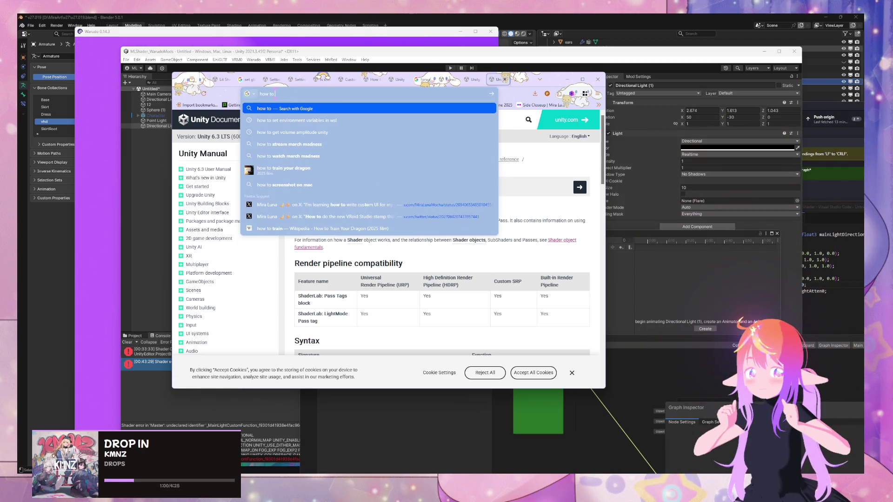
pyautogui.write('pass tag ')
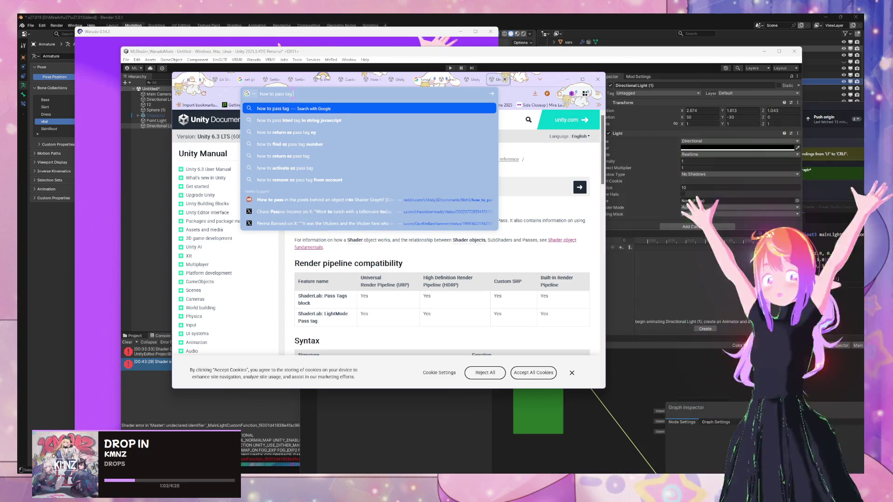
pyautogui.write('in shader graph')
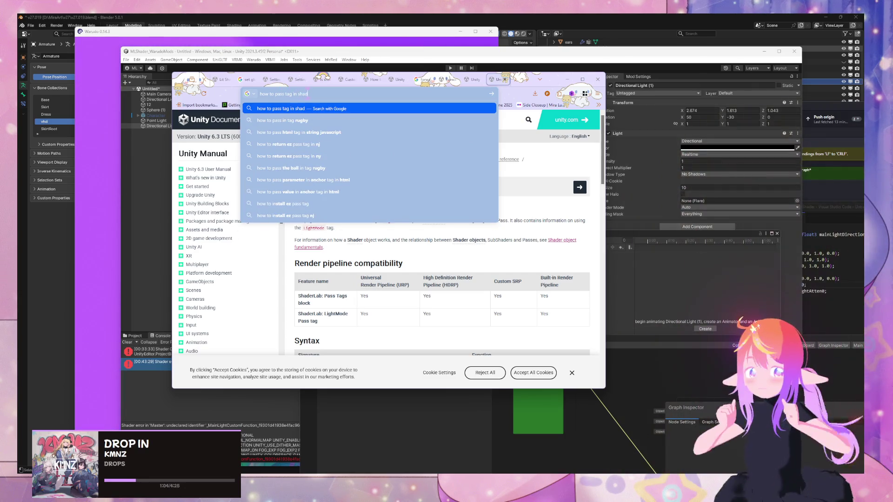
pyautogui.press('Return')
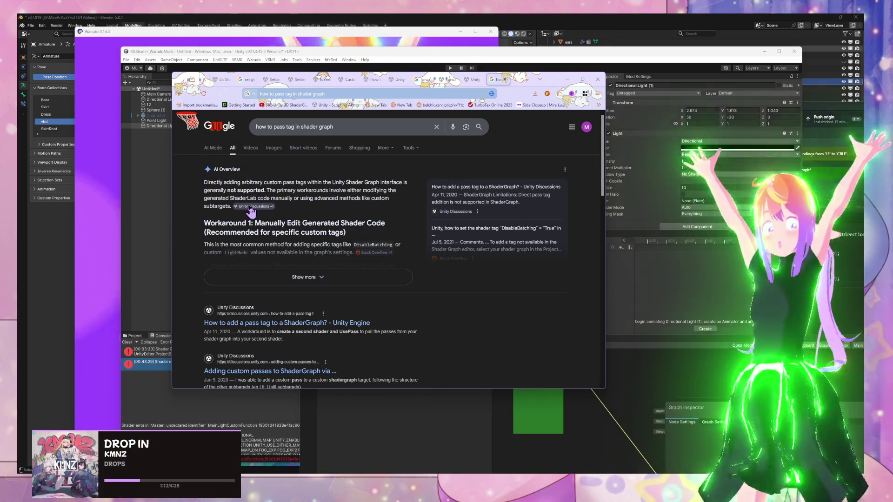
pyautogui.moveTo(252, 209)
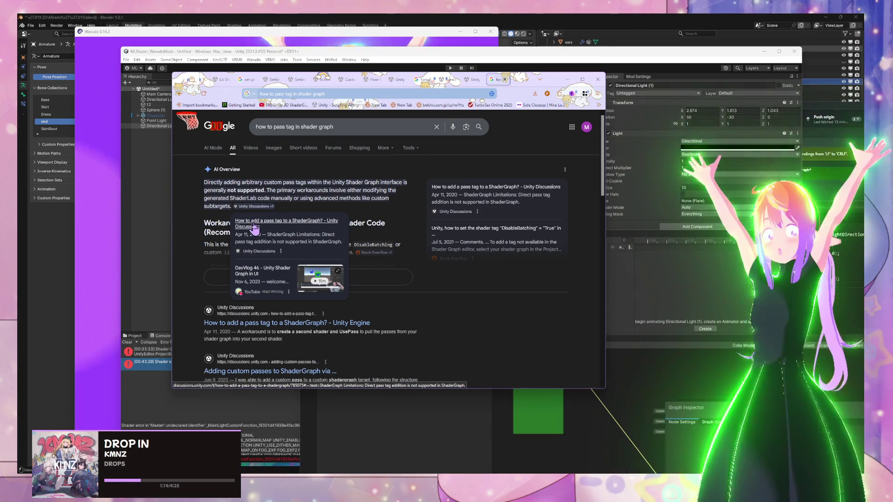
pyautogui.click(267, 227)
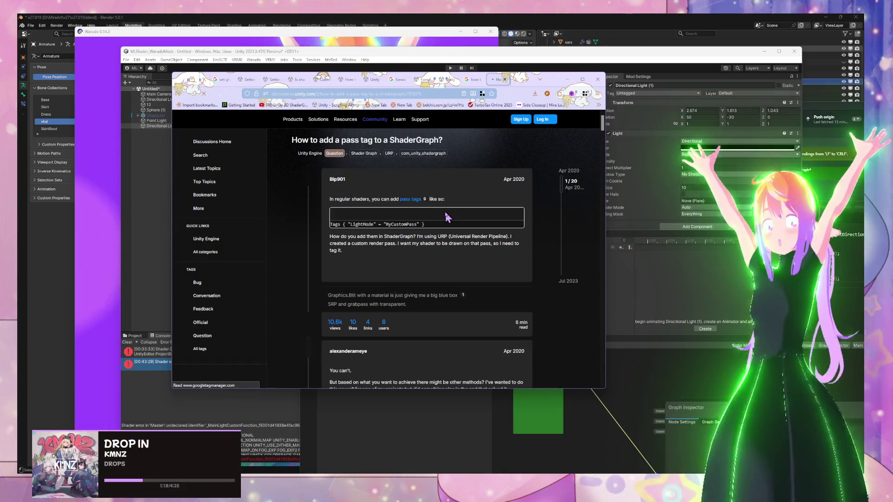
# Scroll the pass-tag thread down to the May 2022 RenderType Enum keyword workaround
pyautogui.scroll(-2, 446, 217)
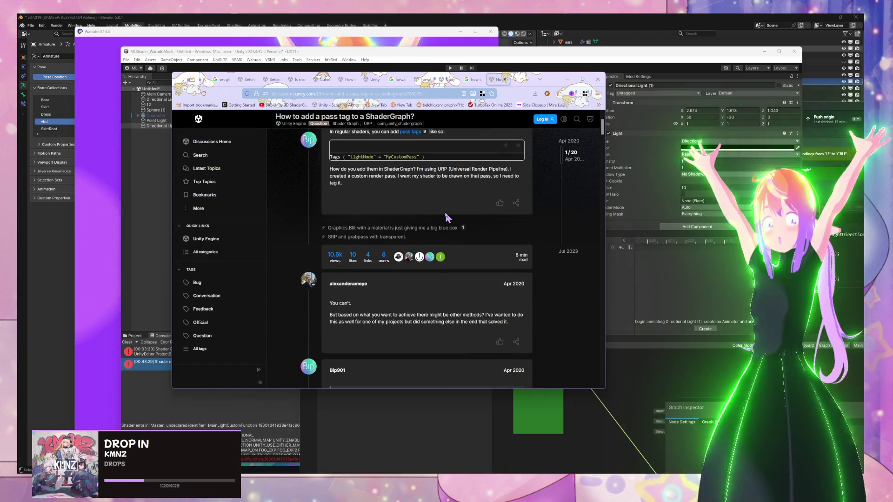
pyautogui.scroll(-4, 446, 218)
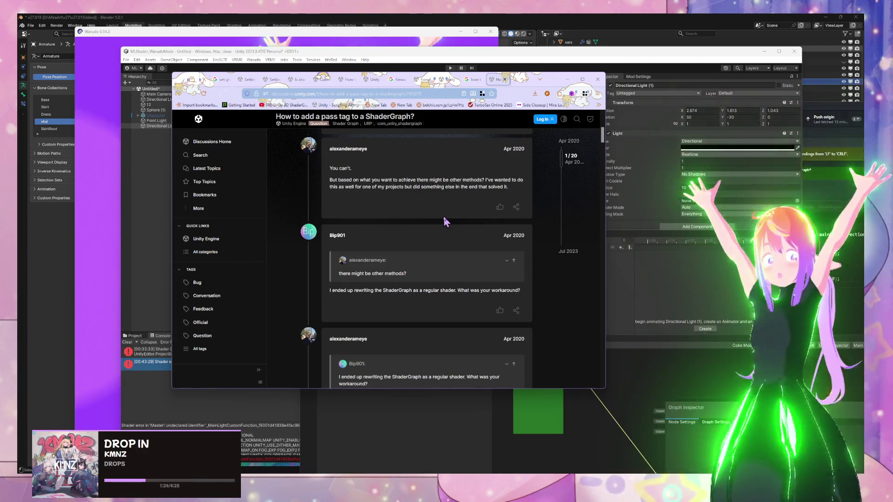
pyautogui.scroll(-4, 443, 217)
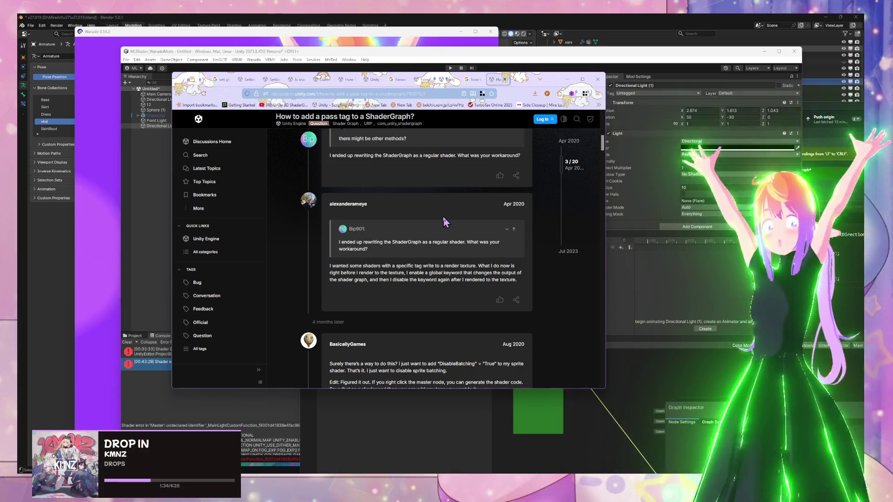
pyautogui.scroll(-3, 444, 223)
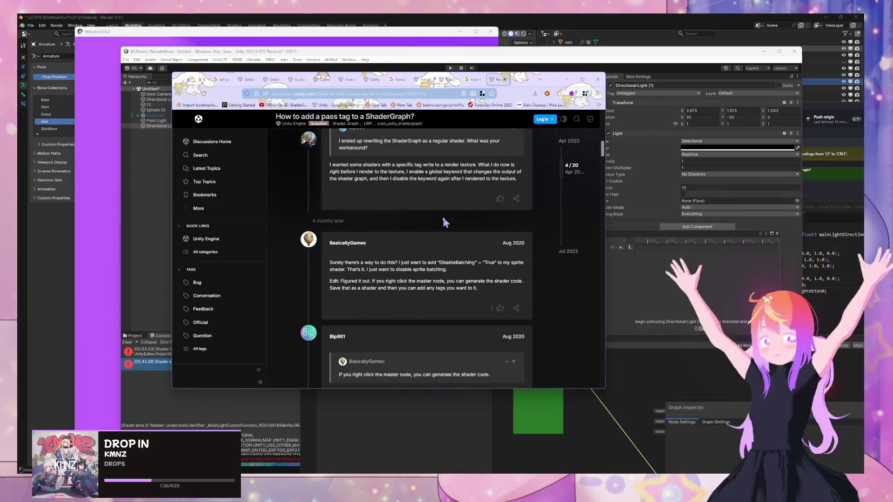
pyautogui.scroll(-1, 444, 222)
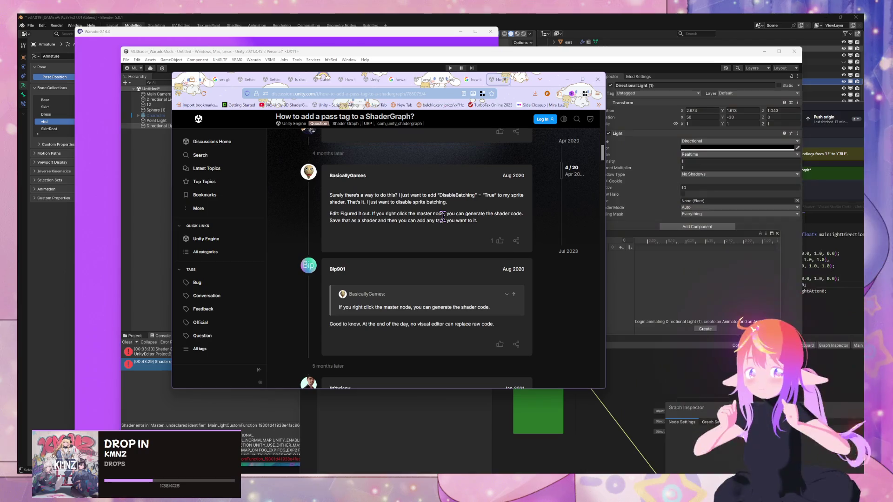
pyautogui.scroll(-2, 445, 223)
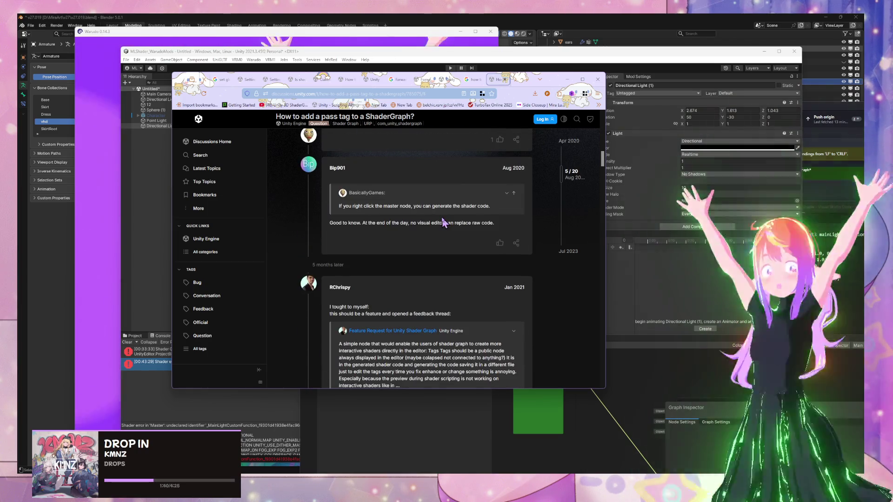
pyautogui.scroll(-3, 423, 215)
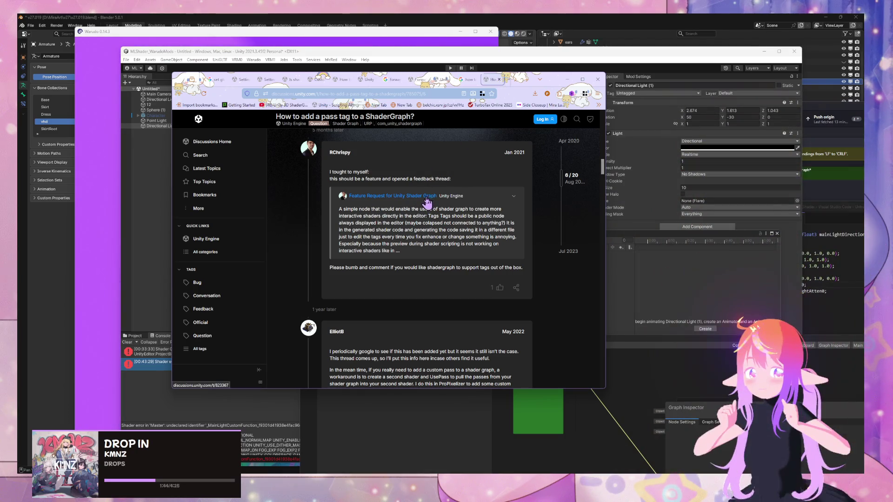
pyautogui.scroll(-3, 545, 132)
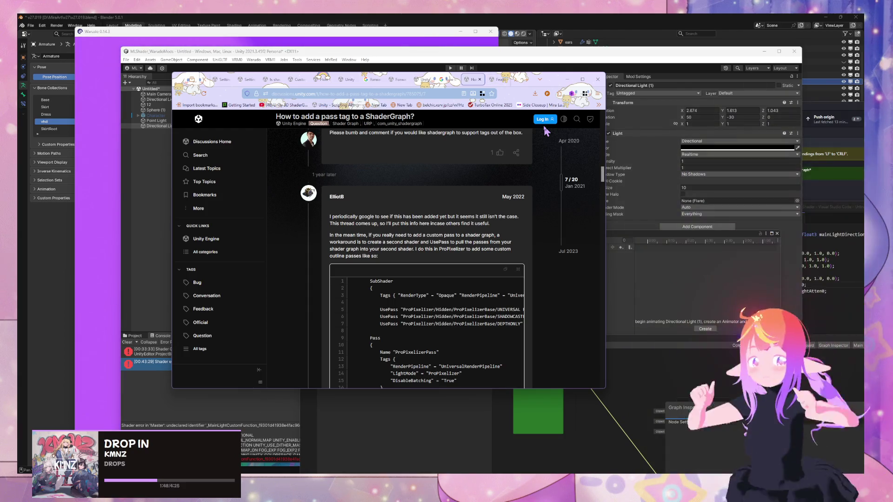
pyautogui.scroll(-3, 545, 132)
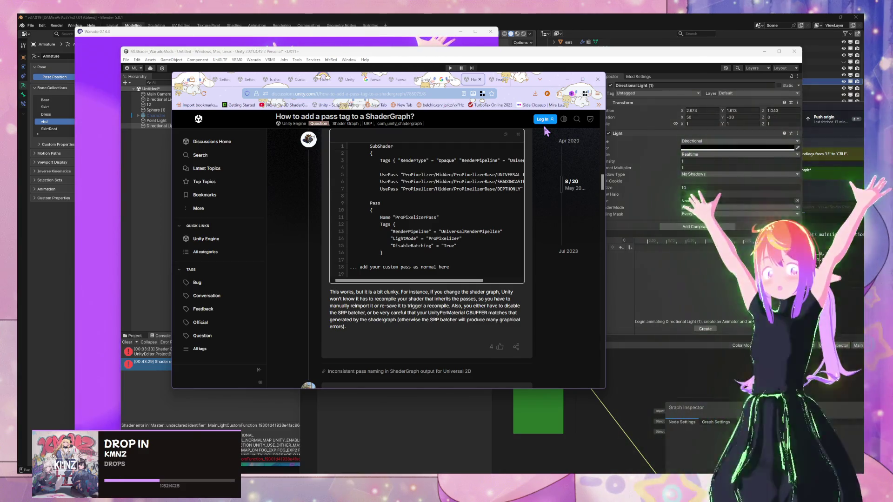
pyautogui.scroll(-1, 545, 127)
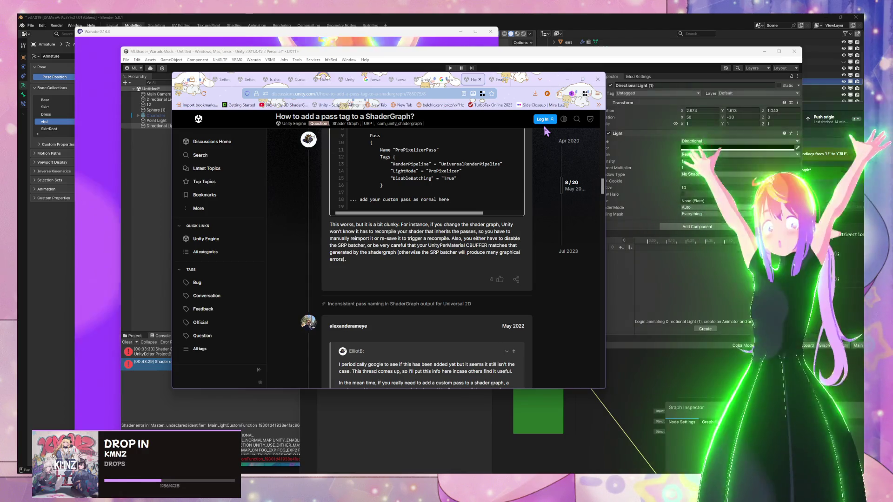
pyautogui.scroll(-3, 545, 130)
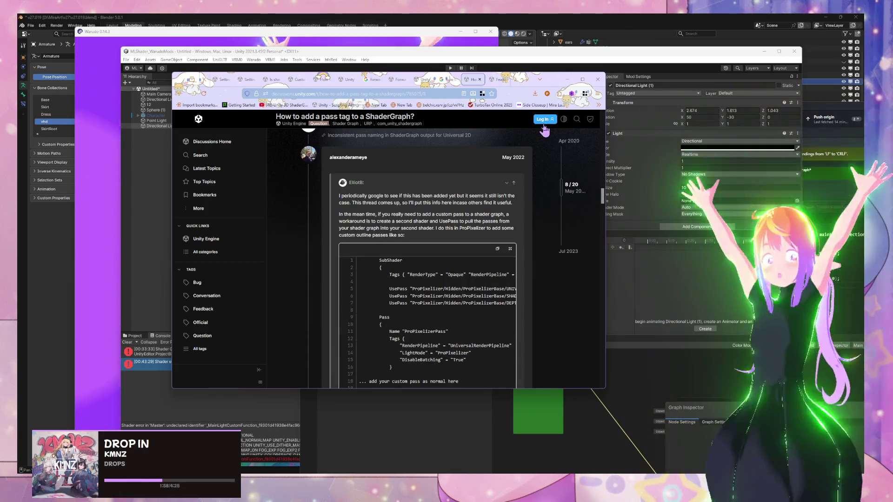
pyautogui.scroll(-3, 544, 129)
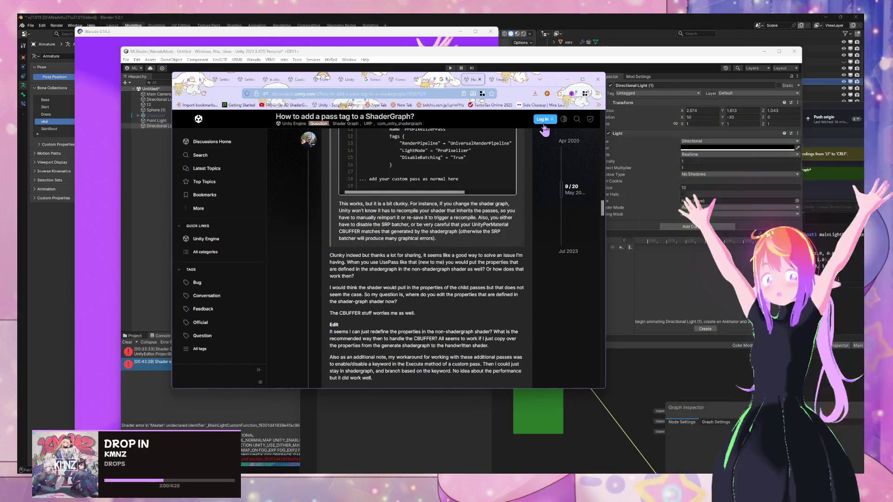
pyautogui.scroll(-2, 544, 129)
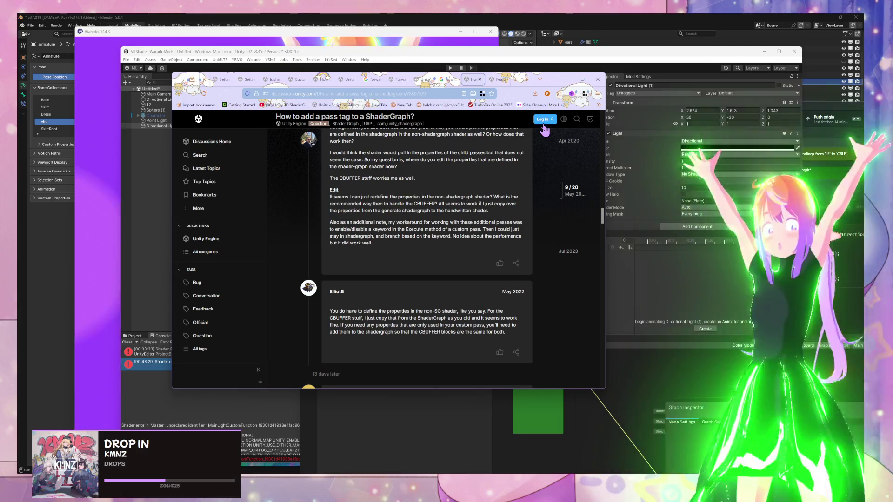
pyautogui.scroll(-1, 544, 129)
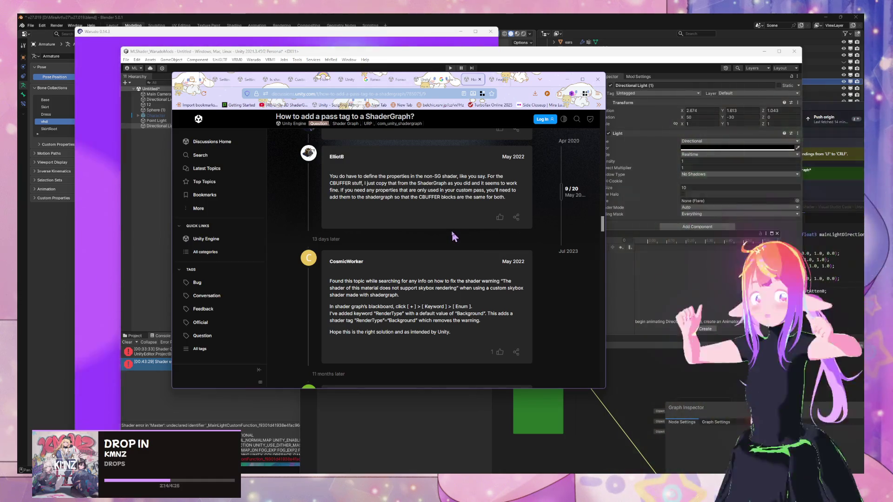
pyautogui.scroll(-5, 452, 232)
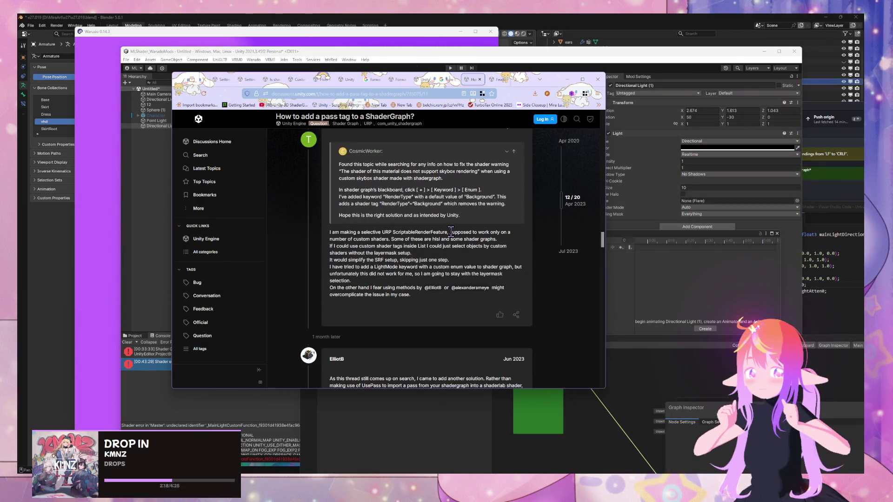
pyautogui.scroll(-5, 280, 186)
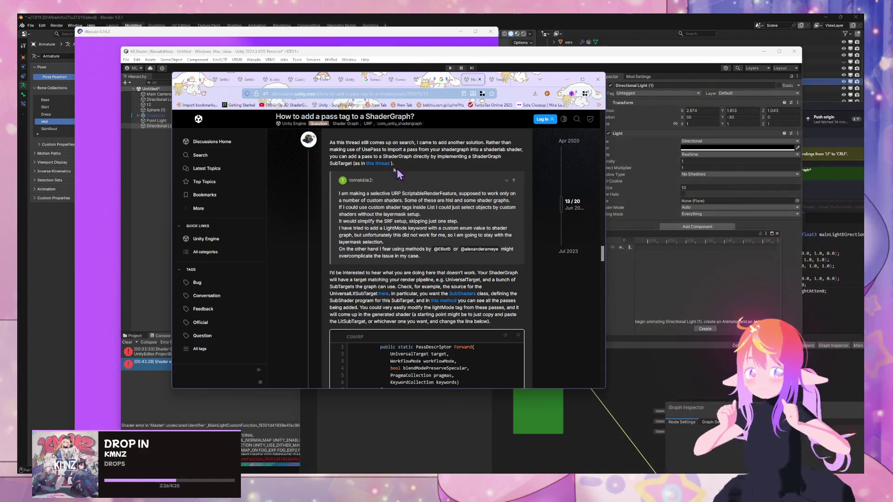
pyautogui.scroll(-3, 389, 167)
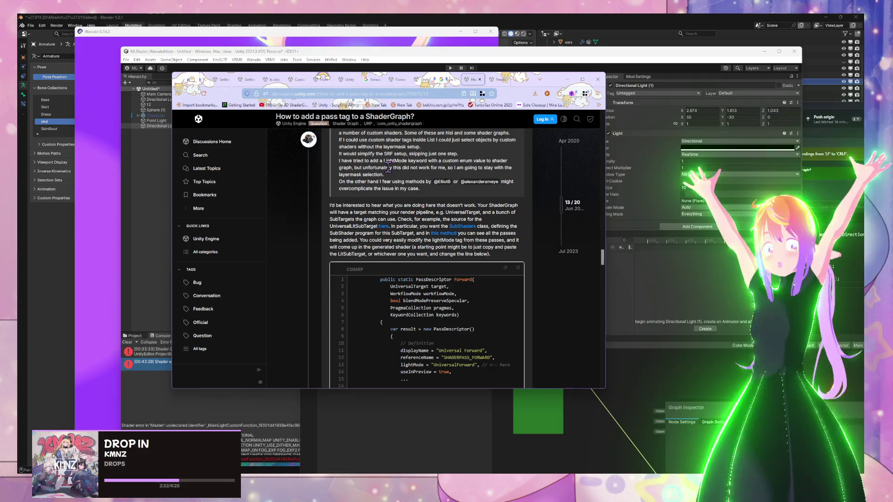
pyautogui.scroll(-1, 388, 167)
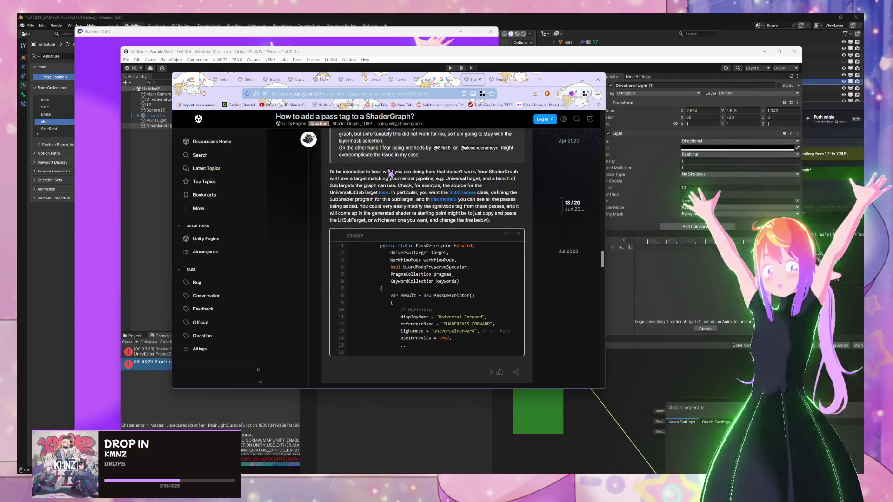
pyautogui.scroll(-5, 390, 173)
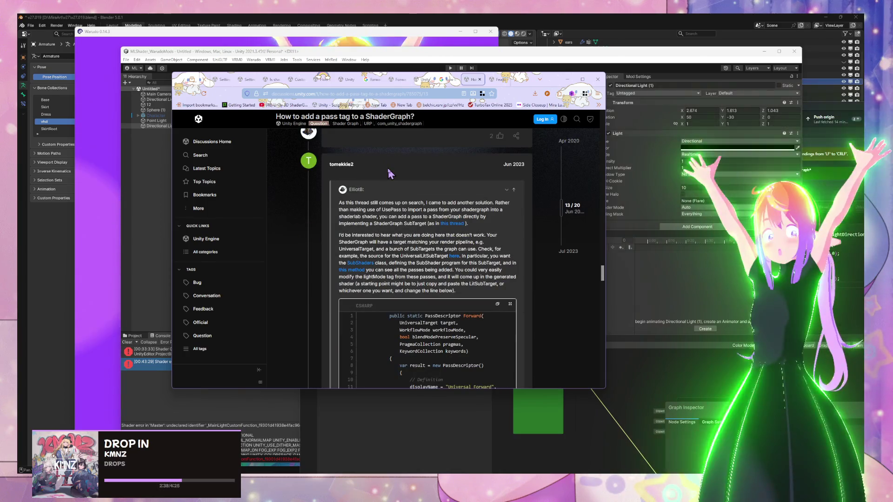
pyautogui.scroll(-3, 390, 173)
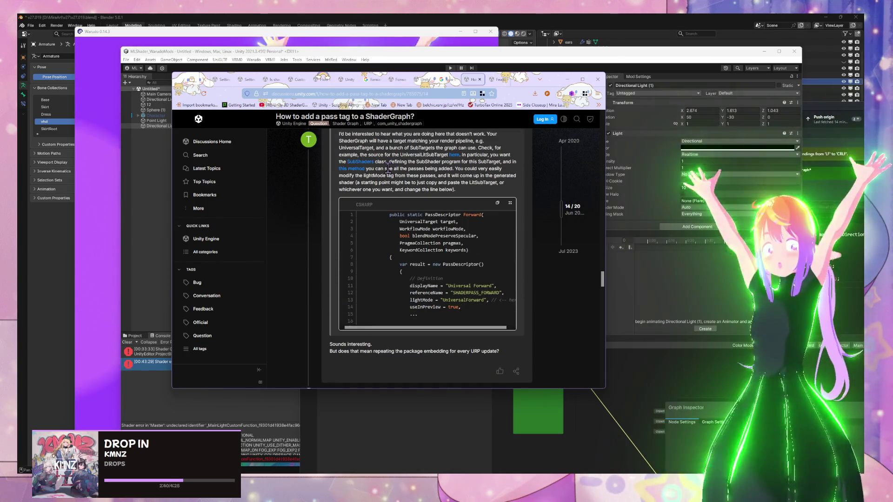
pyautogui.scroll(-4, 388, 167)
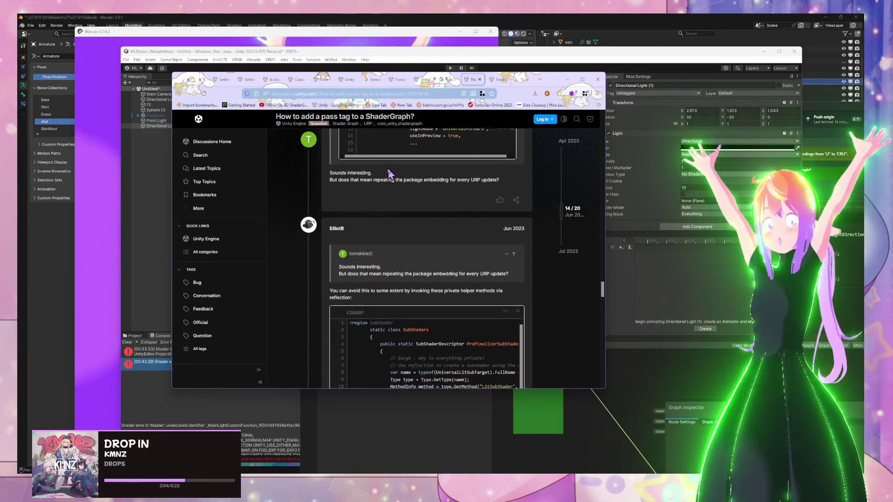
pyautogui.scroll(-1, 390, 173)
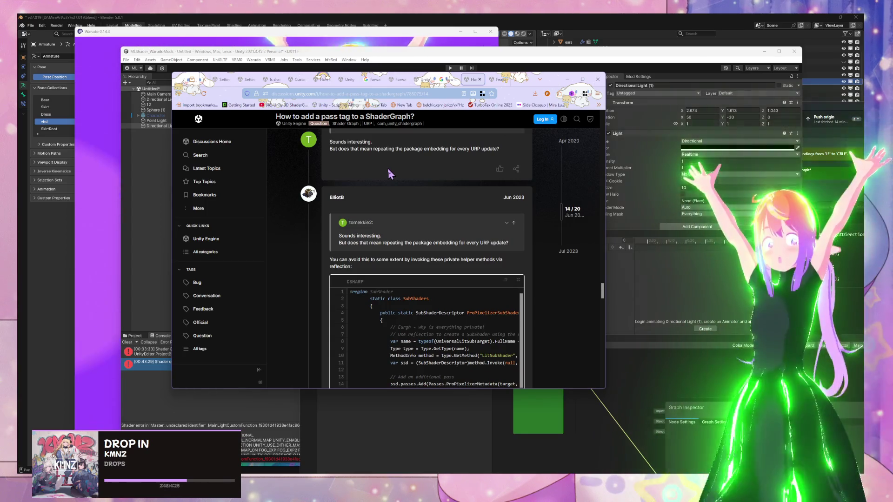
pyautogui.scroll(-2, 388, 168)
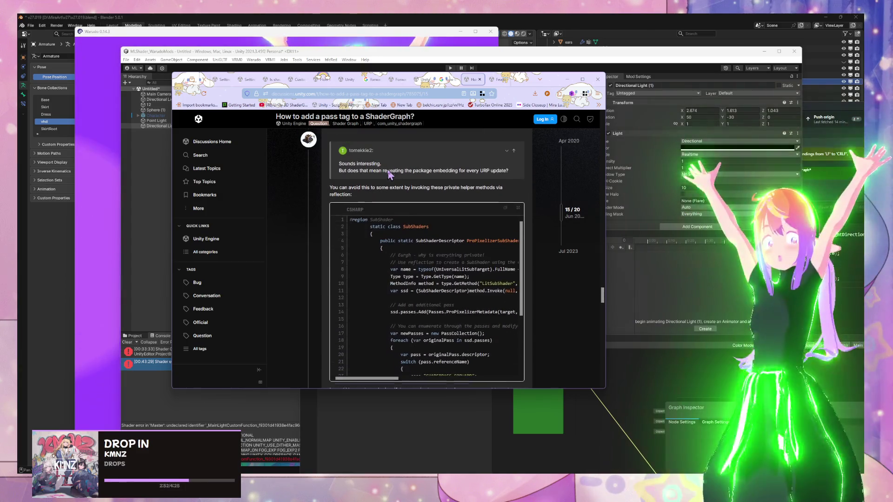
pyautogui.scroll(-3, 390, 173)
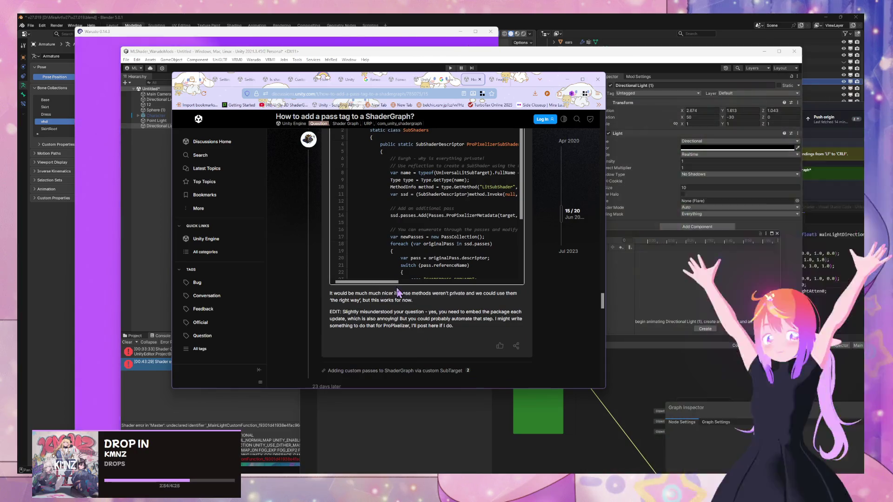
pyautogui.moveTo(377, 283); pyautogui.dragTo(491, 292)
pyautogui.scroll(-4, 424, 210)
pyautogui.scroll(-5, 424, 210)
pyautogui.scroll(-3, 512, 285)
pyautogui.scroll(-3, 514, 285)
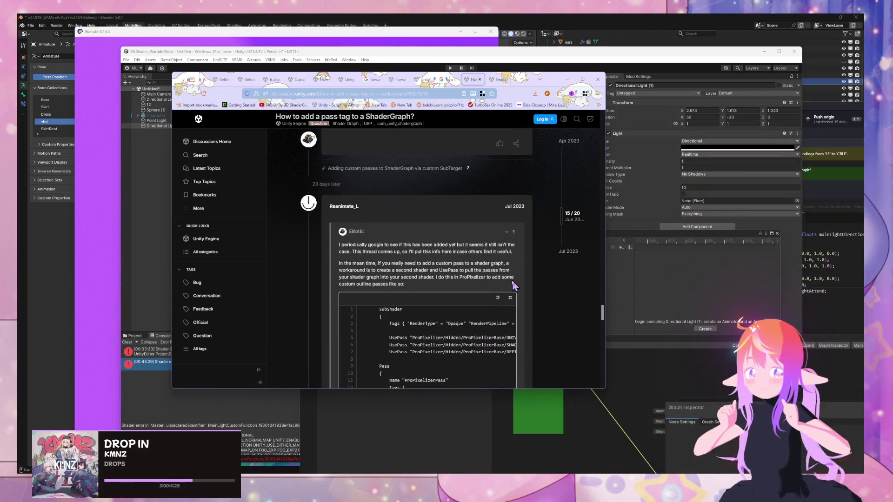
pyautogui.scroll(-10, 512, 279)
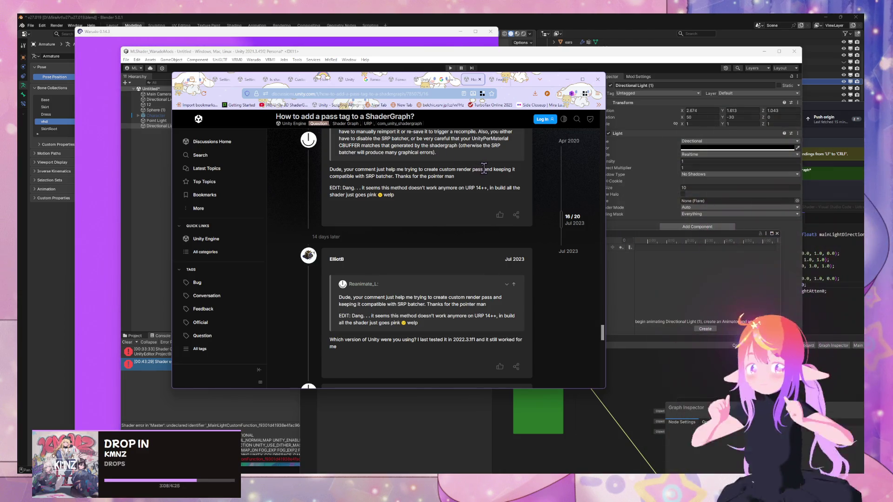
pyautogui.scroll(-4, 484, 172)
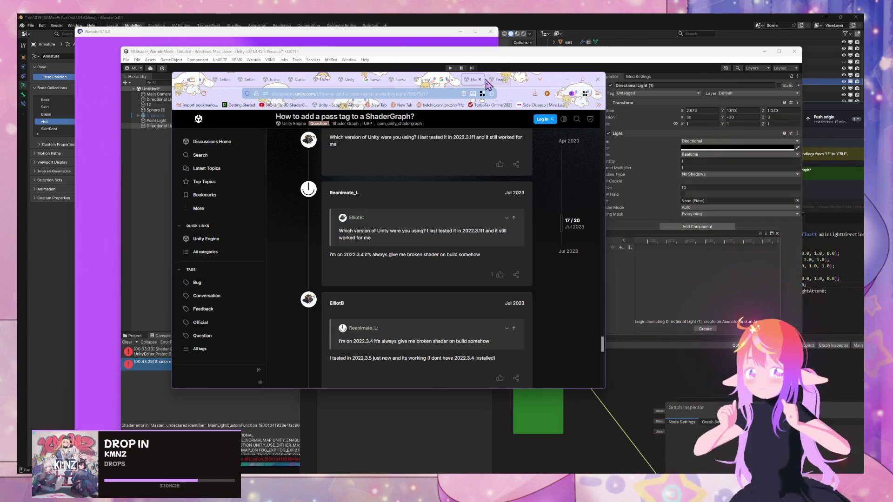
# Close the pass-tag thread and scroll through the Shader Graph tag feature-request replies
pyautogui.click(480, 79)
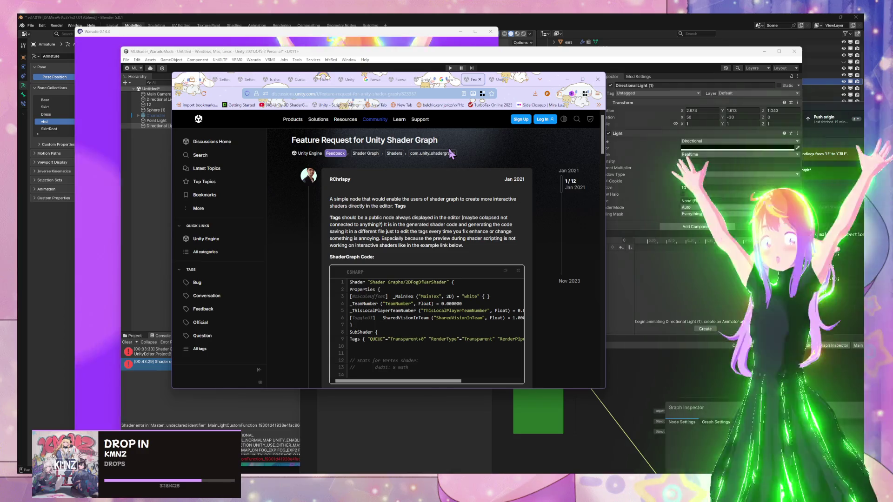
pyautogui.scroll(-2, 393, 149)
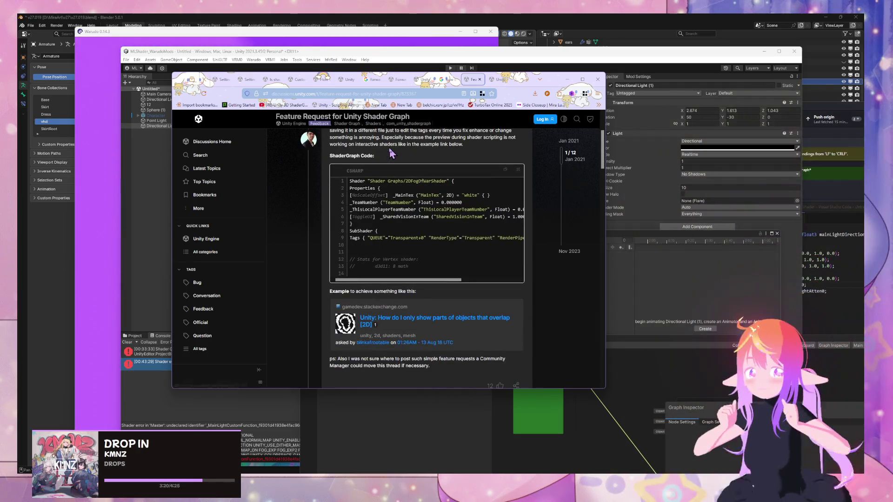
pyautogui.scroll(-2, 391, 153)
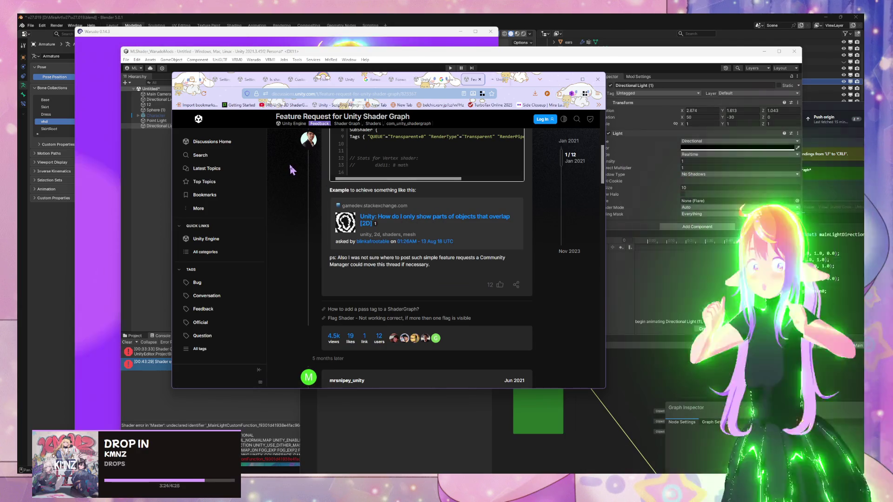
pyautogui.scroll(-3, 289, 163)
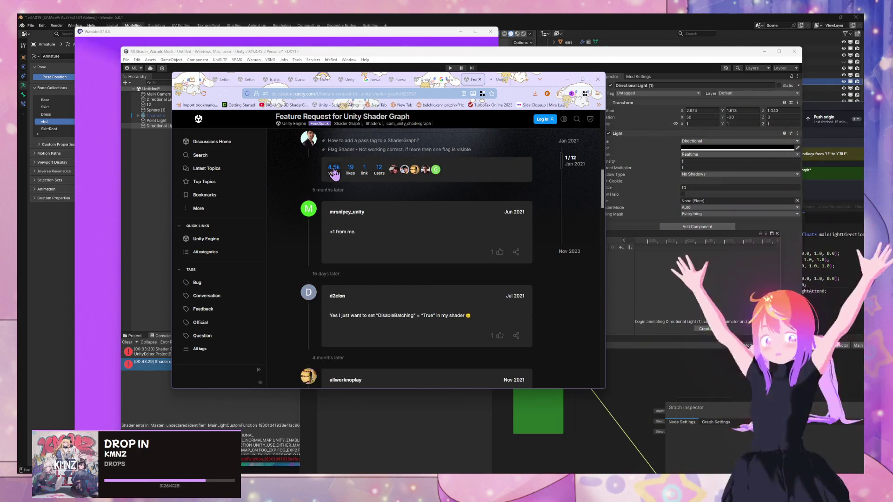
pyautogui.scroll(-2, 336, 173)
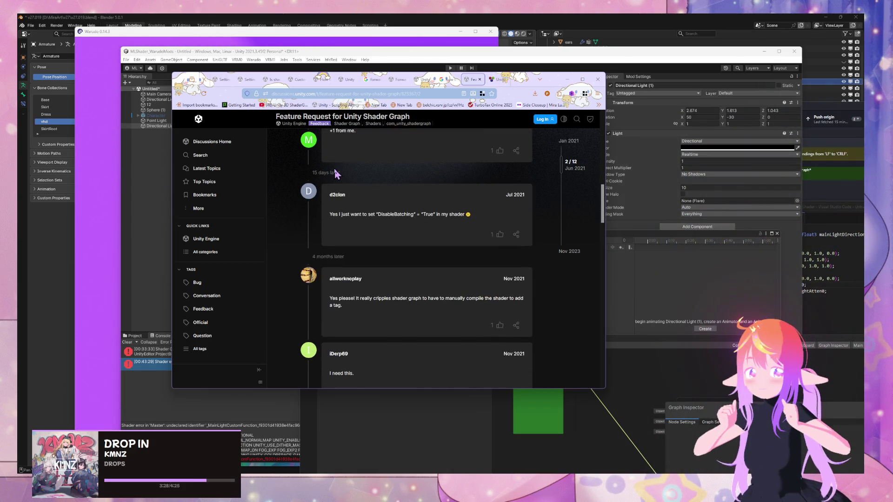
pyautogui.scroll(-3, 336, 173)
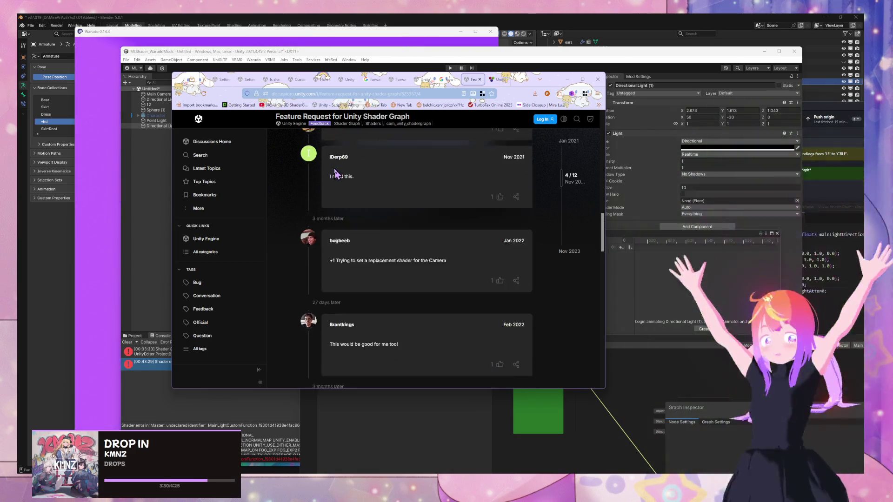
pyautogui.scroll(-2, 335, 174)
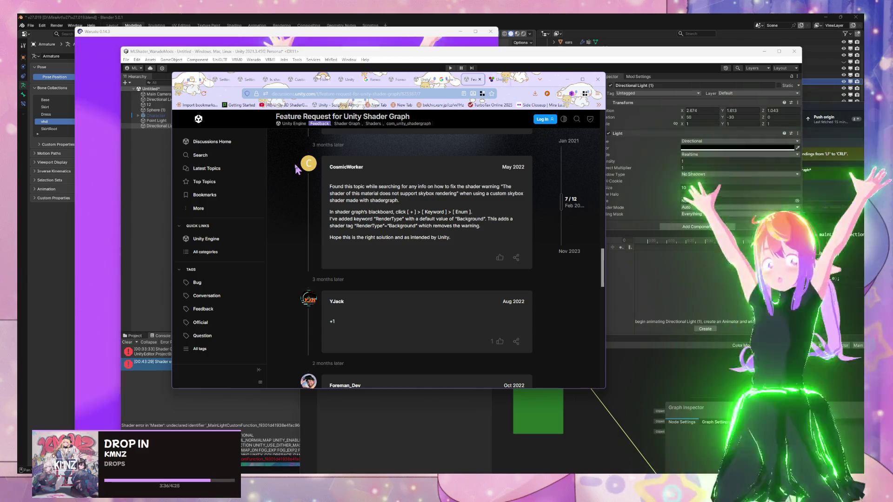
# Select the RenderType keyword workaround text, then go back to the Google results
pyautogui.moveTo(342, 213)
pyautogui.mouseDown()
pyautogui.moveTo(481, 226)
pyautogui.moveTo(329, 211)
pyautogui.mouseUp()
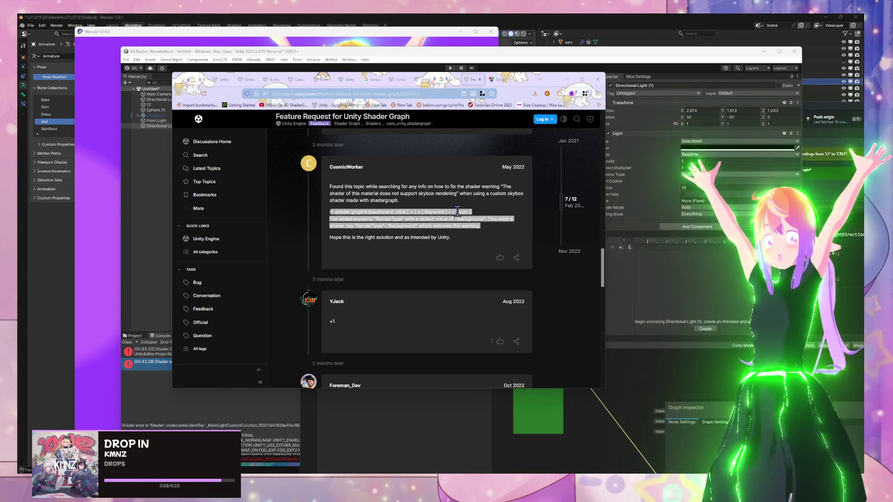
pyautogui.click(449, 238)
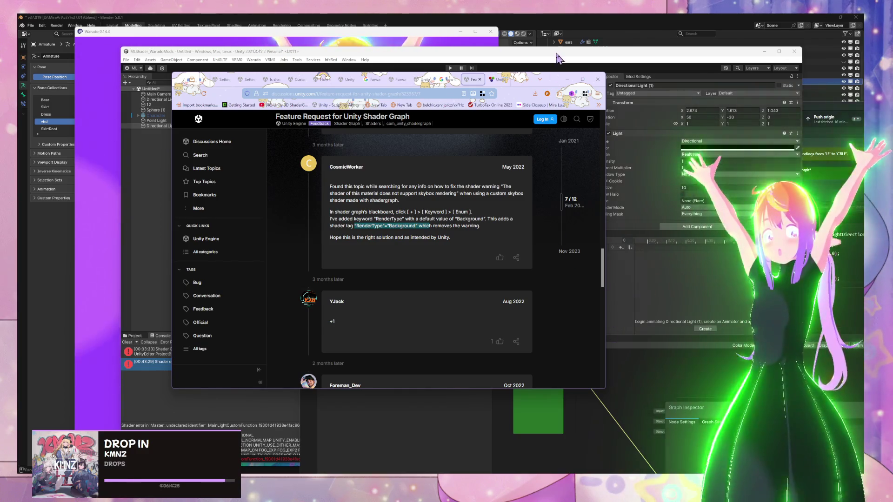
pyautogui.click(449, 81)
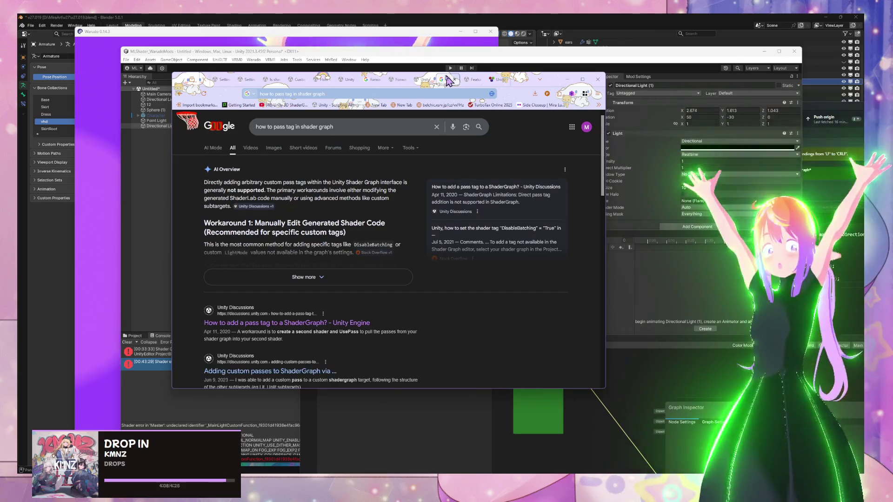
# Scroll the Unity Documentation page down to the built-in shader variables' Lighting table
pyautogui.click(427, 80)
pyautogui.scroll(-15, 426, 186)
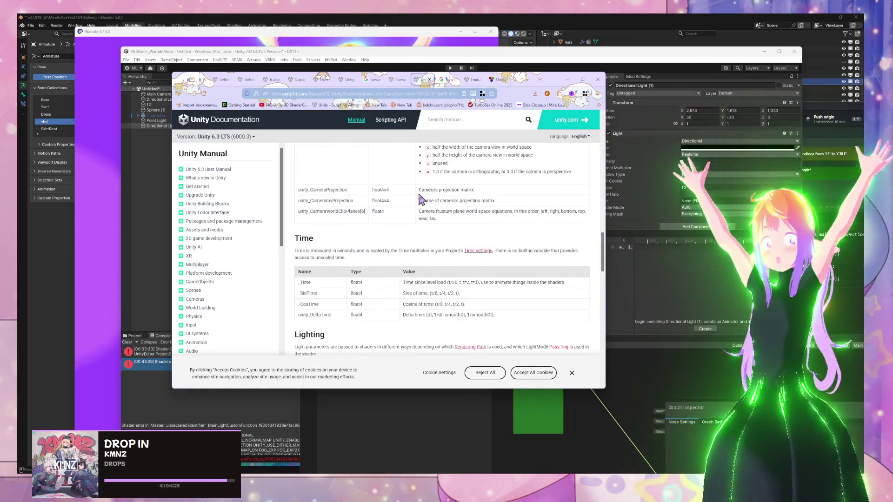
pyautogui.scroll(-15, 430, 196)
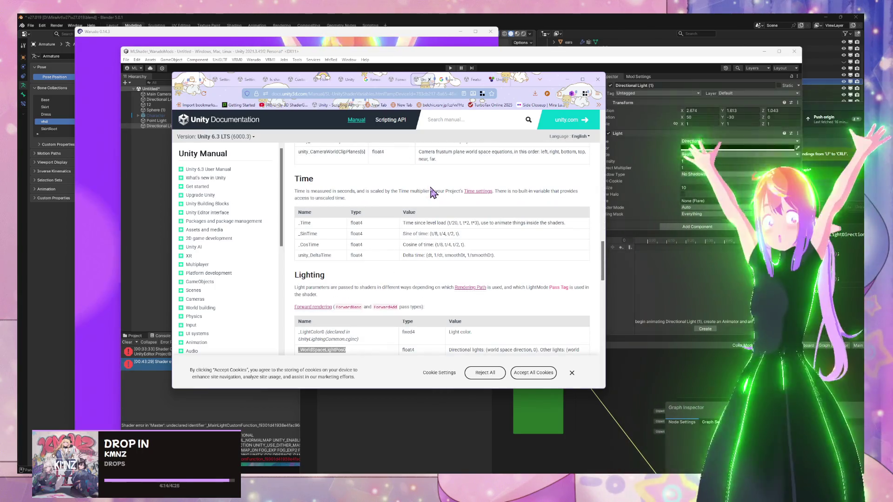
pyautogui.scroll(-3, 403, 244)
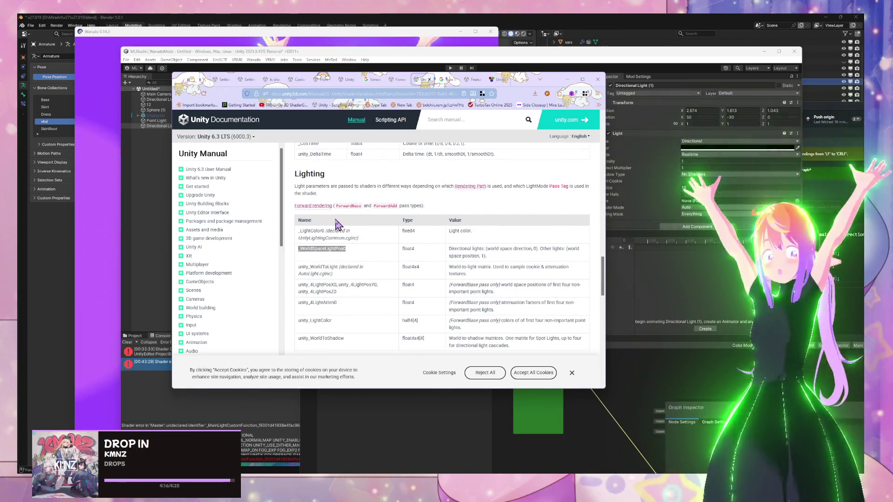
pyautogui.scroll(-2, 337, 225)
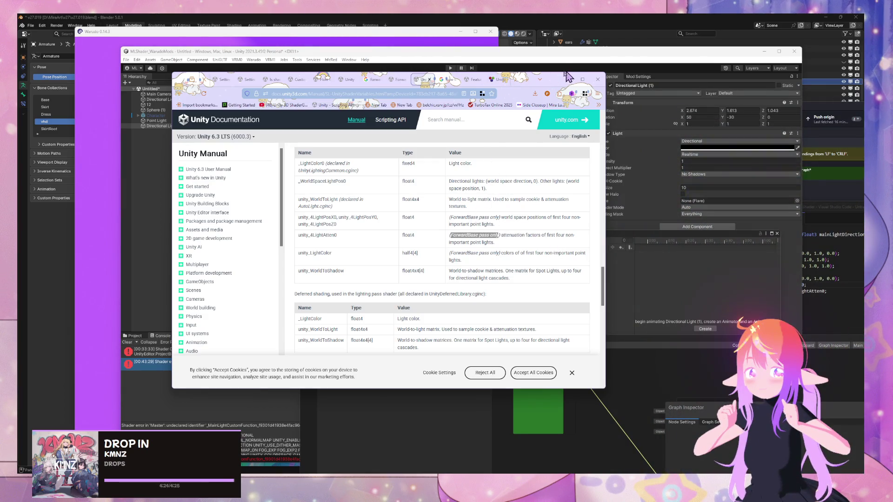
pyautogui.click(531, 82)
# Search Google for 'built in light tag unity'
pyautogui.write('shader')
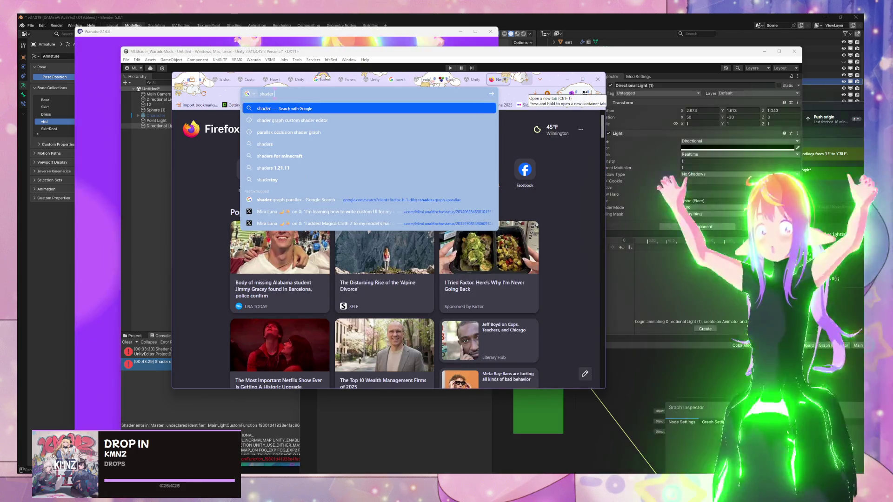
pyautogui.hotkey('ctrl', 'shift', 'a')
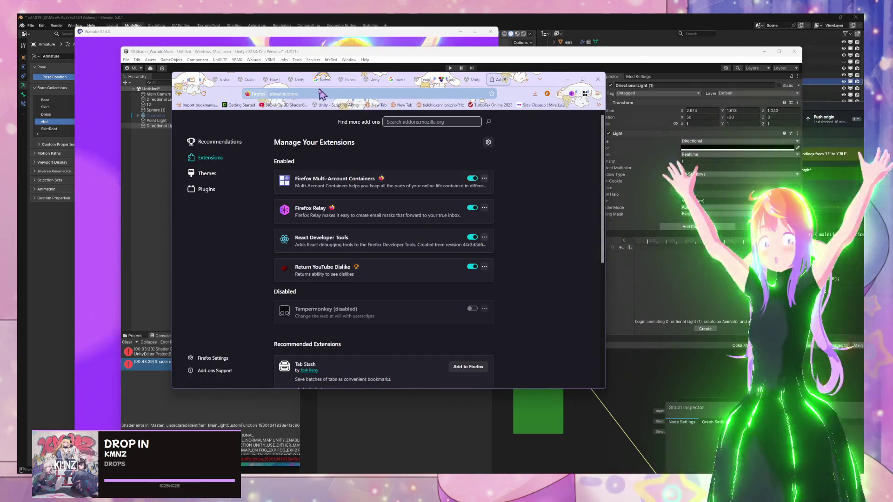
pyautogui.hotkey('ctrl', 'l')
pyautogui.write('built in s')
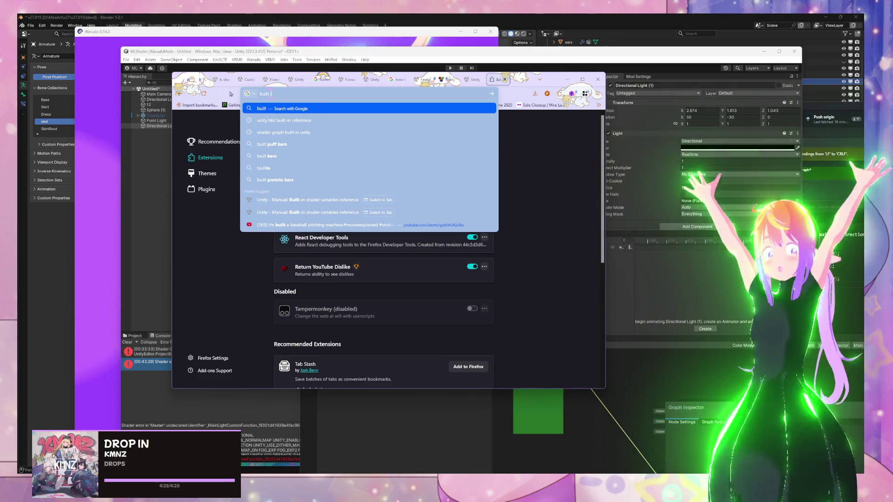
pyautogui.press('BackSpace')
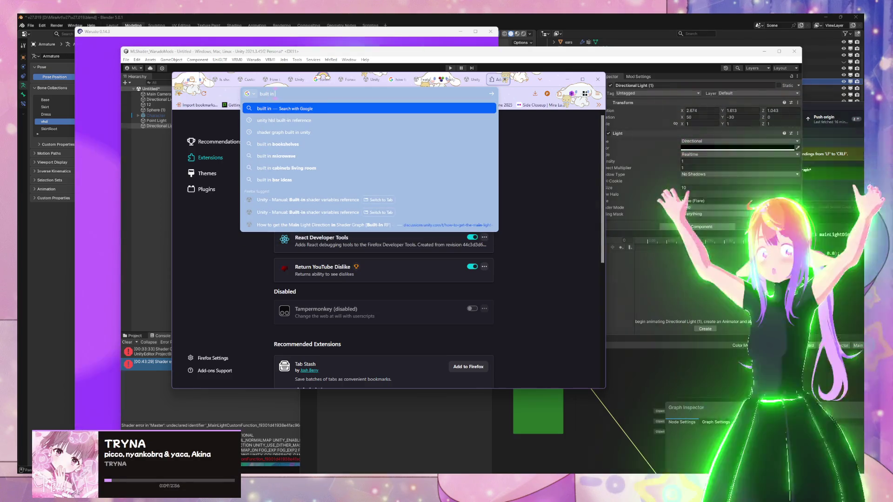
pyautogui.write('light tag')
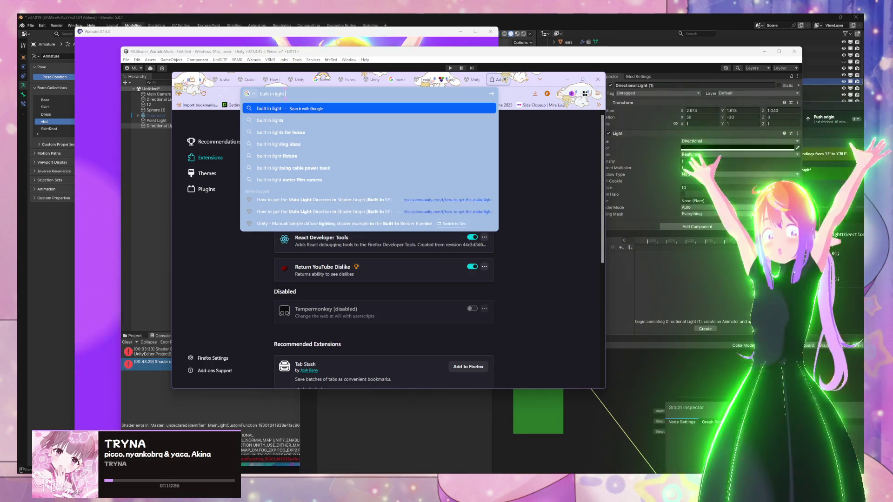
pyautogui.press('Return')
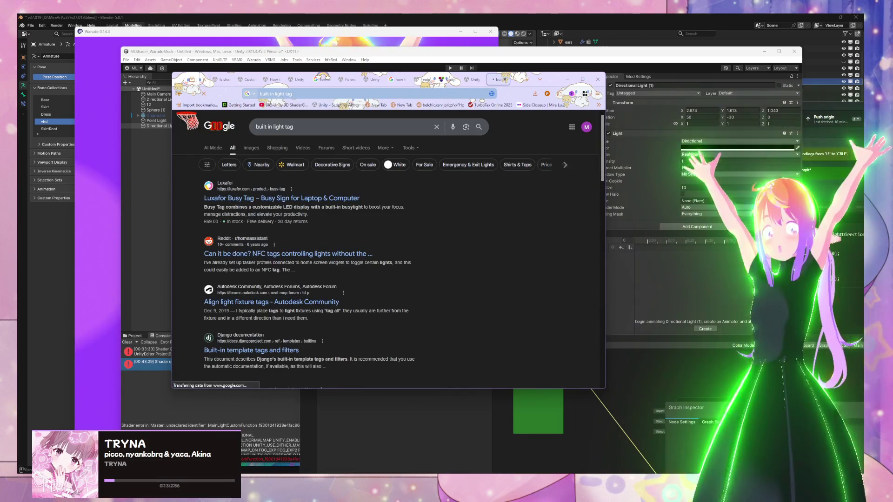
pyautogui.click(336, 125)
pyautogui.write('unity')
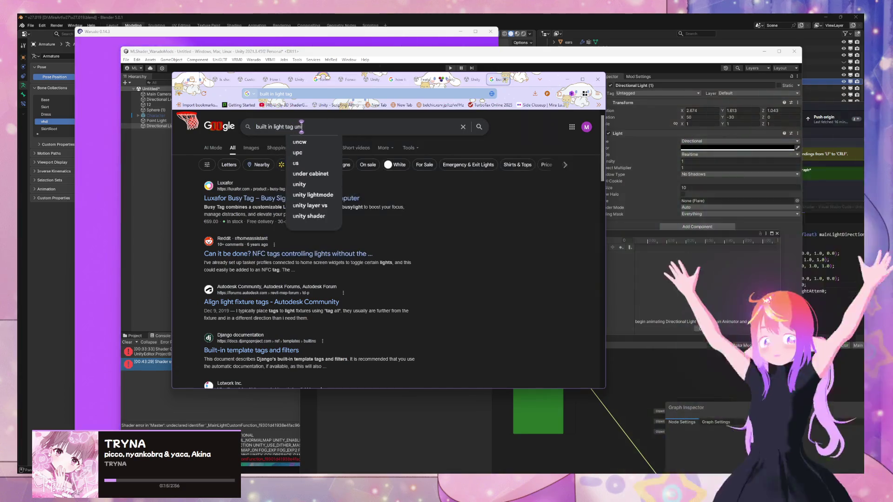
pyautogui.press('Return')
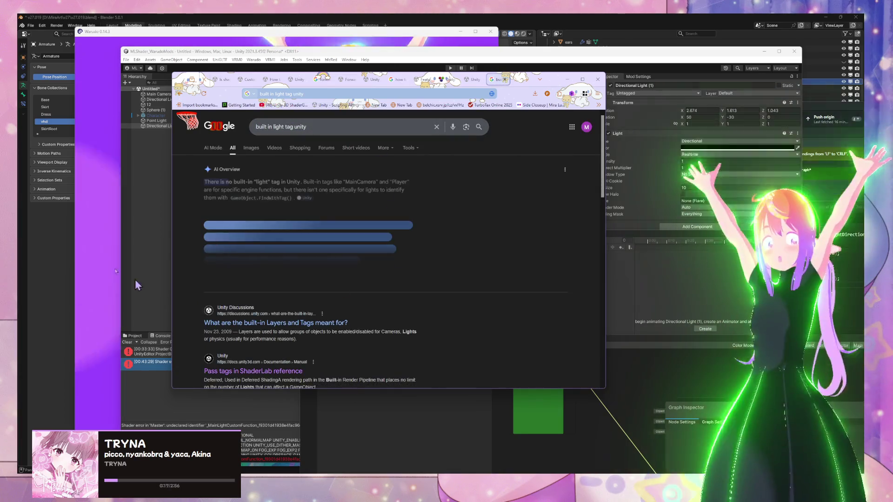
# Check the Layers and Tags discussion, then refine the search to 'built in light shader tag unity'
pyautogui.click(307, 318)
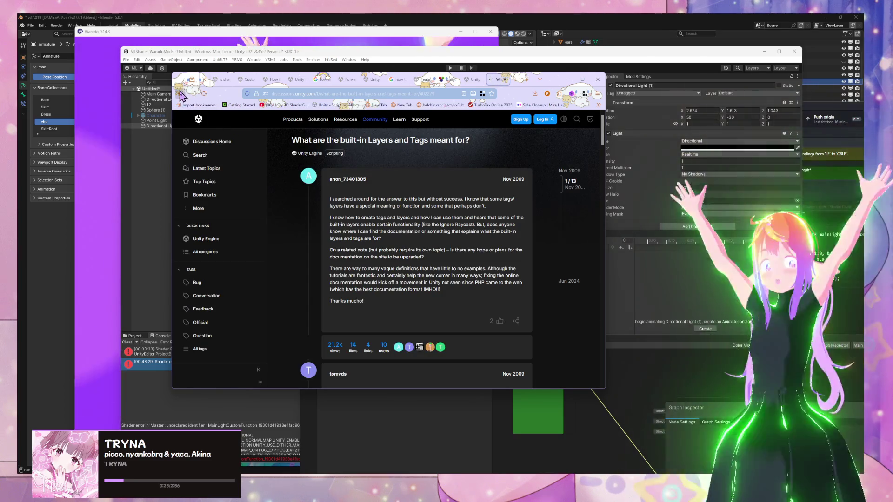
pyautogui.hotkey('alt', 'Left')
pyautogui.click(286, 126)
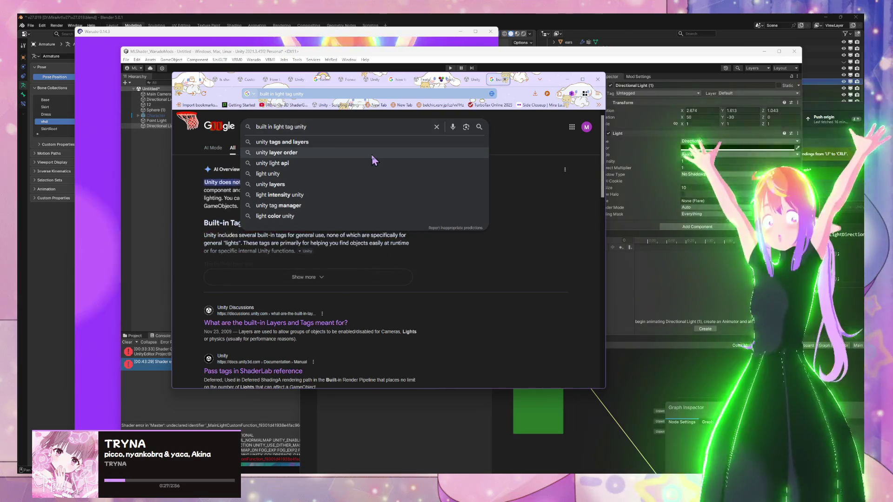
pyautogui.write('shader')
pyautogui.press('Return')
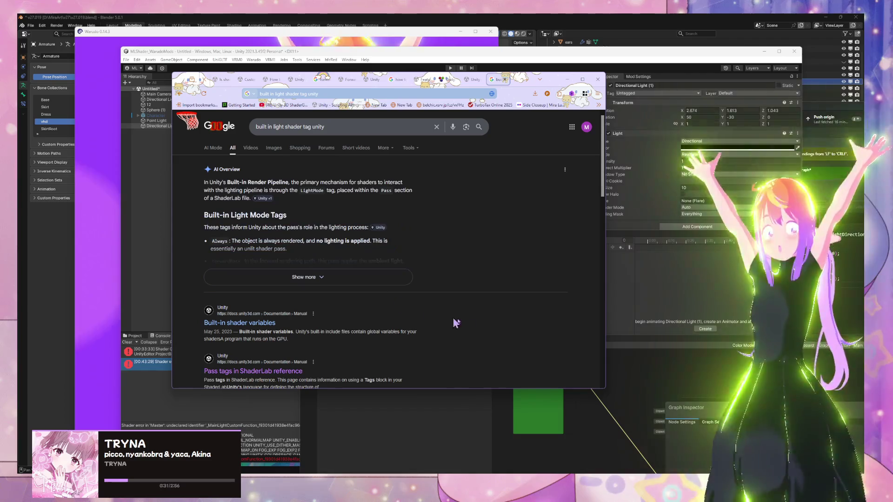
# Open the ShaderLab Pass Tags manual from the AI Overview and read its LightMode values
pyautogui.click(380, 276)
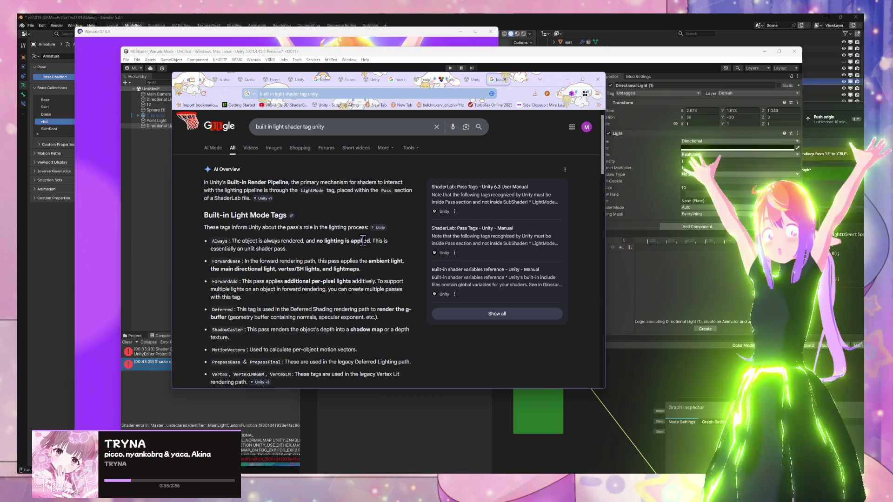
pyautogui.moveTo(377, 233)
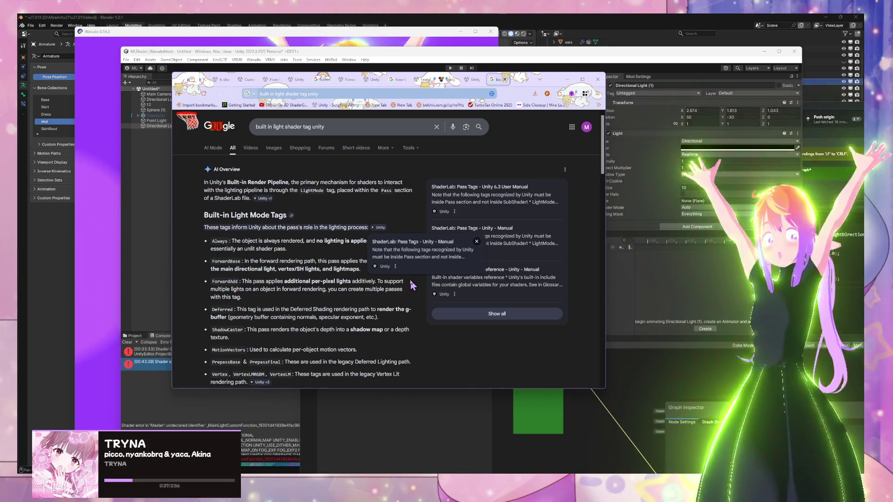
pyautogui.click(409, 242)
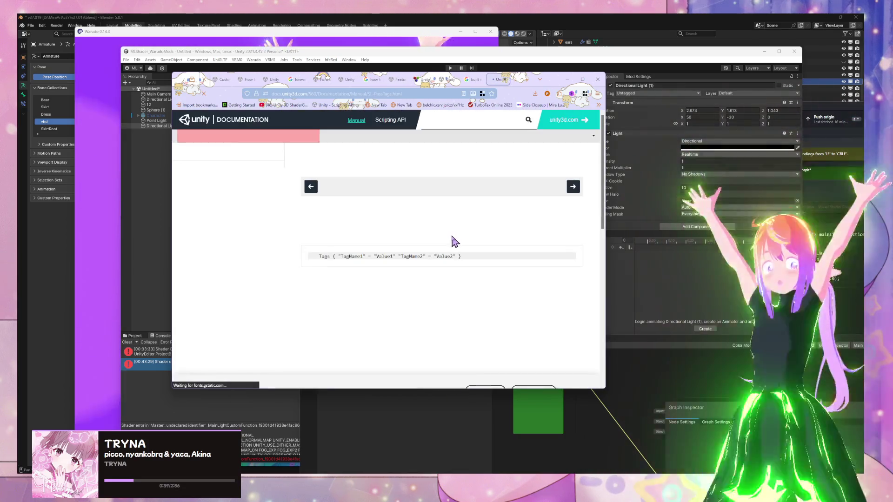
pyautogui.scroll(-2, 431, 253)
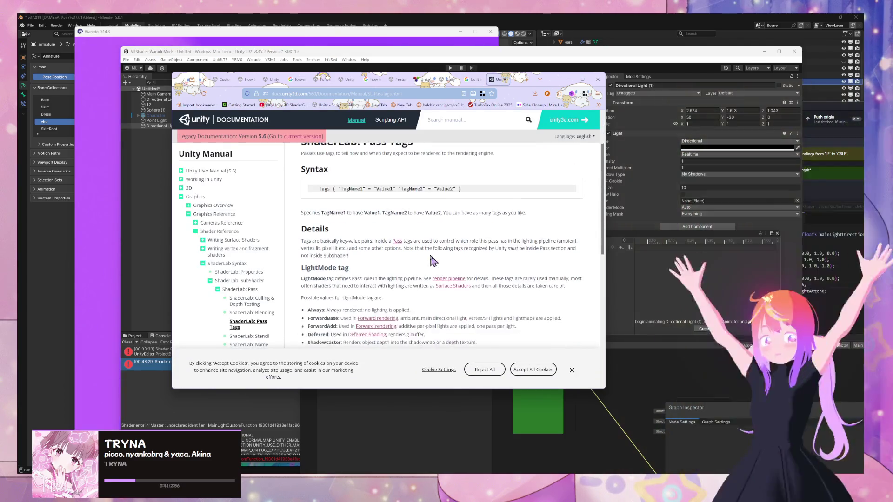
pyautogui.scroll(-2, 433, 261)
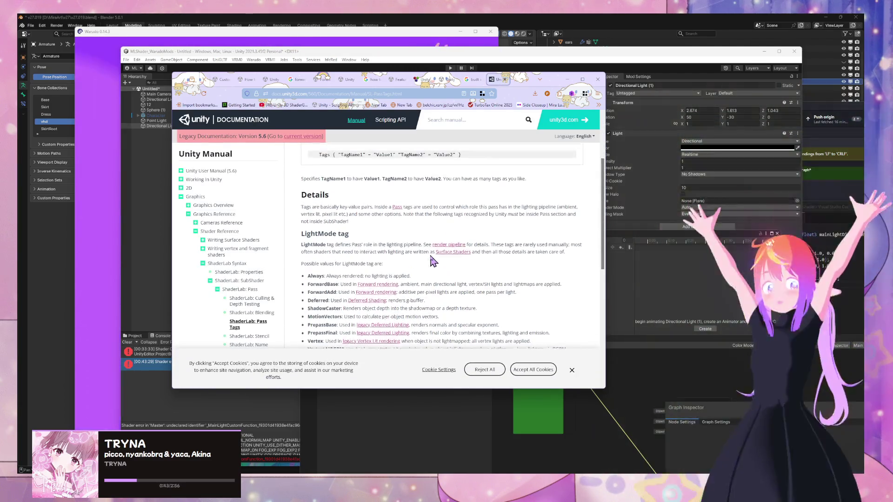
pyautogui.hotkey('alt', 'Tab')
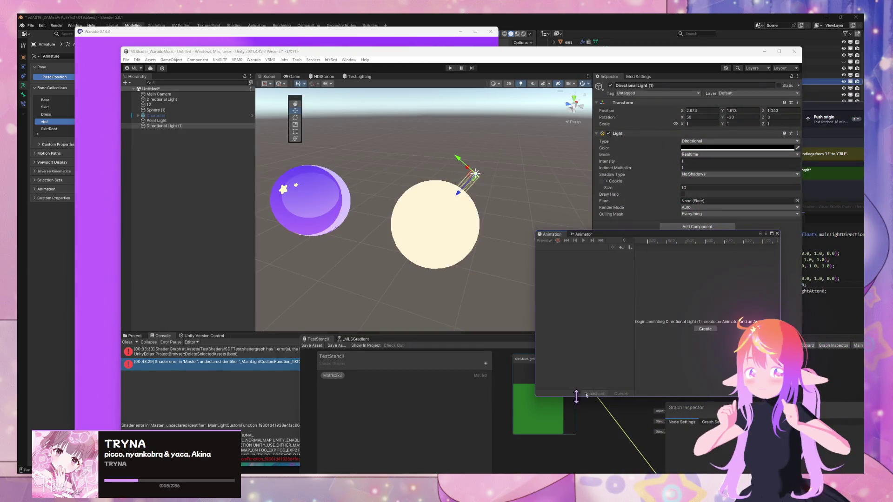
# Add an Enum keyword named LightMode to the TestStencil blackboard, keeping default entry A
pyautogui.click(521, 363)
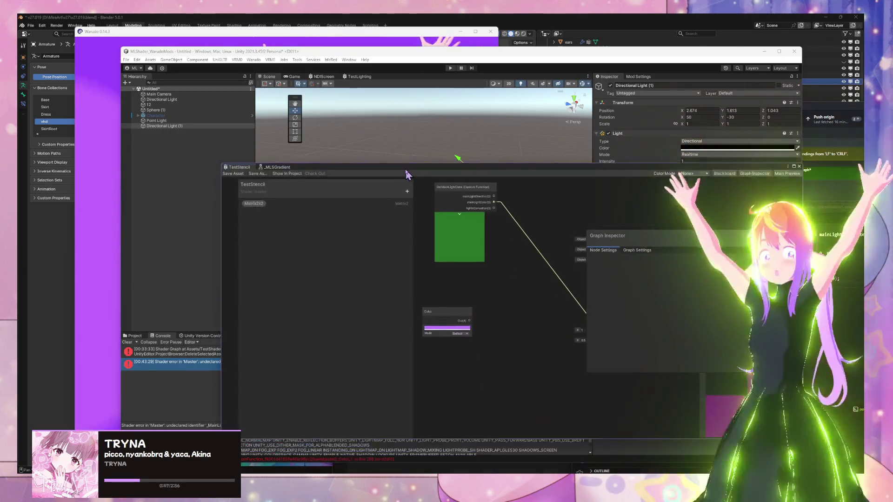
pyautogui.click(367, 195)
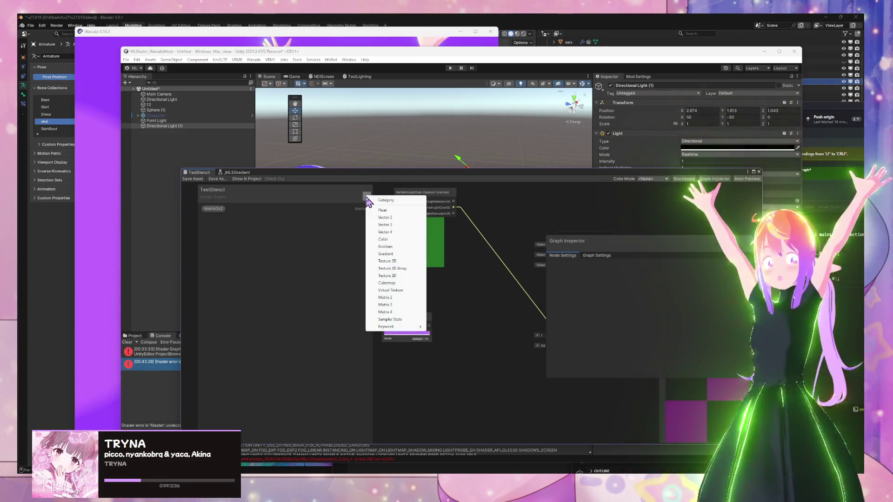
pyautogui.moveTo(417, 327)
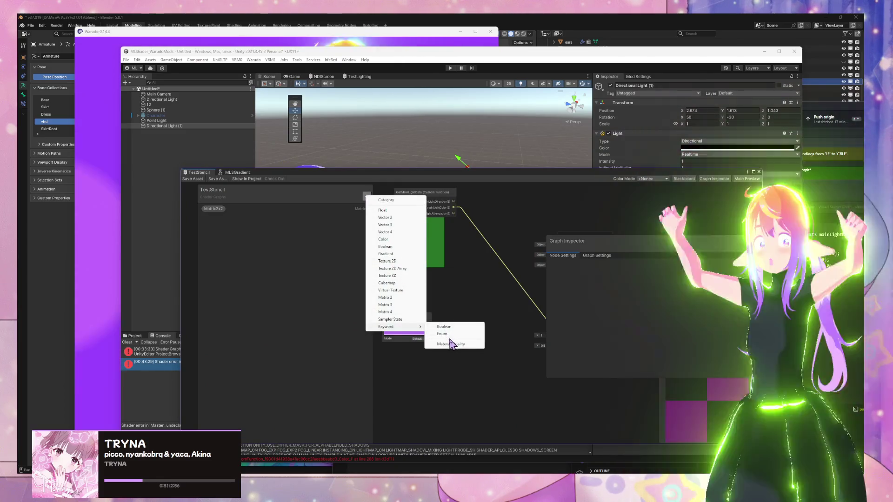
pyautogui.click(452, 335)
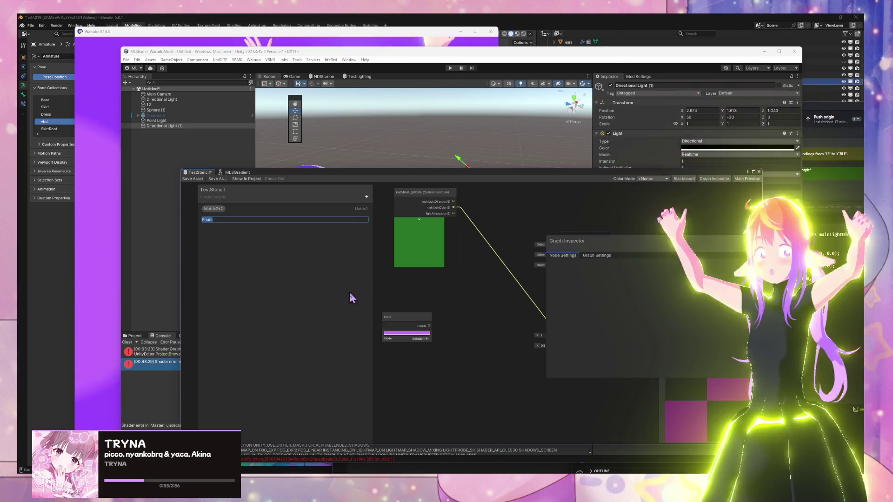
pyautogui.write('LightMode')
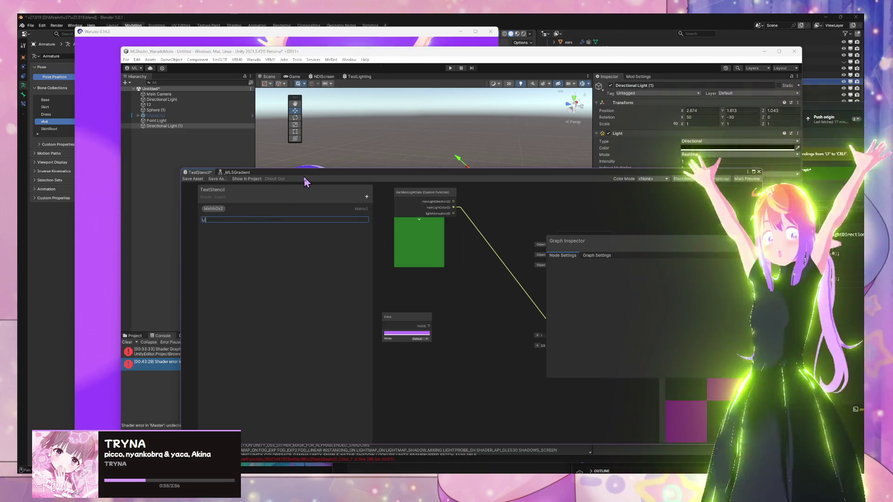
pyautogui.press('Return')
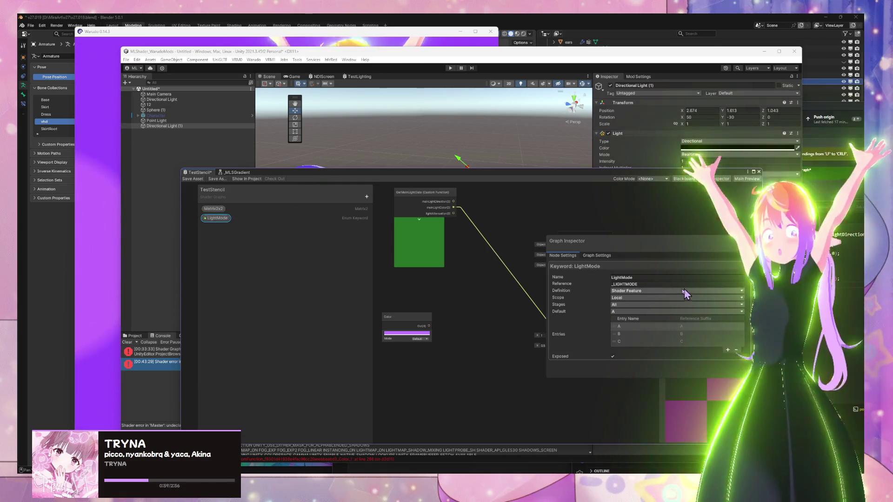
pyautogui.click(635, 312)
pyautogui.click(460, 421)
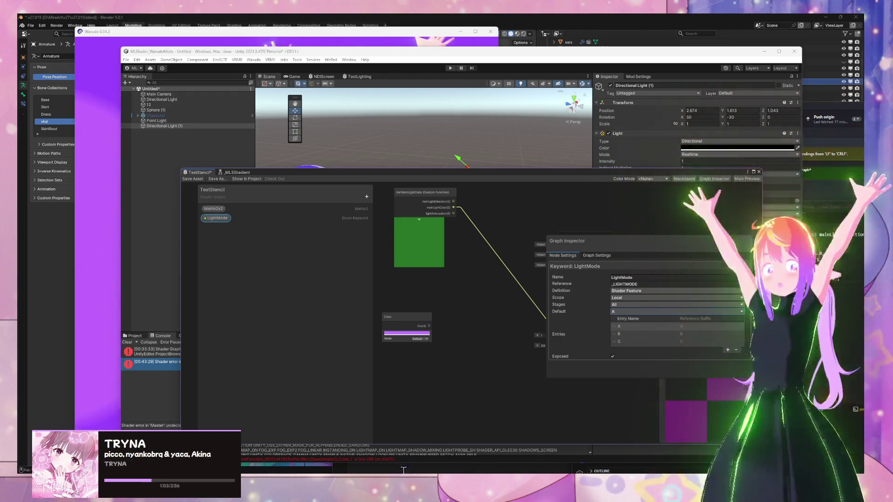
pyautogui.moveTo(393, 493)
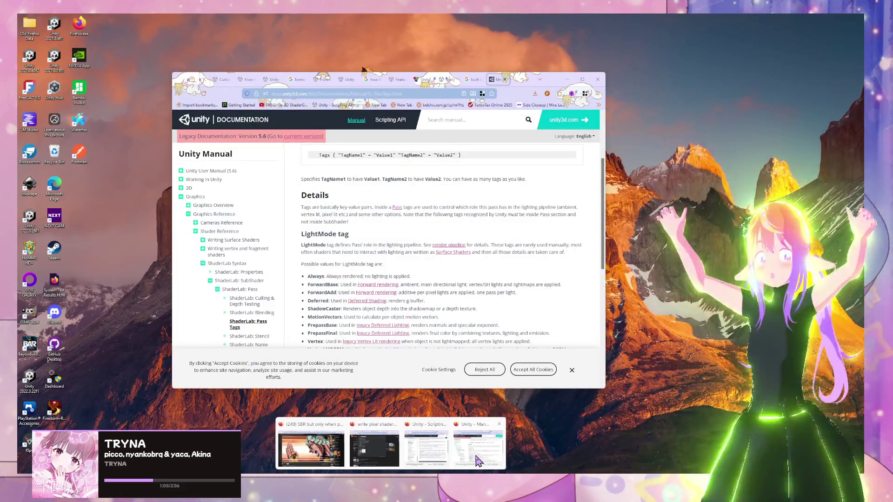
pyautogui.click(321, 442)
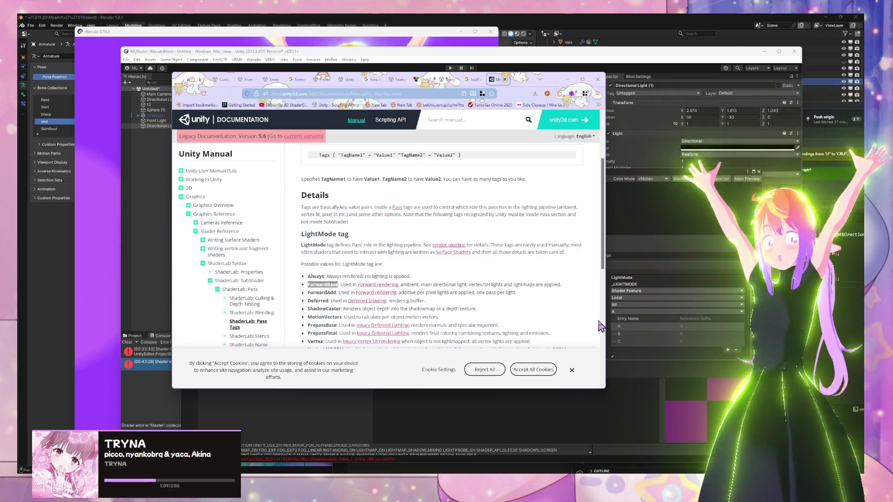
# Rename the keyword entries to ForwardBase and ForwardAdd, checking the manual for the tag names
pyautogui.click(641, 327)
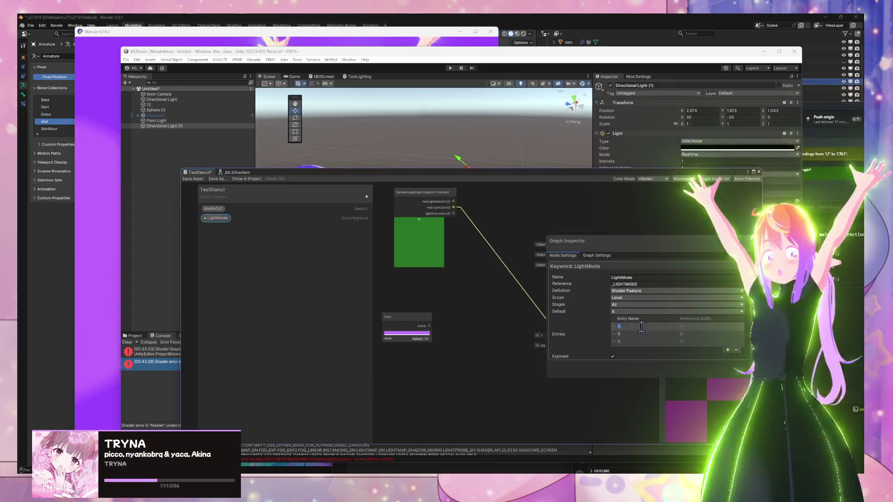
pyautogui.write('ForwardBase')
pyautogui.press('Return')
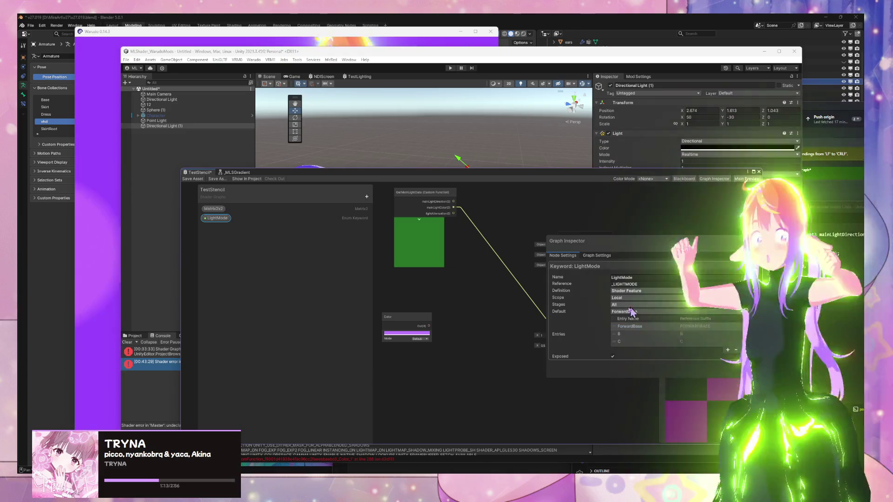
pyautogui.click(614, 335)
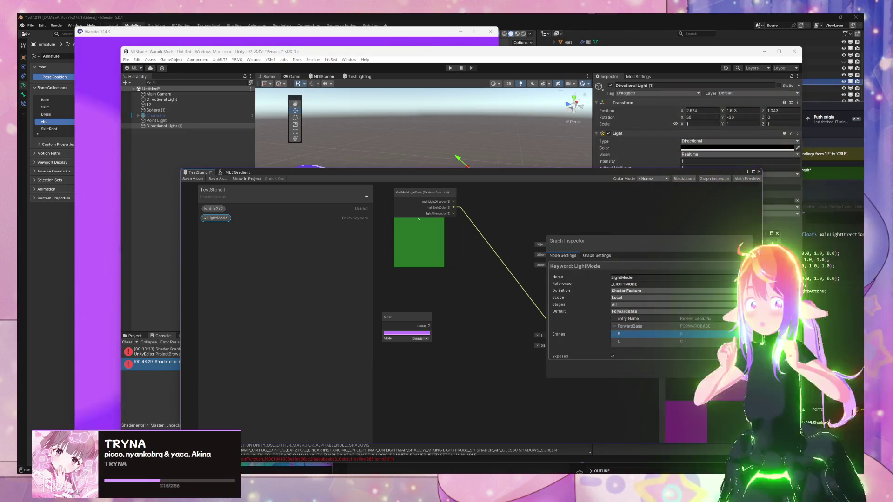
pyautogui.press('Return')
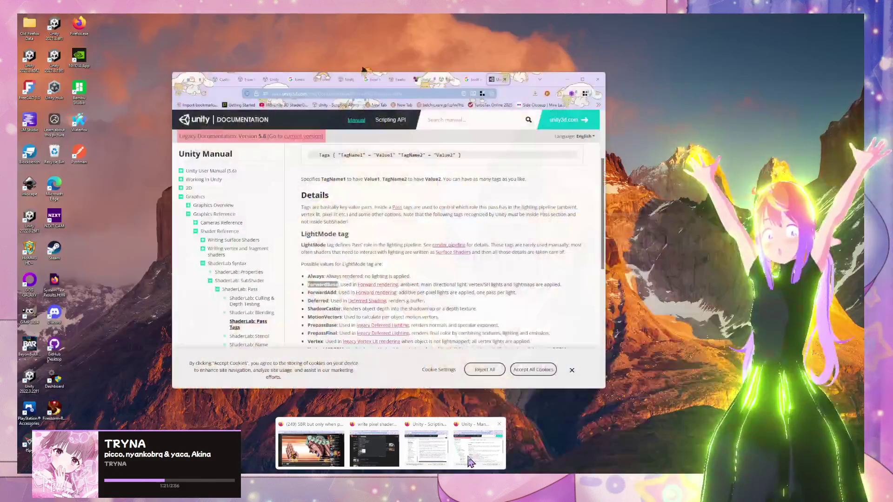
pyautogui.click(313, 447)
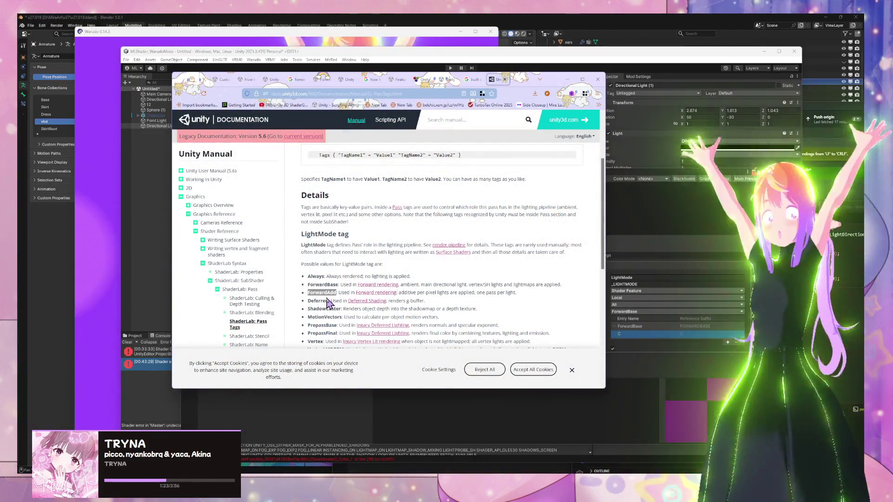
pyautogui.click(613, 349)
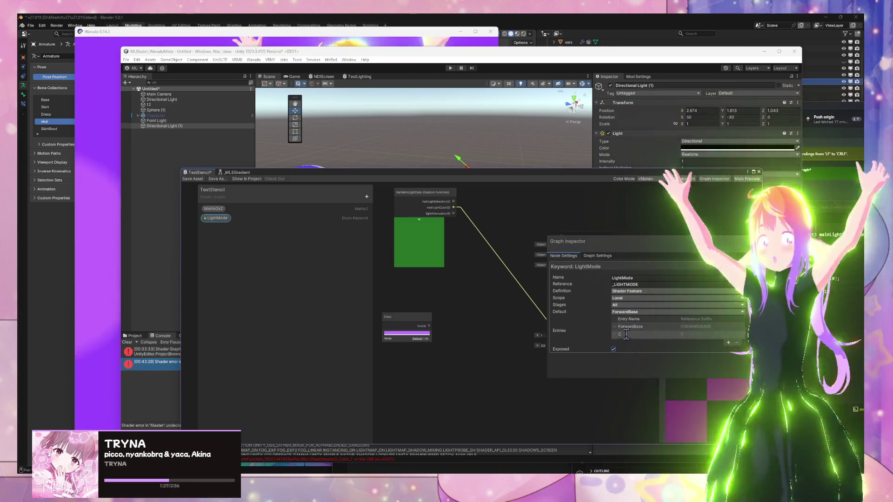
pyautogui.write('ForwardAdd')
pyautogui.press('Return')
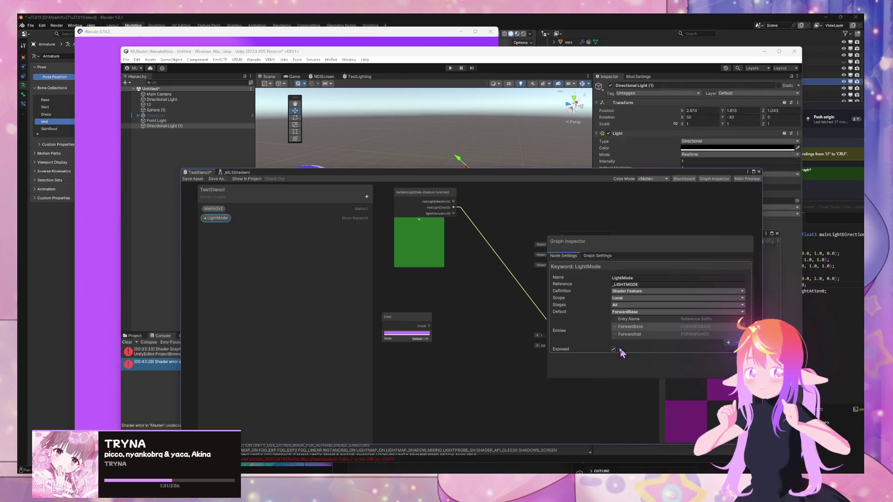
# Keep the keyword scope Local and select the GetMainLightData node to view its settings
pyautogui.moveTo(449, 285); pyautogui.dragTo(461, 325)
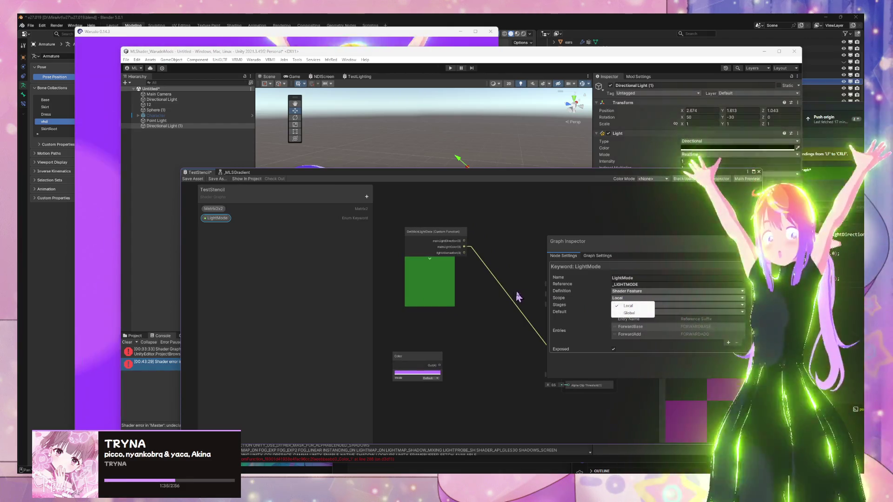
pyautogui.click(629, 306)
pyautogui.click(441, 270)
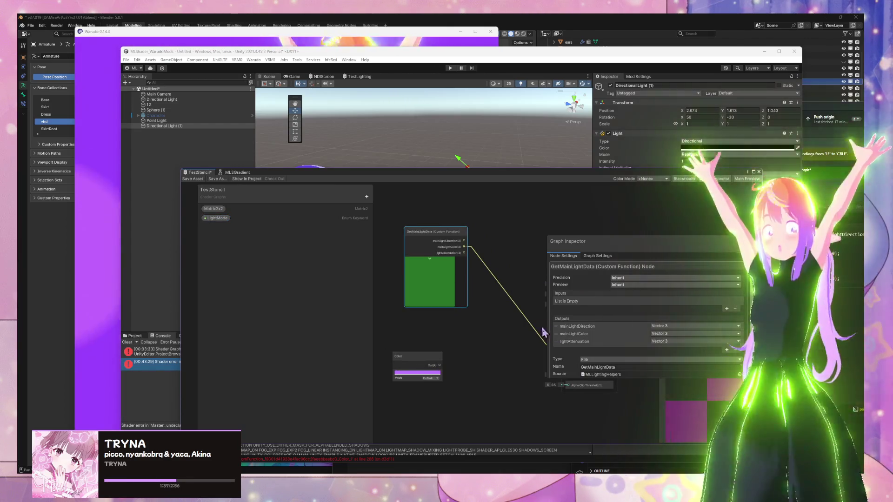
pyautogui.moveTo(343, 178)
pyautogui.mouseDown()
pyautogui.moveTo(607, 247)
pyautogui.moveTo(561, 231)
pyautogui.moveTo(573, 268)
pyautogui.mouseUp()
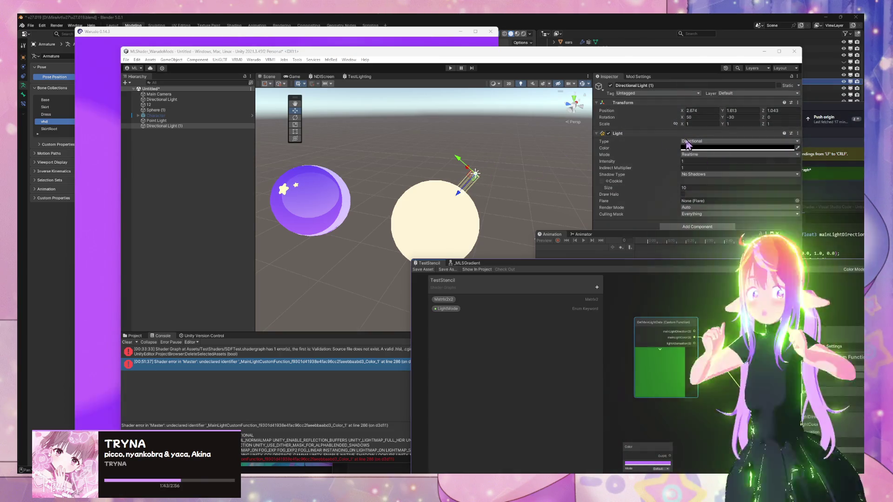
# Change the directional light colour from red to white (FFFFFF) and clear the Console's shader errors
pyautogui.click(692, 148)
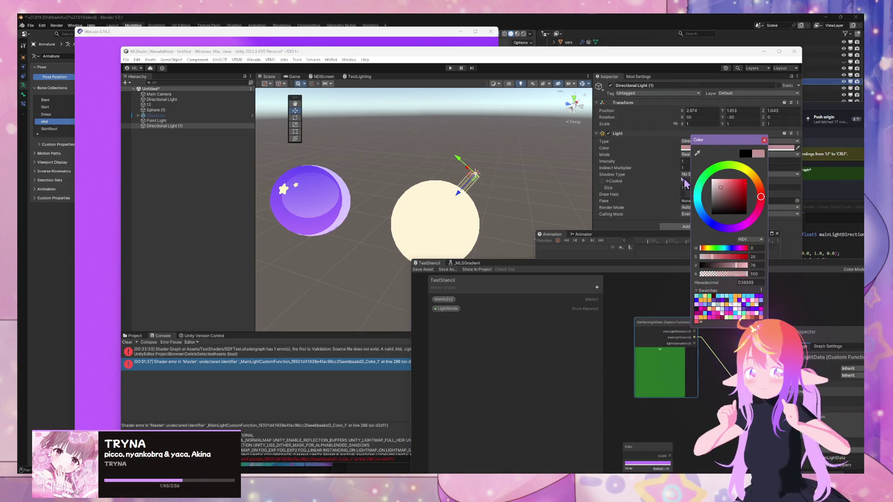
pyautogui.moveTo(713, 181); pyautogui.dragTo(669, 175)
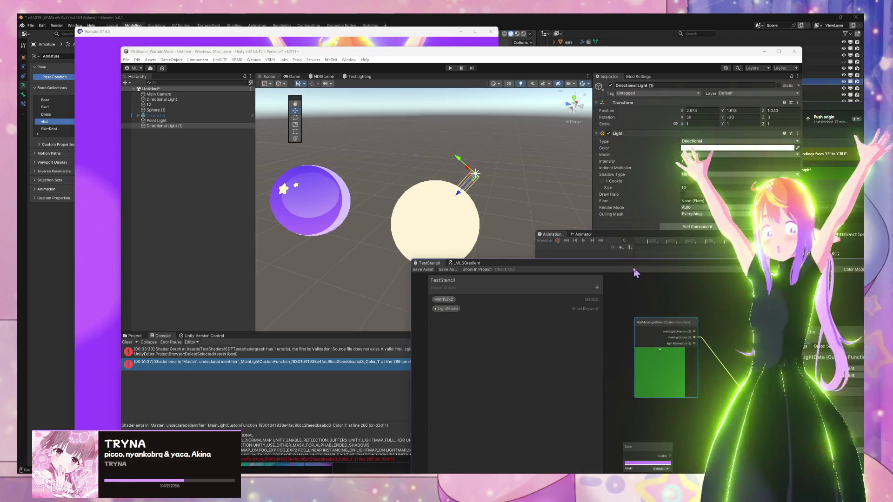
pyautogui.moveTo(609, 263)
pyautogui.mouseDown()
pyautogui.moveTo(535, 207)
pyautogui.moveTo(461, 122)
pyautogui.mouseUp()
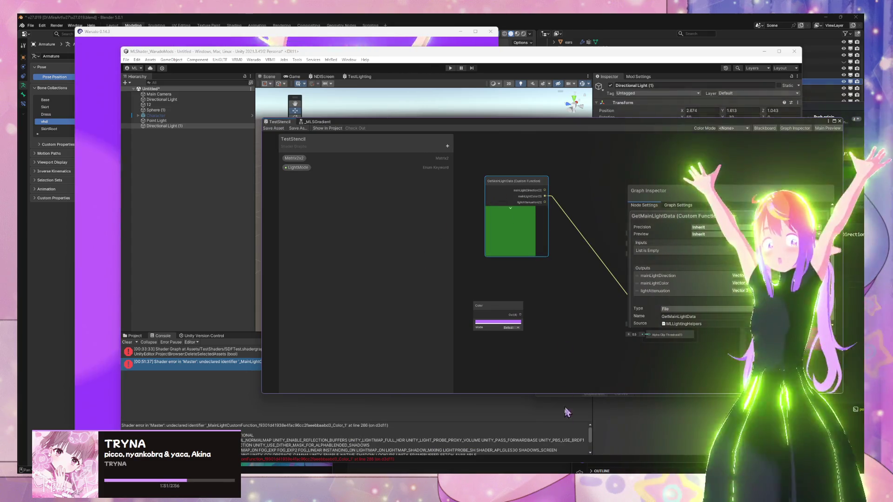
pyautogui.moveTo(377, 484)
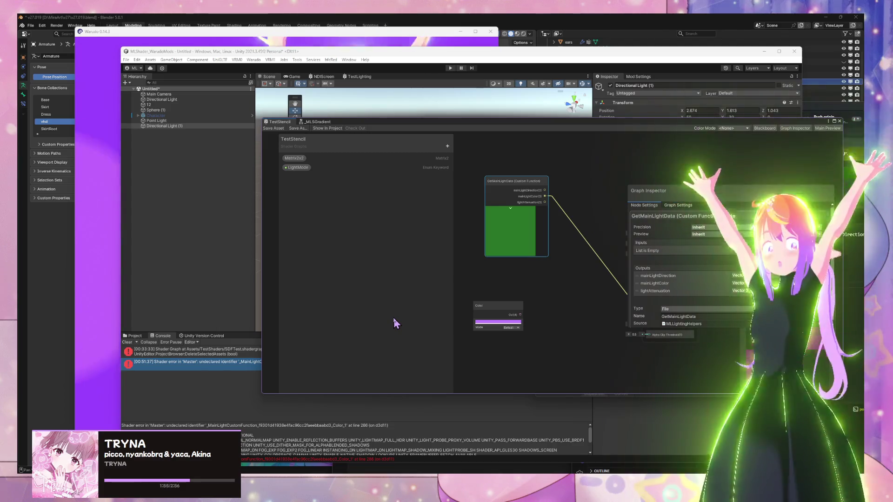
pyautogui.click(128, 342)
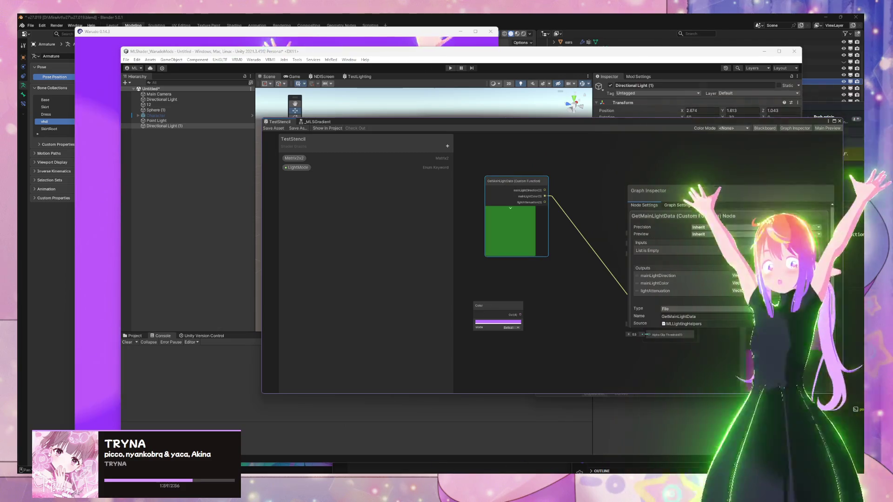
pyautogui.moveTo(582, 447)
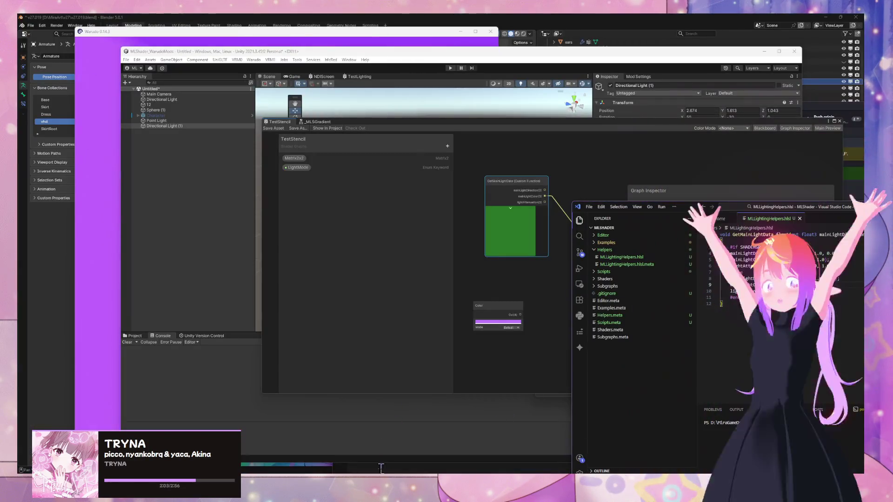
# Select ForwardAdd on the Pass Tags page and look through the Google and discussion tabs
pyautogui.moveTo(347, 454)
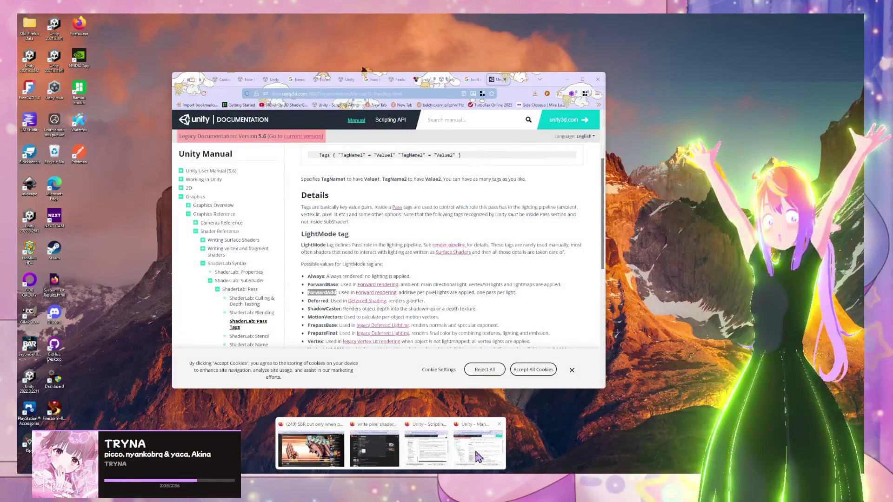
pyautogui.click(476, 457)
pyautogui.scroll(-1, 414, 287)
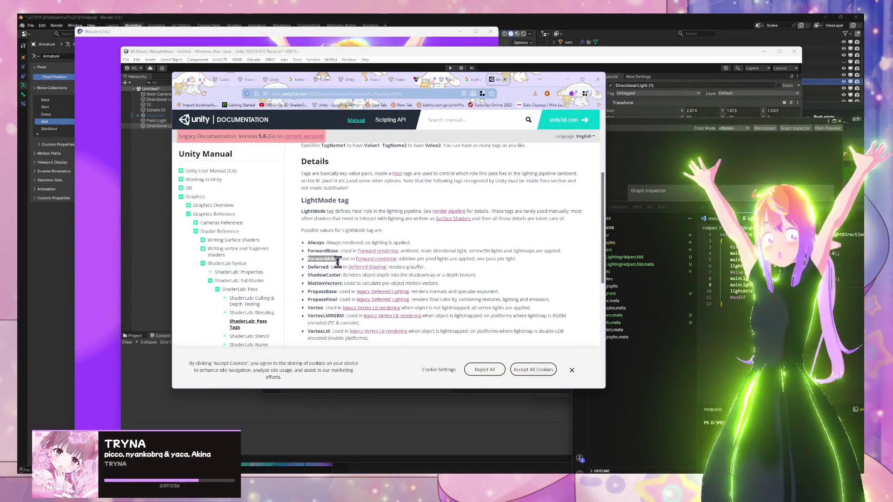
pyautogui.moveTo(332, 256); pyautogui.dragTo(336, 257)
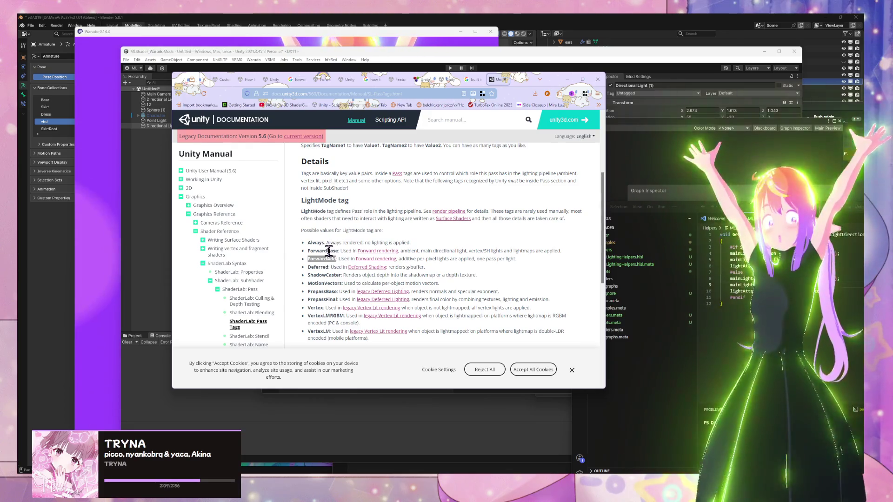
pyautogui.click(468, 80)
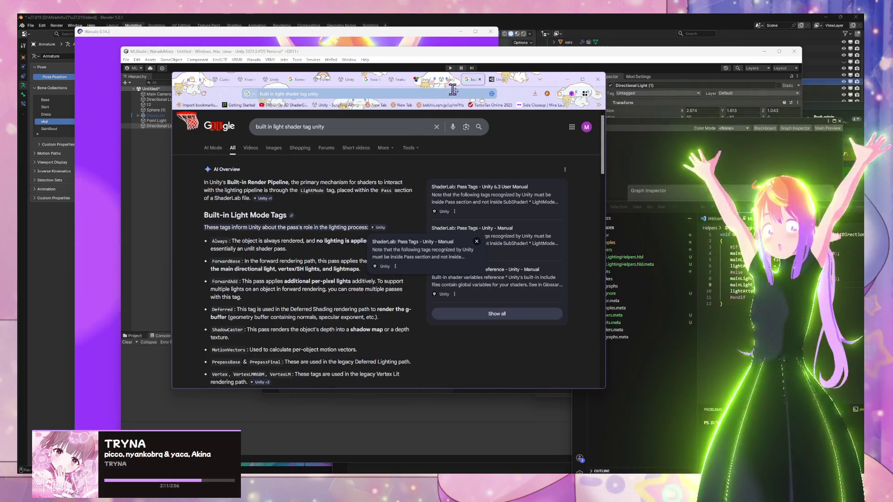
pyautogui.click(431, 82)
pyautogui.click(449, 80)
pyautogui.click(400, 80)
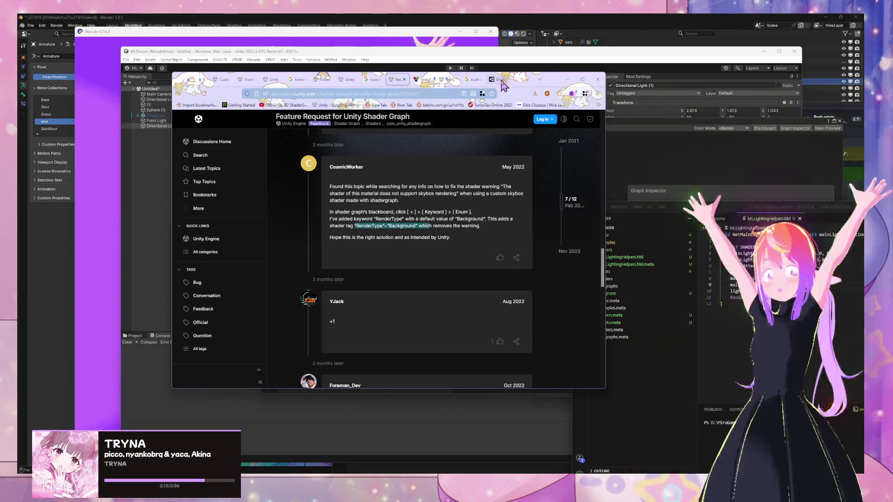
pyautogui.click(497, 79)
# Switch to the built-in shader variables reference and select unity_LightColor and its half4[4] type
pyautogui.click(525, 80)
pyautogui.write('built in')
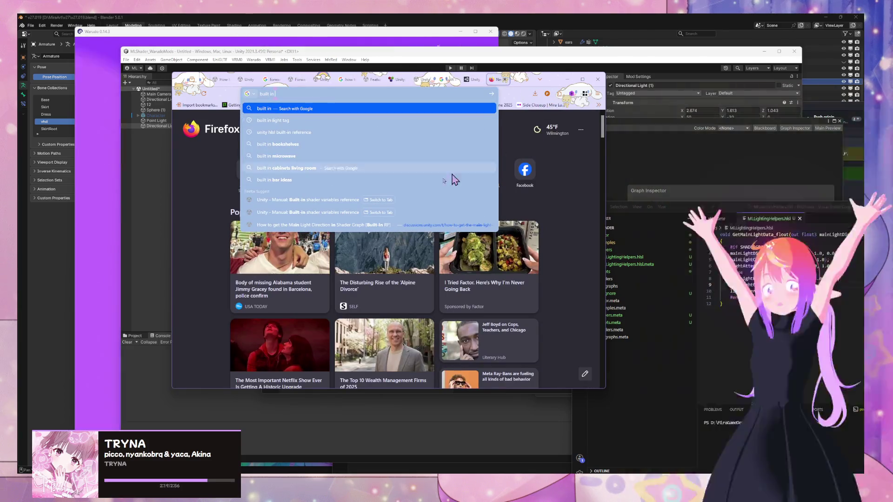
pyautogui.click(343, 200)
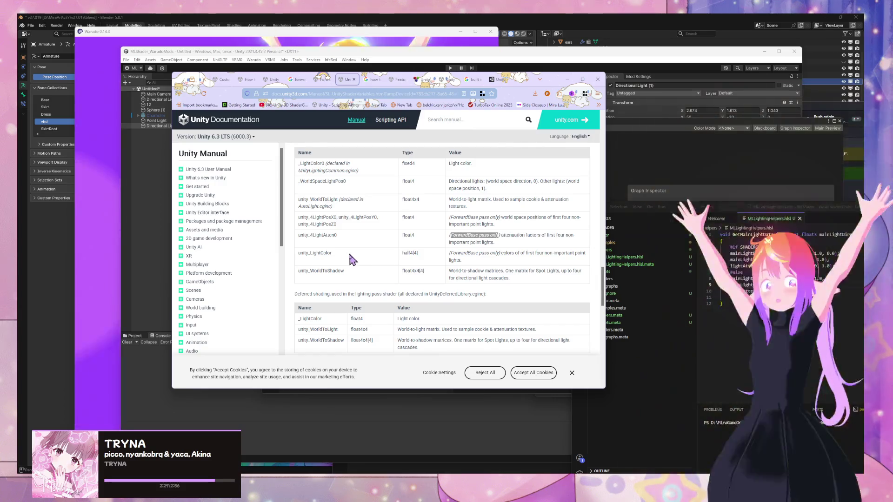
pyautogui.click(325, 253)
pyautogui.doubleClick(325, 253)
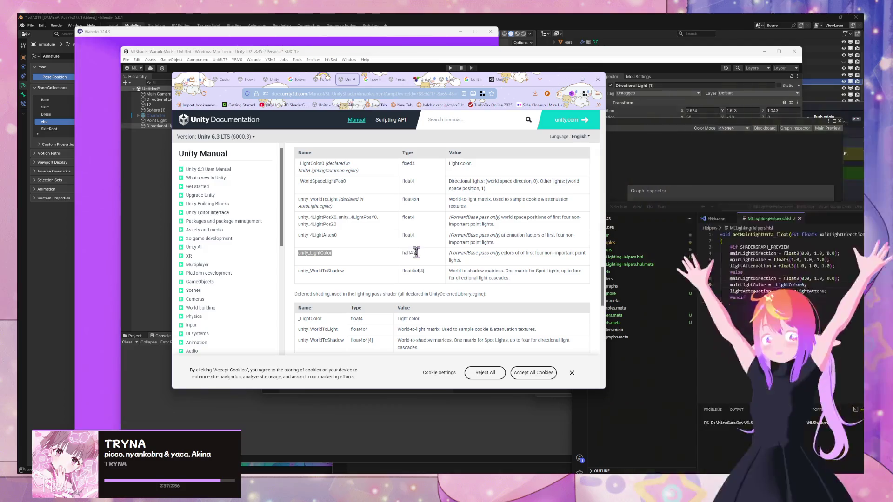
pyautogui.moveTo(418, 254); pyautogui.dragTo(402, 254)
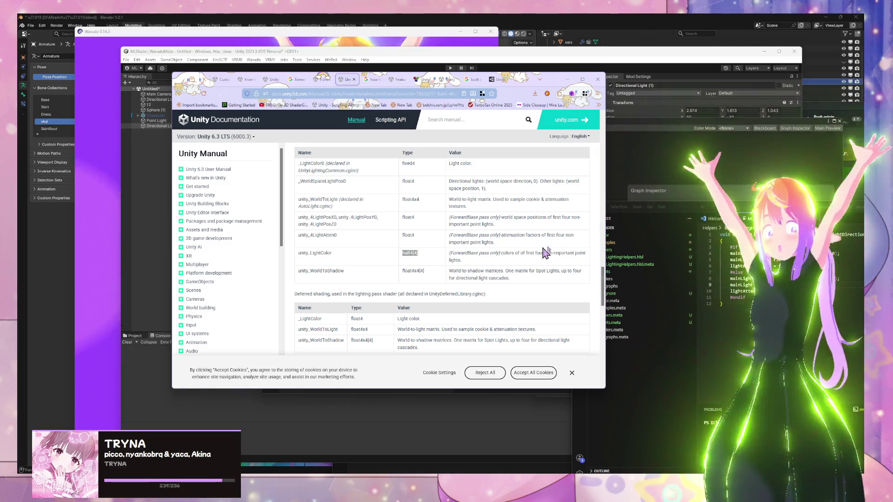
pyautogui.moveTo(690, 214)
pyautogui.mouseDown()
pyautogui.moveTo(647, 186)
pyautogui.moveTo(635, 138)
pyautogui.moveTo(537, 121)
pyautogui.moveTo(512, 159)
pyautogui.mouseUp()
pyautogui.hscroll(5, 642, 261)
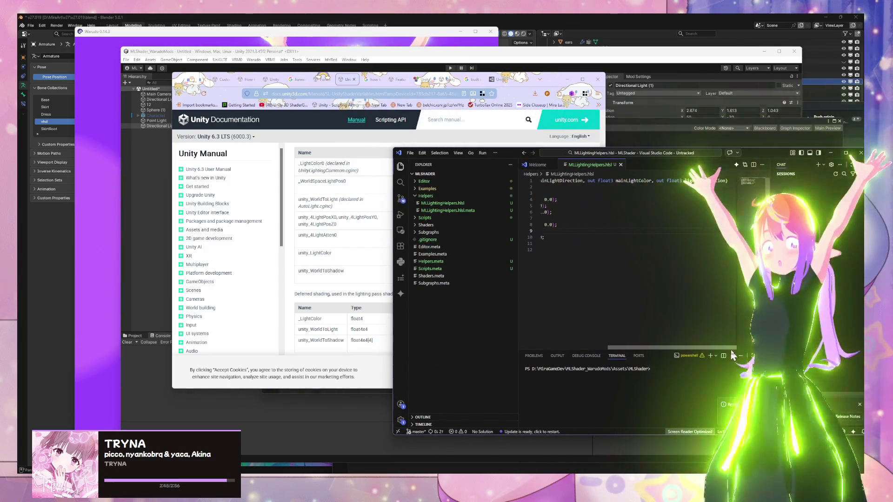
# Scroll MLLightingHelpers.hlsl sideways to read GetMainLightData_float, then return to Unity
pyautogui.moveTo(628, 348)
pyautogui.mouseDown()
pyautogui.moveTo(586, 348)
pyautogui.moveTo(535, 326)
pyautogui.mouseUp()
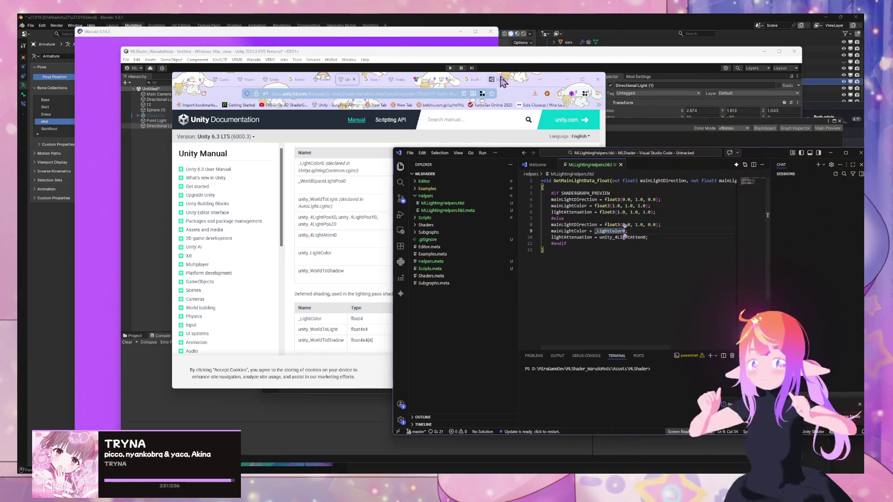
pyautogui.hotkey('alt', 'Tab')
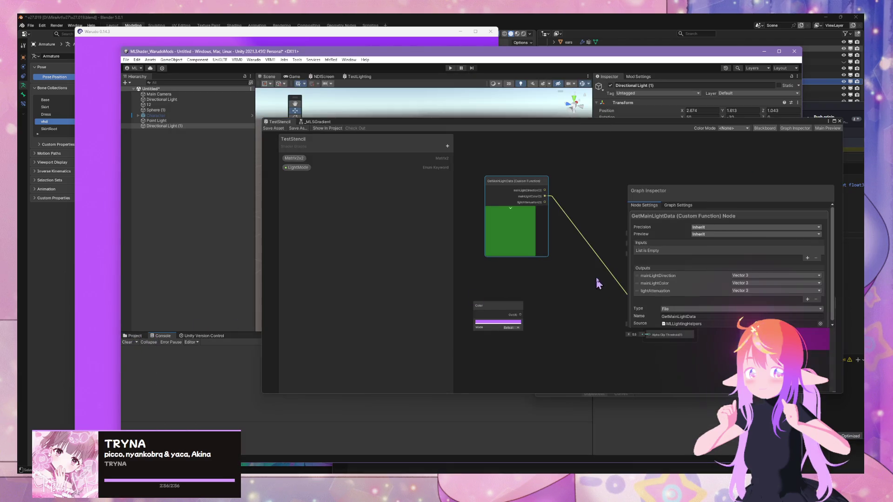
# Reveal the Fragment node, select its Base Color connection, and open the '_MainLight' undeclared-identifier error
pyautogui.press('space')
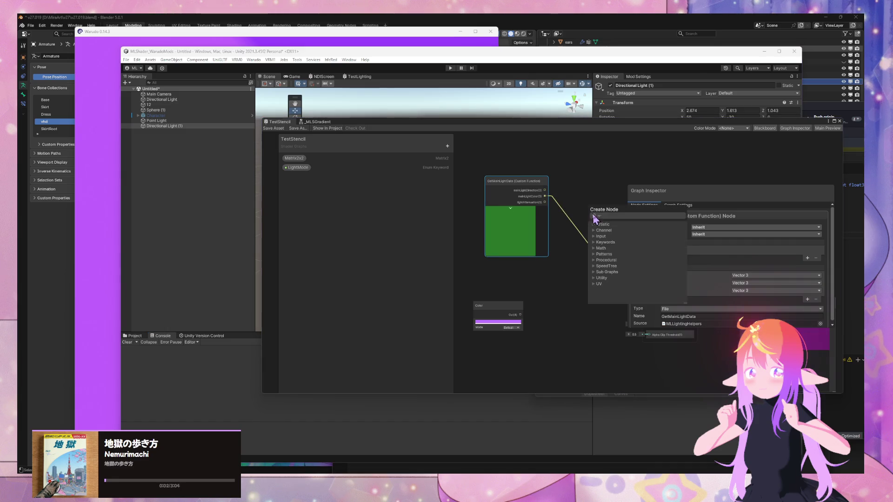
pyautogui.moveTo(666, 197); pyautogui.dragTo(672, 150)
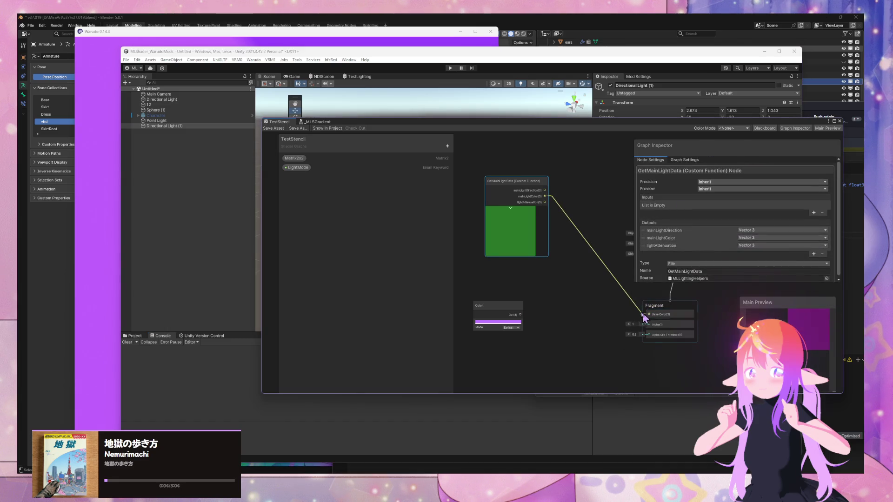
pyautogui.click(642, 316)
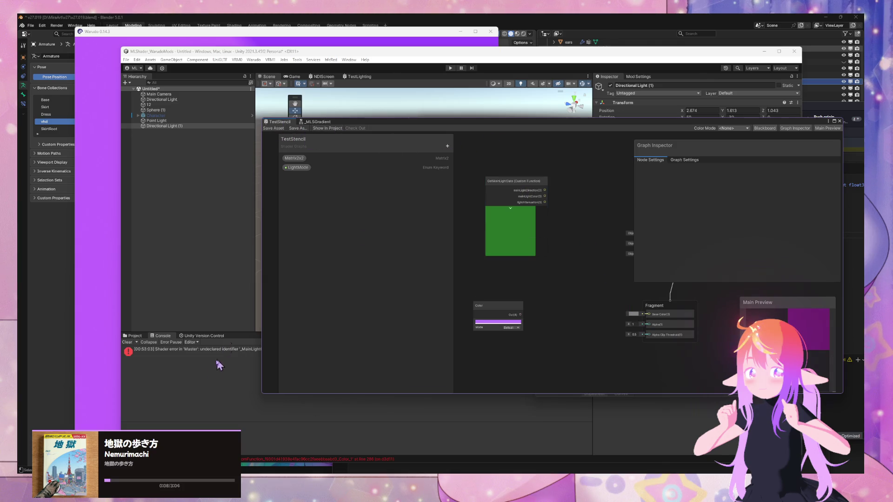
pyautogui.click(218, 351)
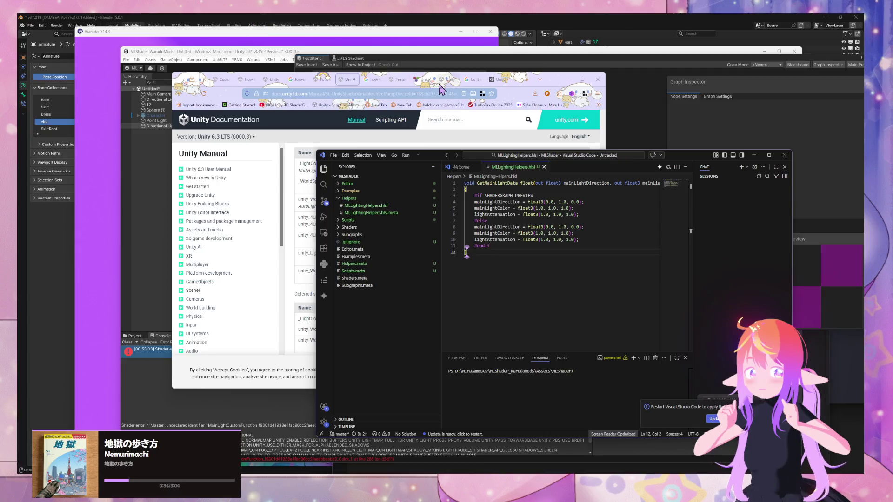
# Search Google for 'check if forward base hlsl unity blit'
pyautogui.click(382, 82)
pyautogui.hotkey('ctrl', 'l')
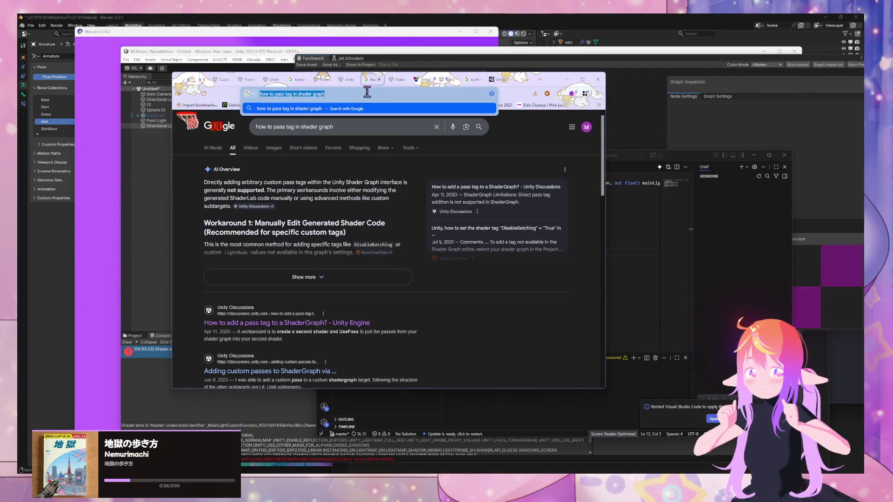
pyautogui.press('BackSpace')
pyautogui.write('s')
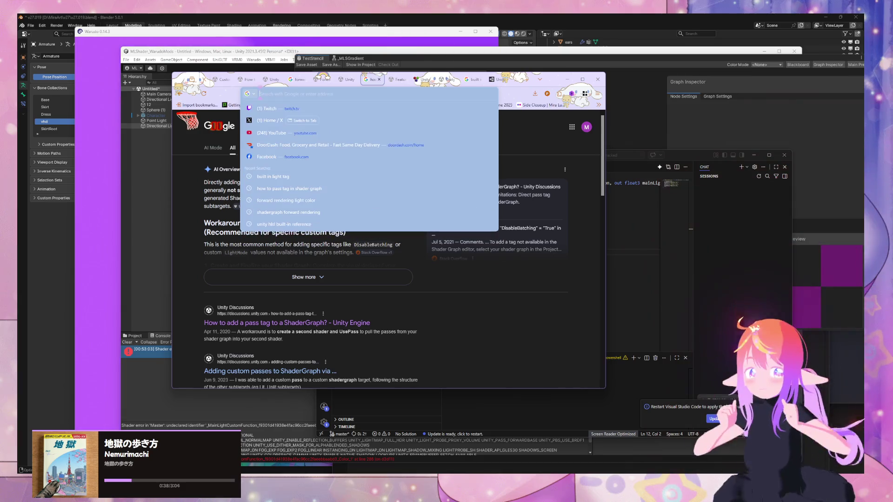
pyautogui.press('BackSpace')
pyautogui.press('BackSpace')
pyautogui.press('BackSpace')
pyautogui.write('check if ')
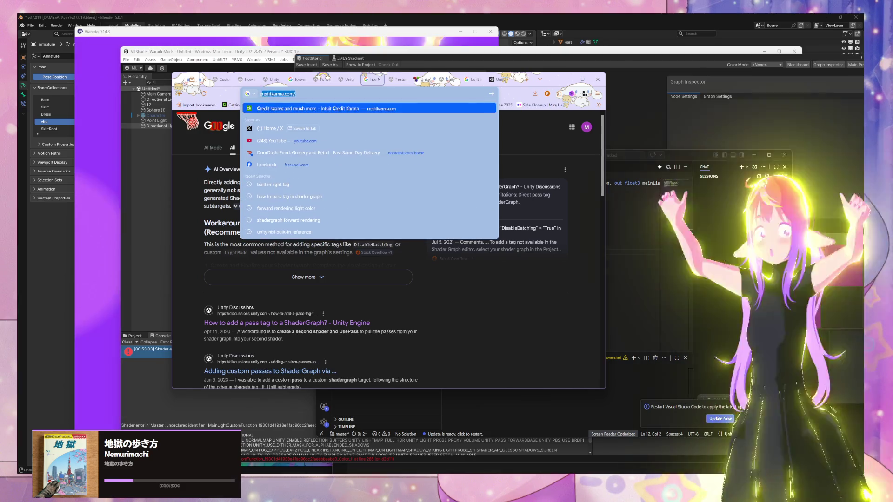
pyautogui.write('forward base')
pyautogui.press('BackSpace')
pyautogui.press('BackSpace')
pyautogui.press('BackSpace')
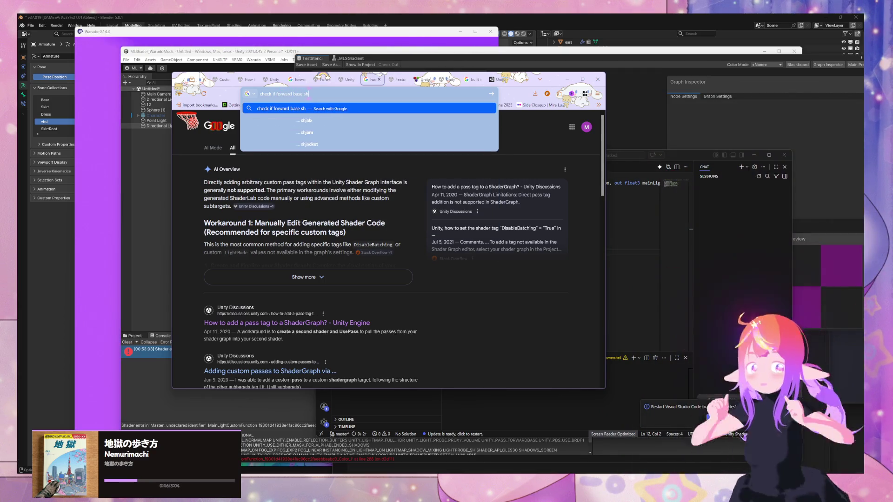
pyautogui.write('hsl')
pyautogui.press('BackSpace')
pyautogui.press('BackSpace')
pyautogui.write('l')
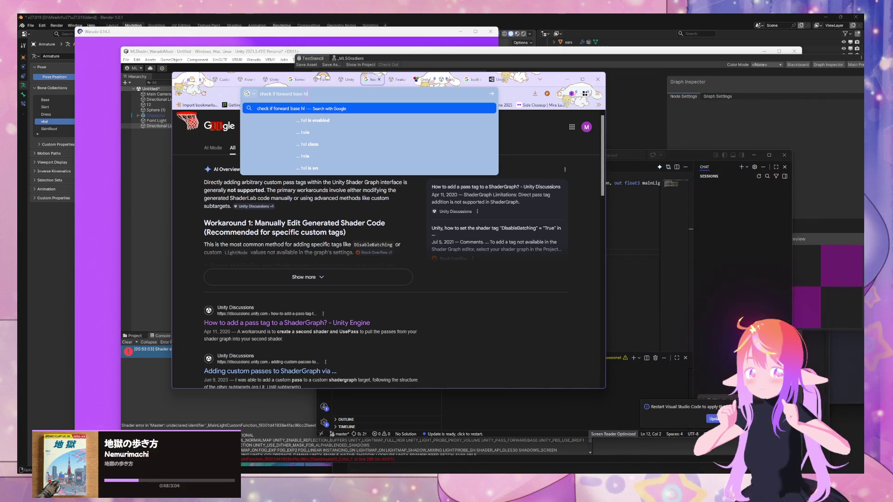
pyautogui.write('sl unity blit')
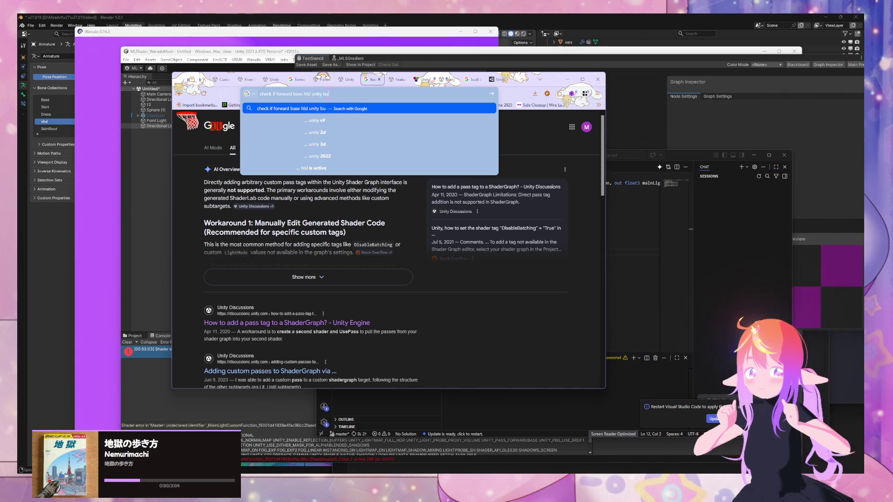
pyautogui.press('Return')
# Correct the query to 'check if forward base hlsl unity birp' and scroll through the results
pyautogui.click(367, 93)
pyautogui.press('BackSpace')
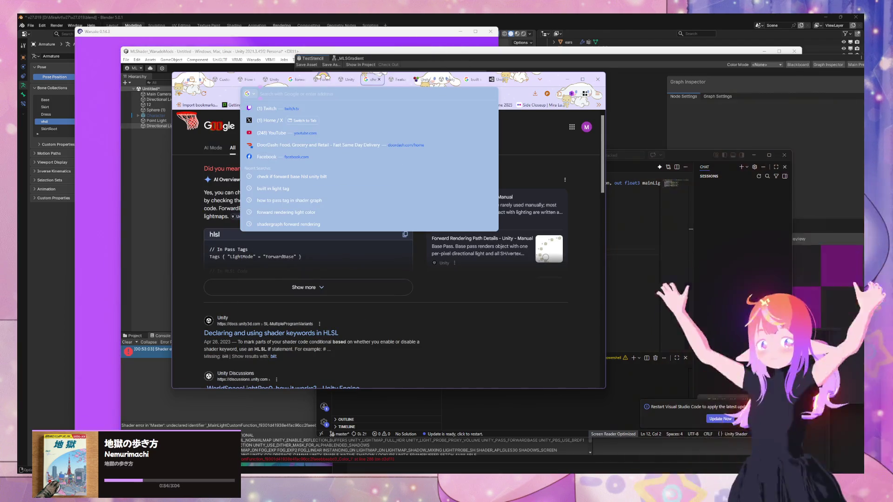
pyautogui.hotkey('ctrl', 'z')
pyautogui.press('BackSpace')
pyautogui.write('rp')
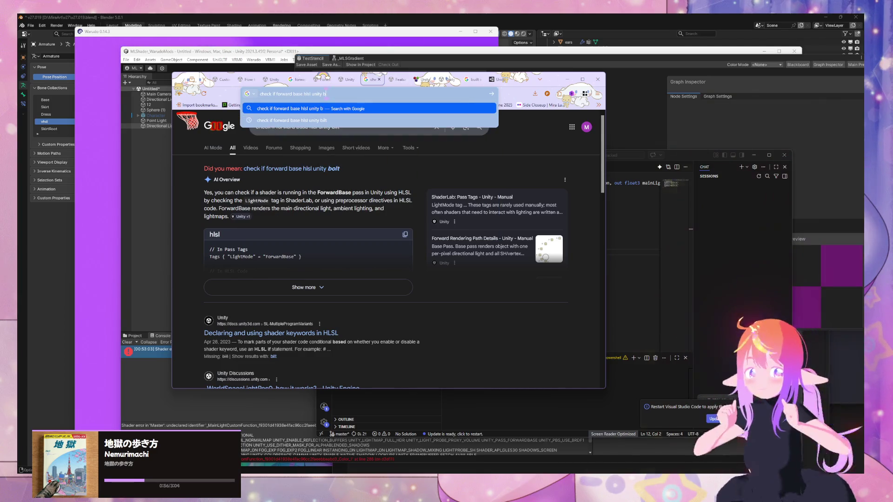
pyautogui.press('Return')
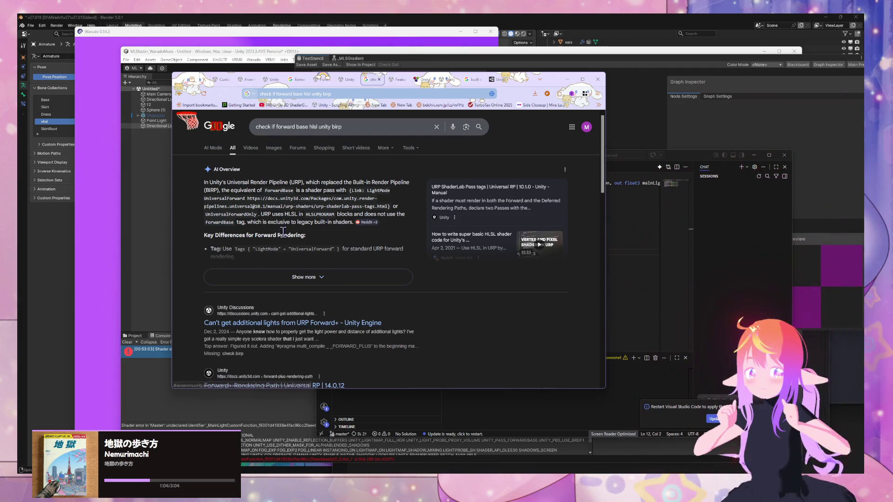
pyautogui.scroll(-4, 243, 215)
pyautogui.scroll(4, 242, 215)
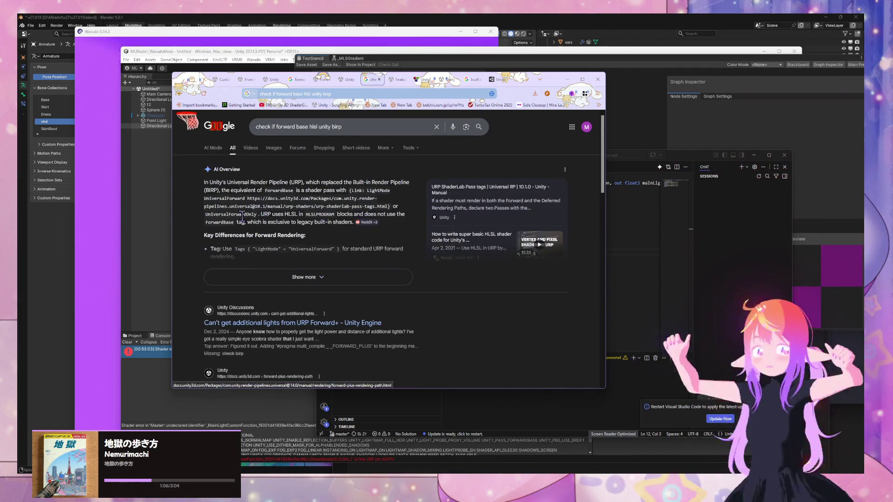
pyautogui.scroll(-5, 281, 217)
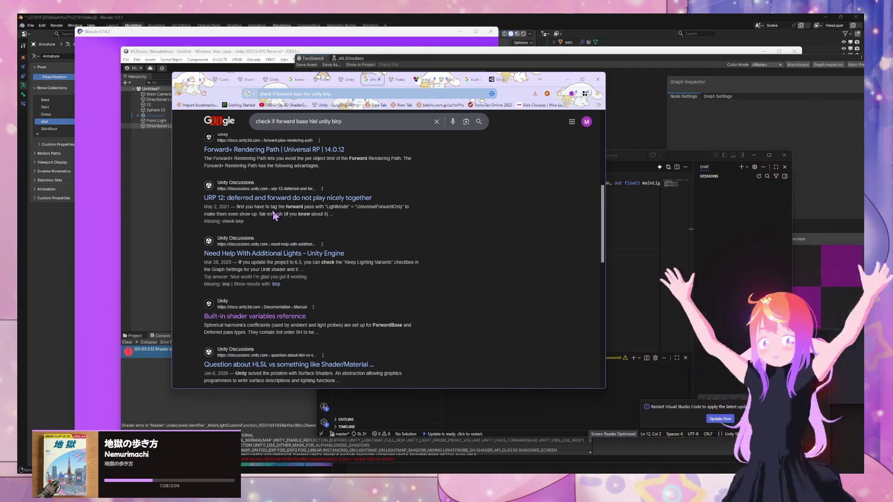
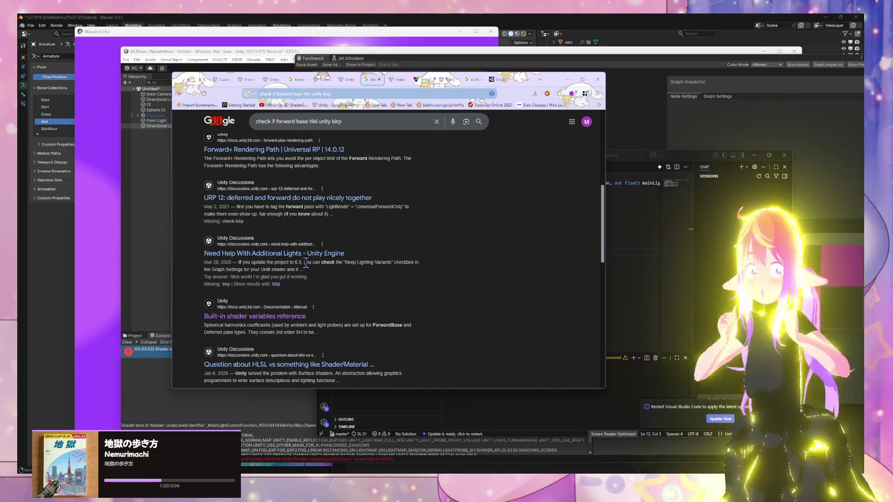
# Delete the space in 'forward base' in the Google query and rerun the search
pyautogui.hotkey('alt', 'Tab')
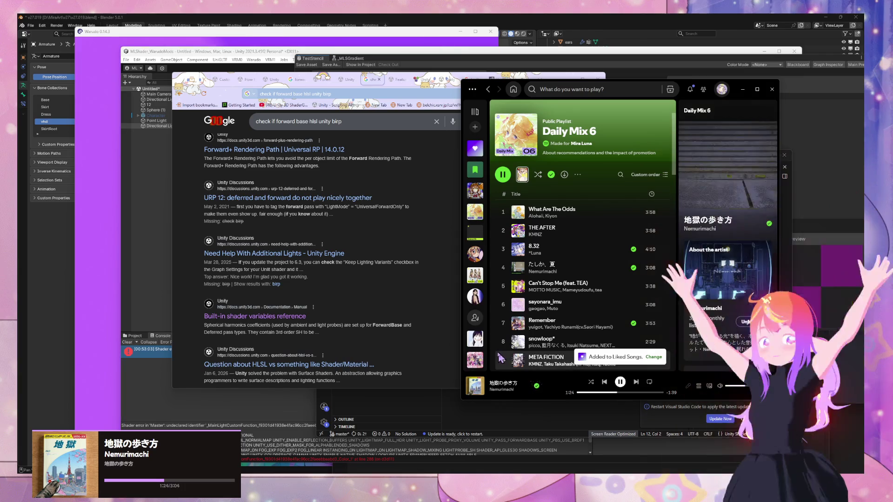
pyautogui.click(381, 294)
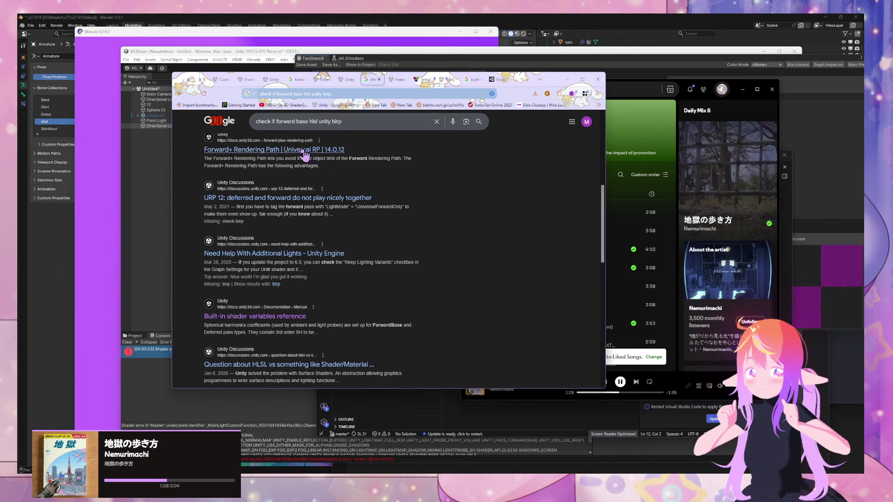
pyautogui.click(308, 121)
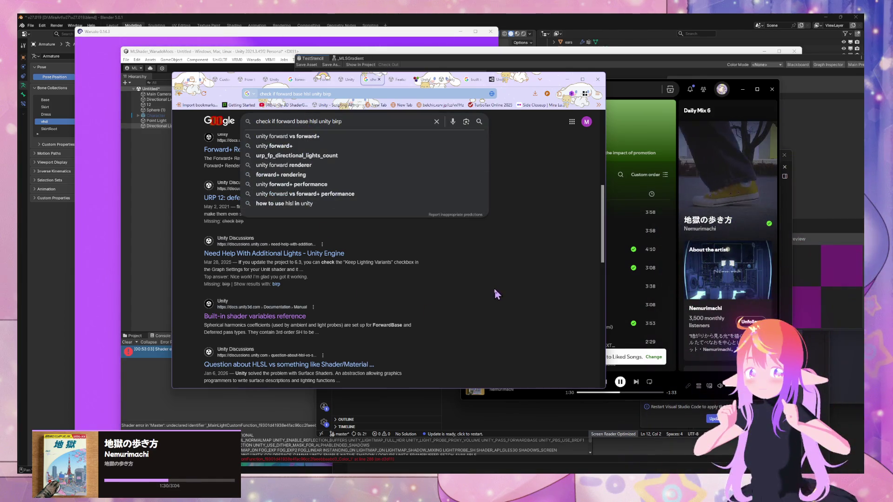
pyautogui.click(495, 293)
pyautogui.click(304, 122)
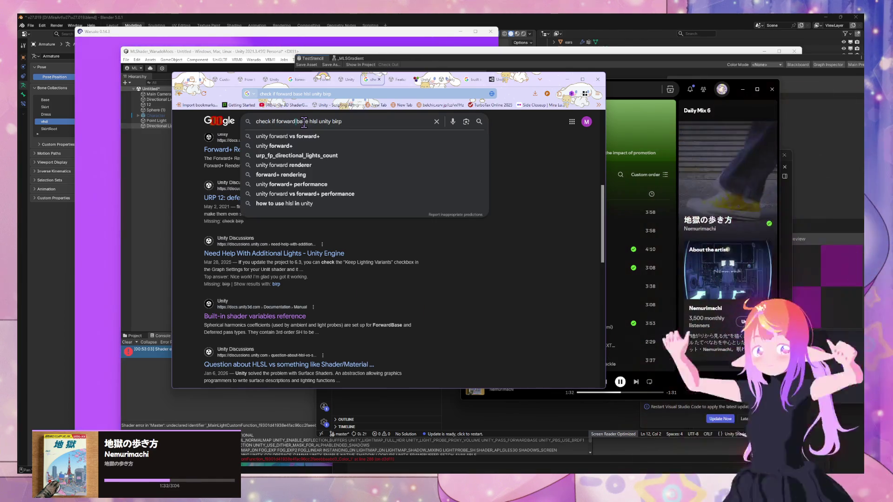
pyautogui.press('BackSpace')
pyautogui.press('Return')
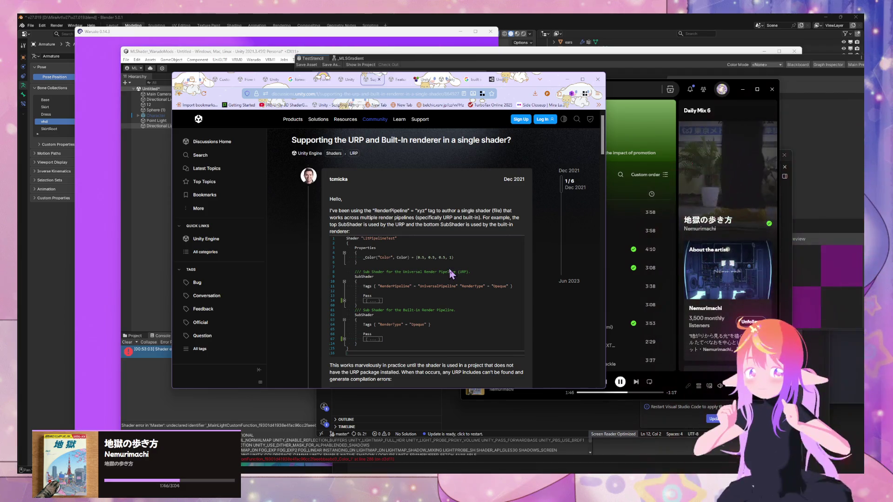
# Read through the single-shader thread's CSHARP code examples, then switch to the Shader Graph feature-request thread
pyautogui.scroll(-10, 449, 270)
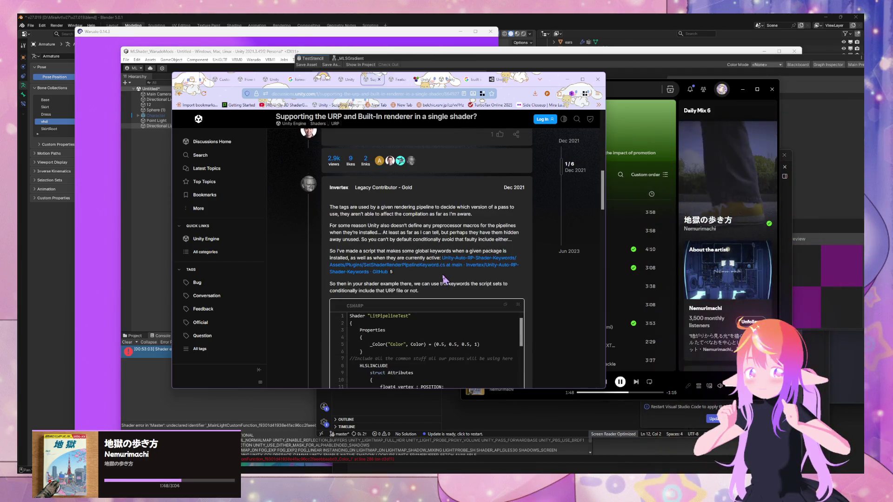
pyautogui.scroll(-3, 444, 279)
pyautogui.scroll(-4, 442, 278)
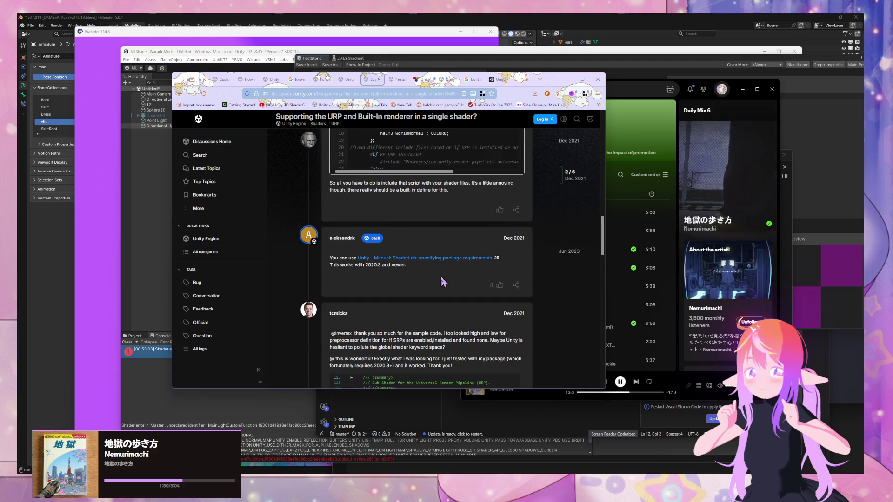
pyautogui.scroll(4, 440, 276)
pyautogui.scroll(-1, 437, 284)
pyautogui.scroll(-7, 436, 281)
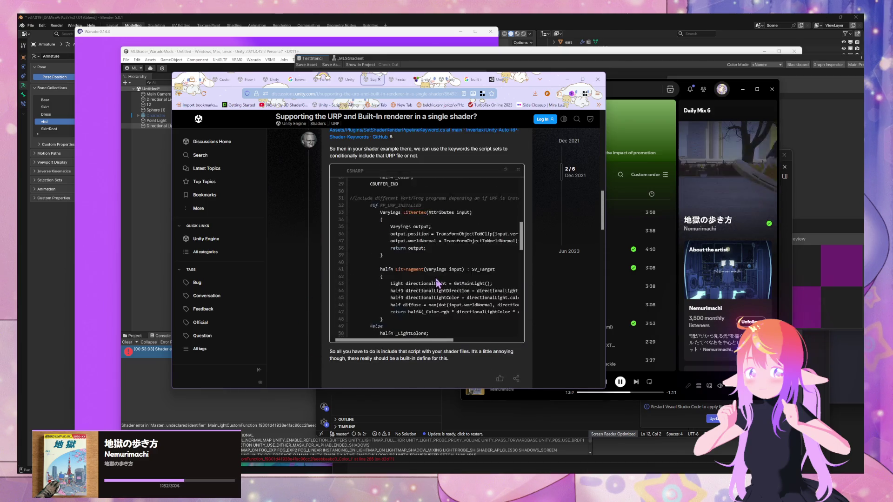
pyautogui.scroll(-5, 433, 276)
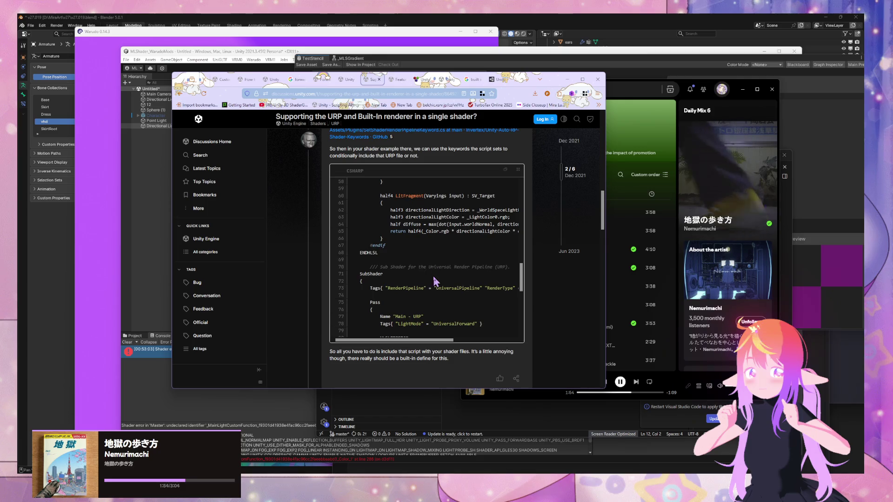
pyautogui.scroll(-2, 435, 280)
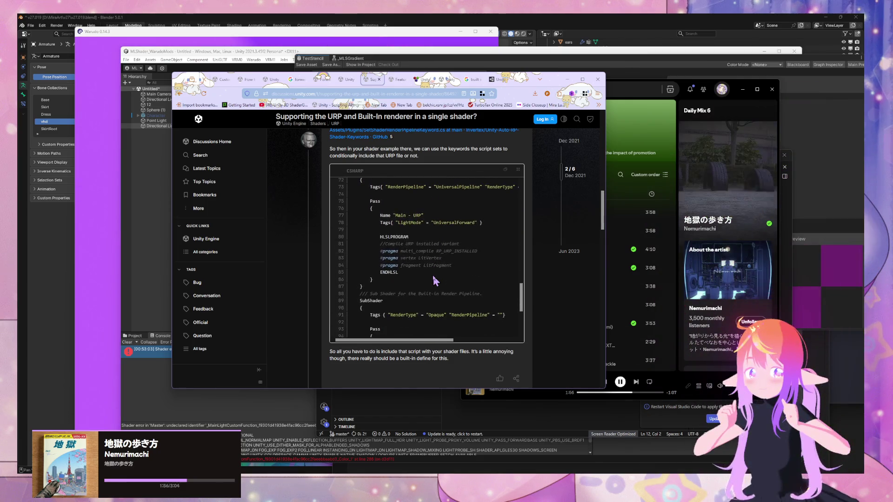
pyautogui.scroll(-3, 434, 280)
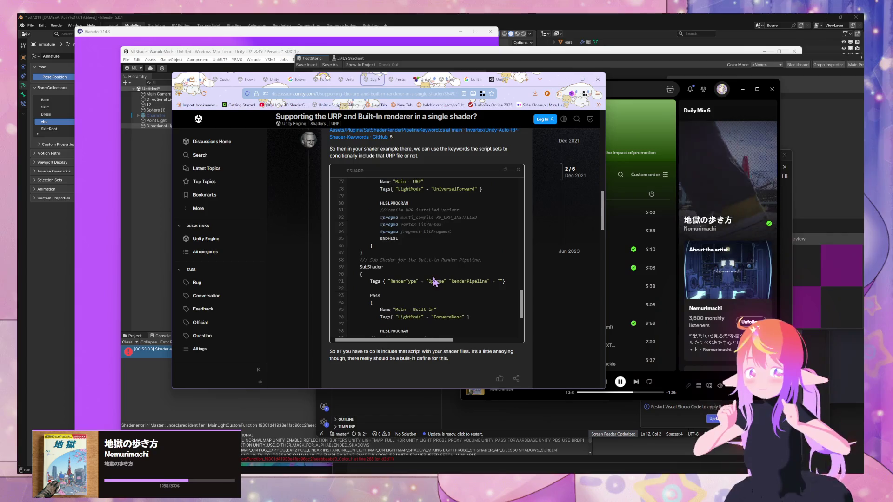
pyautogui.scroll(-3, 434, 277)
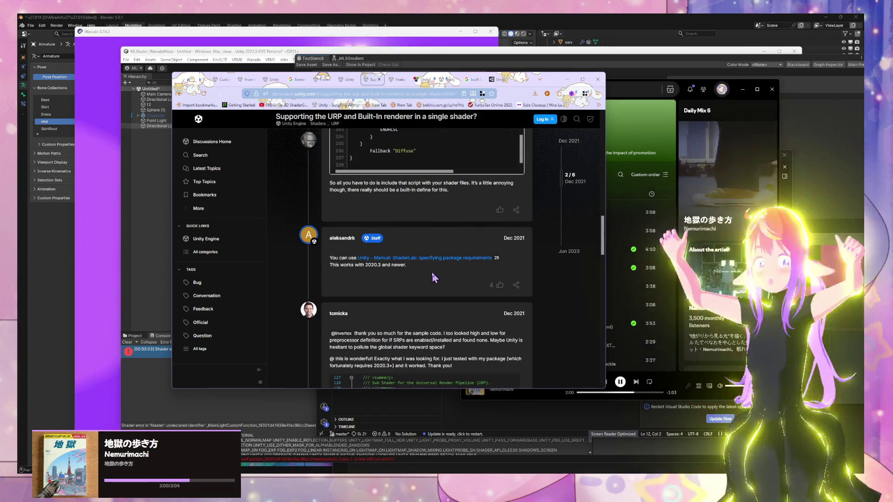
pyautogui.scroll(-3, 449, 266)
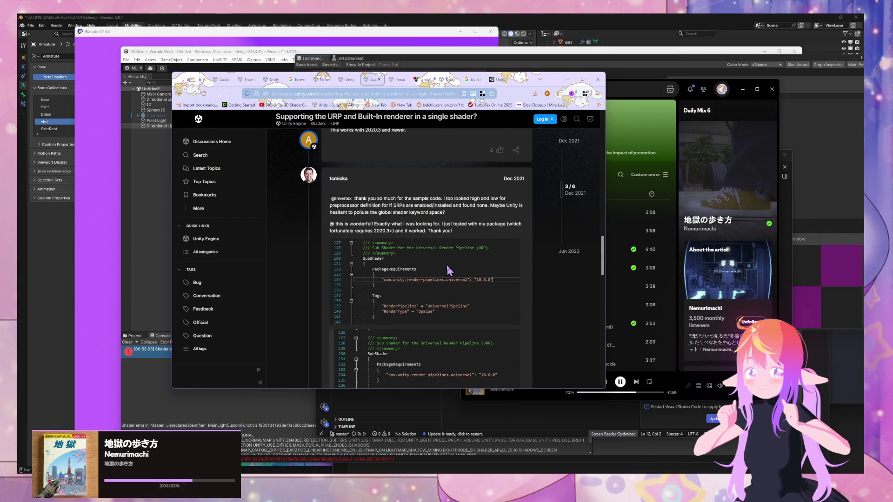
pyautogui.scroll(-2, 449, 269)
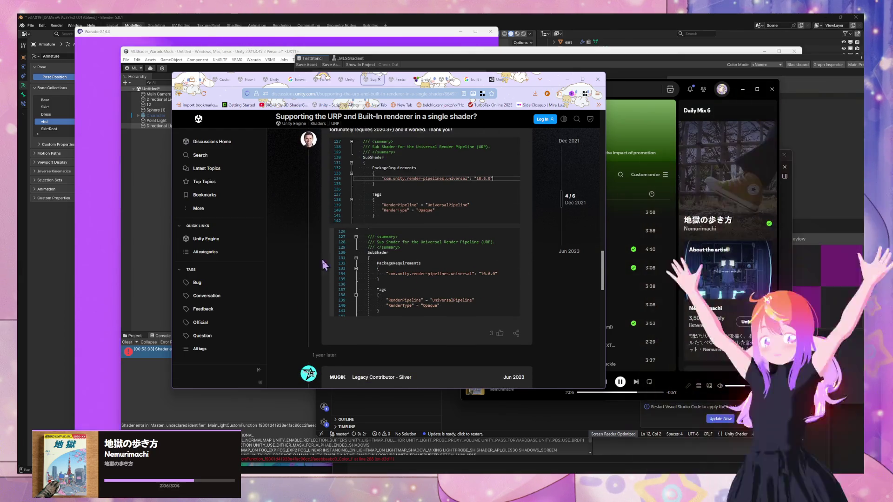
pyautogui.click(403, 80)
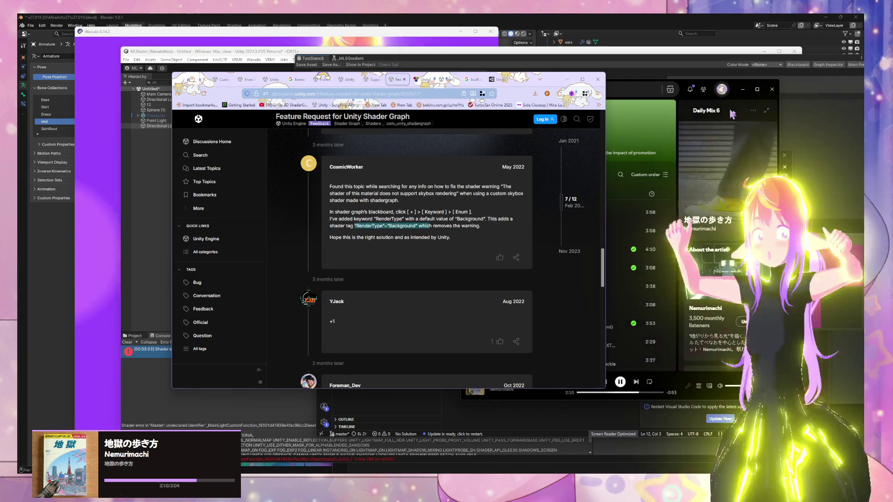
pyautogui.click(791, 194)
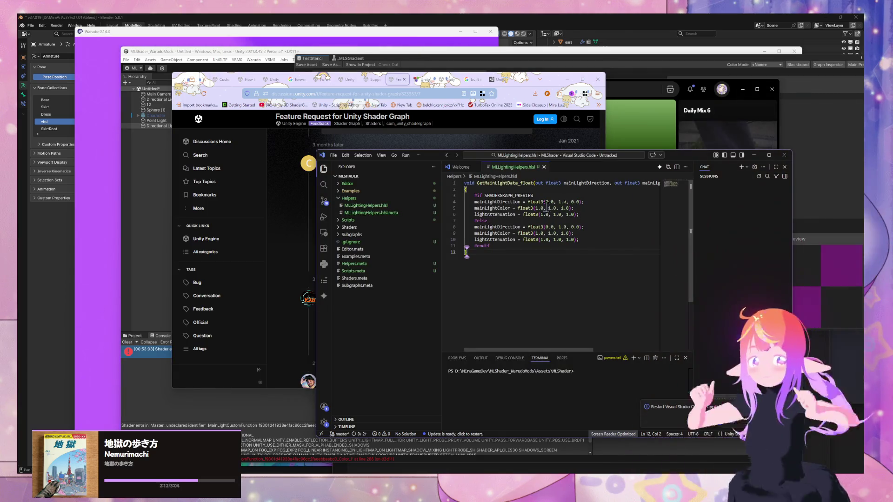
# Nudge the Color node toward the Fragment block and drag the Shader Graph aside to reveal the spheres
pyautogui.hotkey('alt', 'Tab')
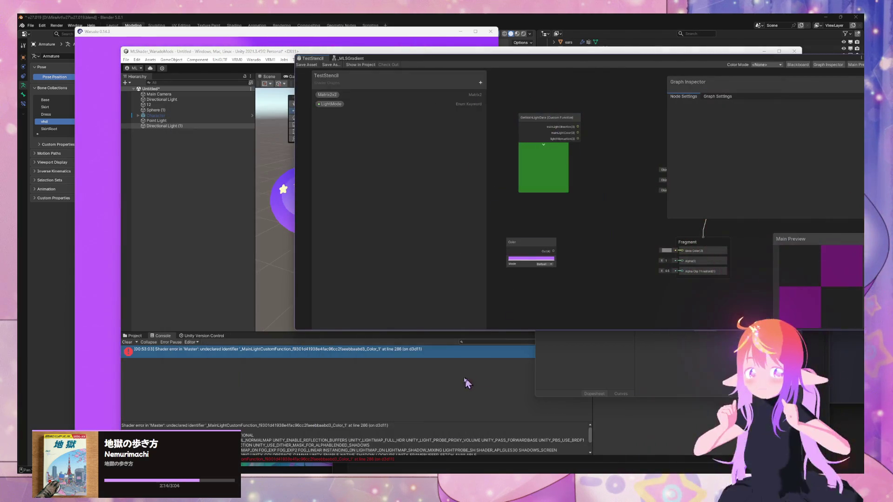
pyautogui.click(607, 348)
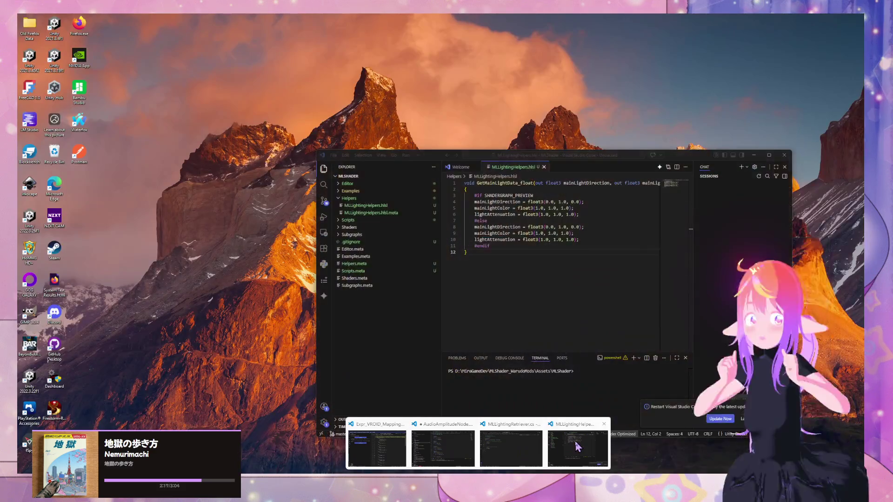
pyautogui.click(575, 441)
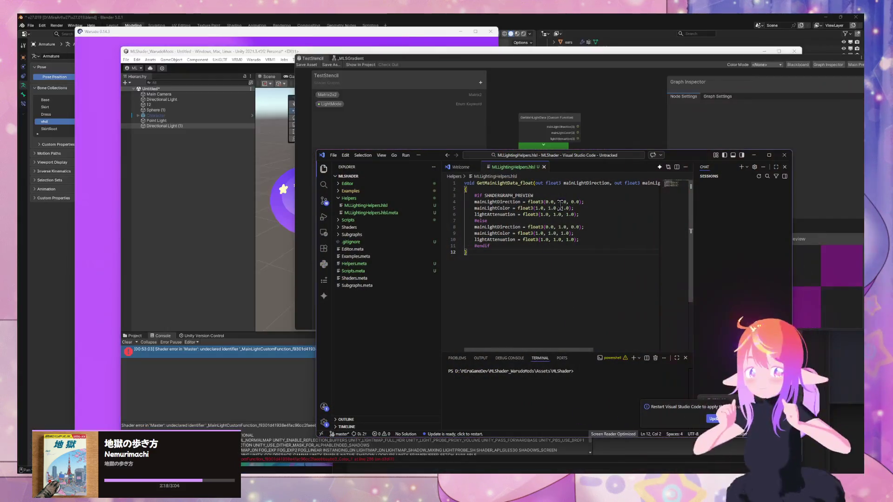
pyautogui.click(617, 107)
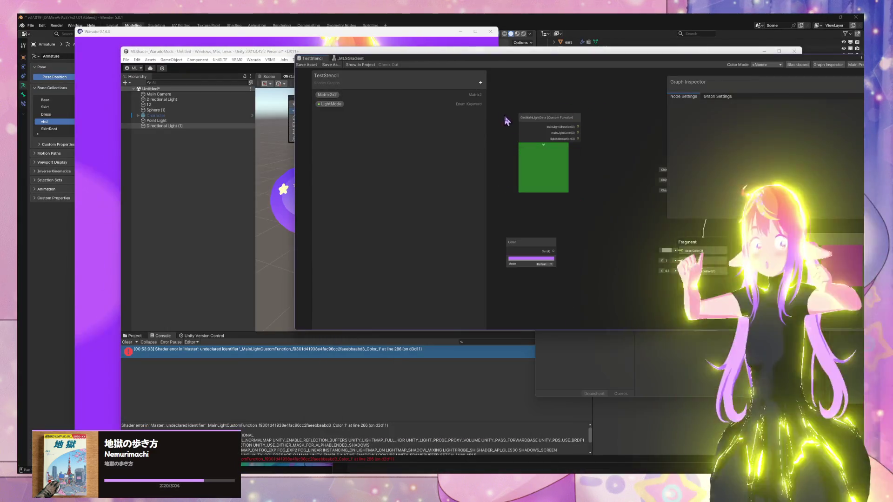
pyautogui.moveTo(550, 252); pyautogui.dragTo(575, 253)
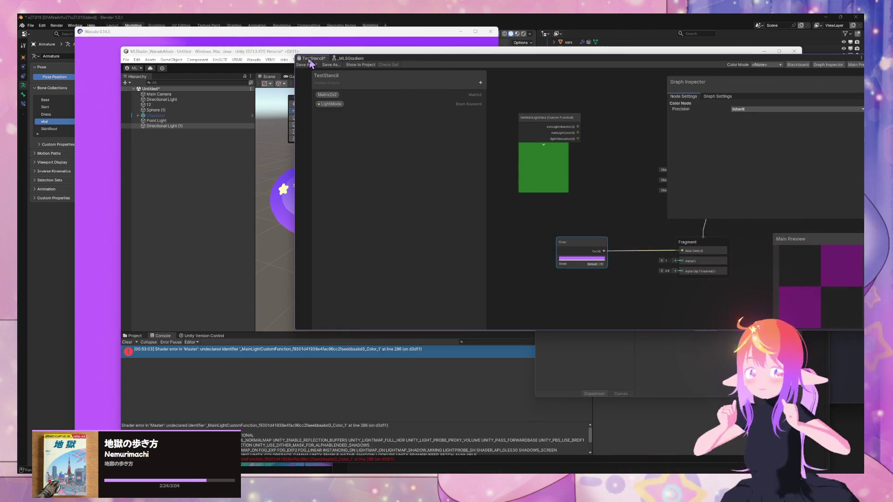
pyautogui.moveTo(489, 65)
pyautogui.mouseDown()
pyautogui.moveTo(660, 214)
pyautogui.moveTo(403, 250)
pyautogui.mouseUp()
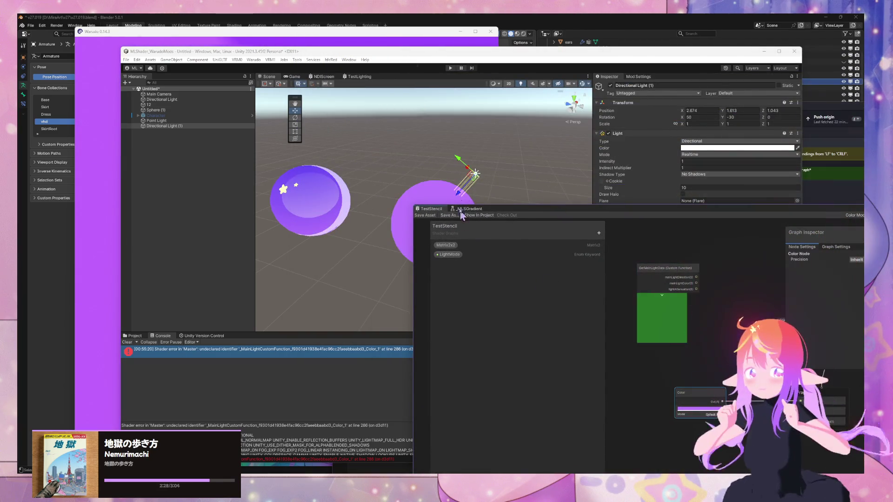
# Clear the Console, save the shader graph asset, and move the graph off the spheres
pyautogui.click(128, 343)
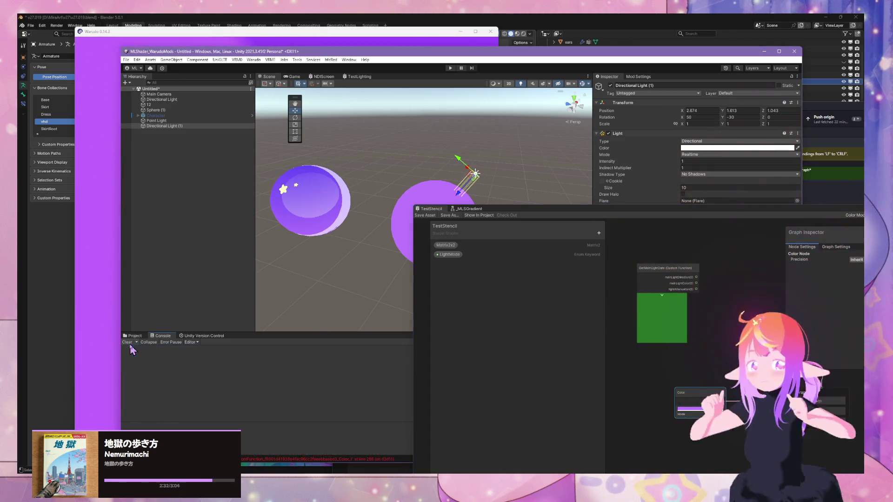
pyautogui.click(429, 217)
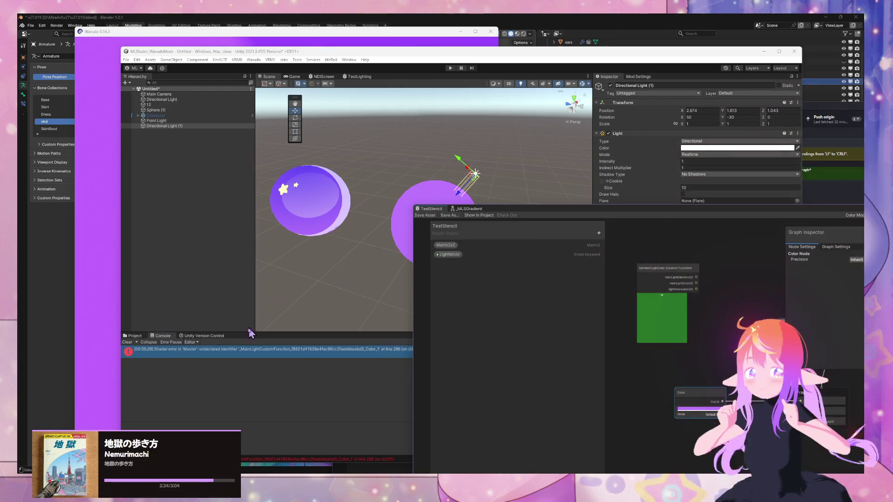
pyautogui.moveTo(523, 212)
pyautogui.mouseDown()
pyautogui.moveTo(689, 186)
pyautogui.moveTo(647, 186)
pyautogui.mouseUp()
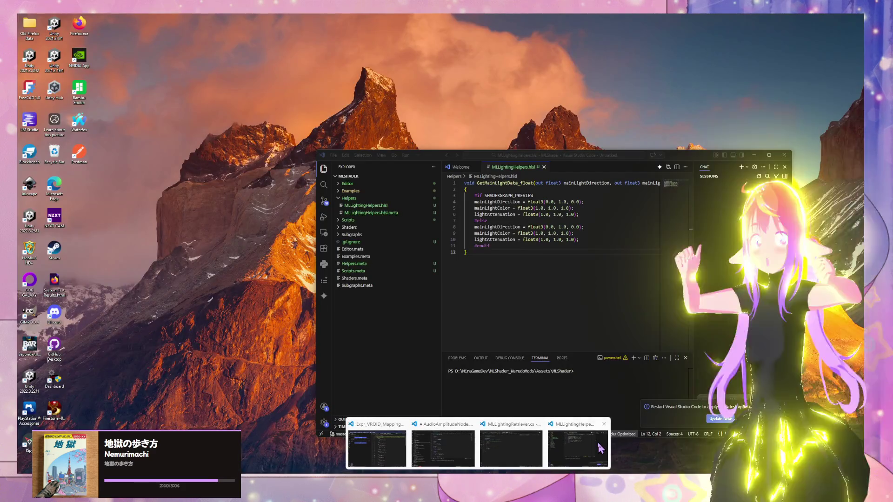
# Review the GetMainLightData_float stub in MLLightingHelpers.hlsl, then bring up the browser windows
pyautogui.click(600, 448)
pyautogui.moveTo(564, 353)
pyautogui.mouseDown()
pyautogui.moveTo(653, 354)
pyautogui.moveTo(493, 346)
pyautogui.mouseUp()
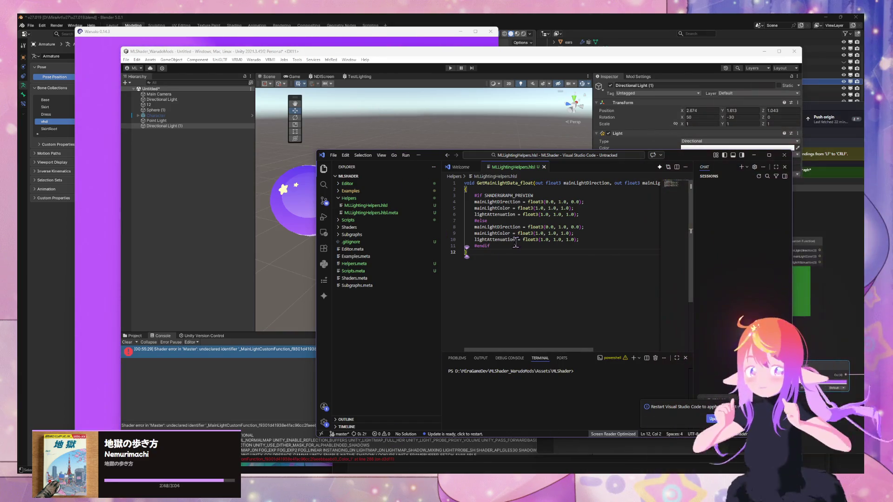
pyautogui.moveTo(535, 349); pyautogui.dragTo(633, 356)
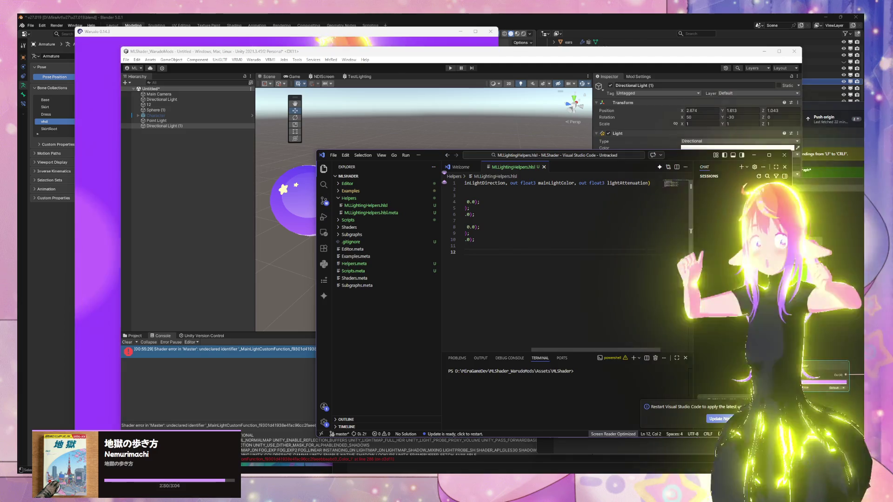
pyautogui.click(458, 470)
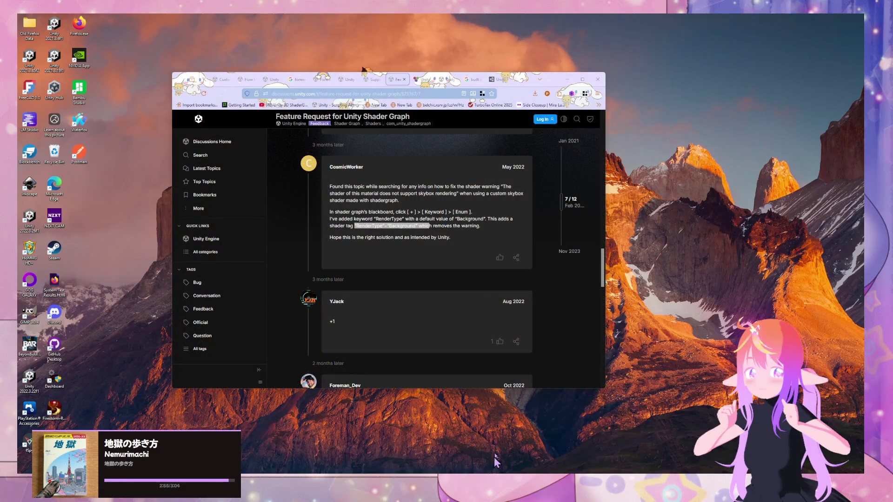
# Revisit the built-in shader variables table and legacy Pass Tags docs, then open a new browser tab
pyautogui.click(479, 447)
pyautogui.click(495, 81)
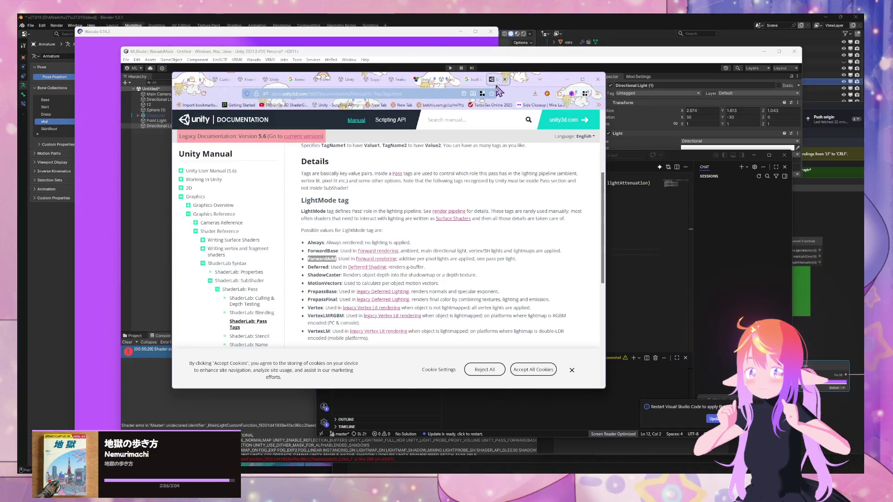
pyautogui.click(447, 80)
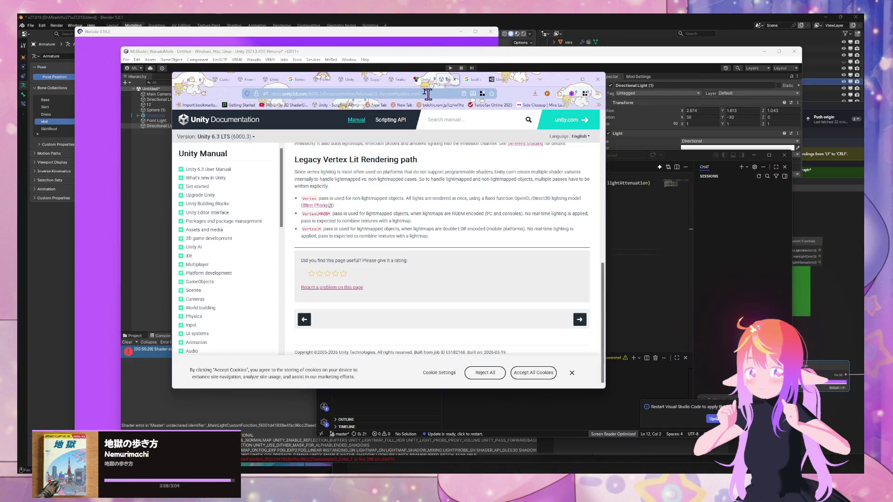
pyautogui.click(399, 80)
pyautogui.click(368, 83)
pyautogui.click(332, 83)
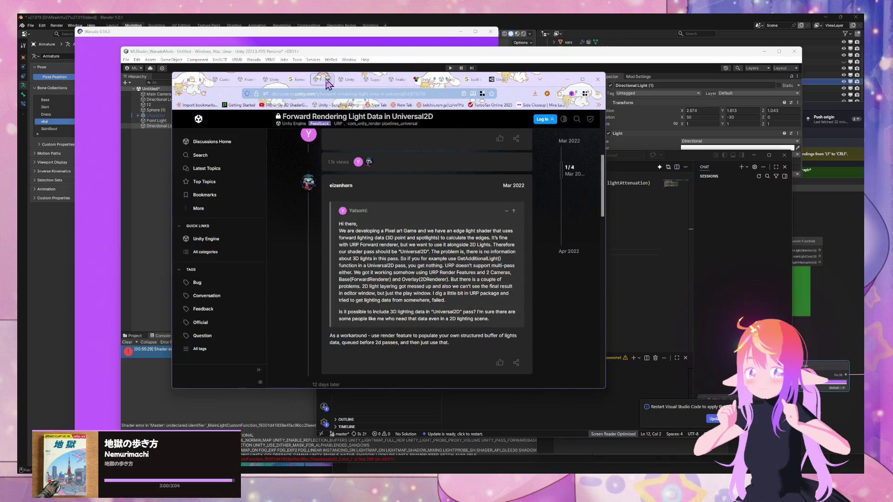
pyautogui.click(345, 82)
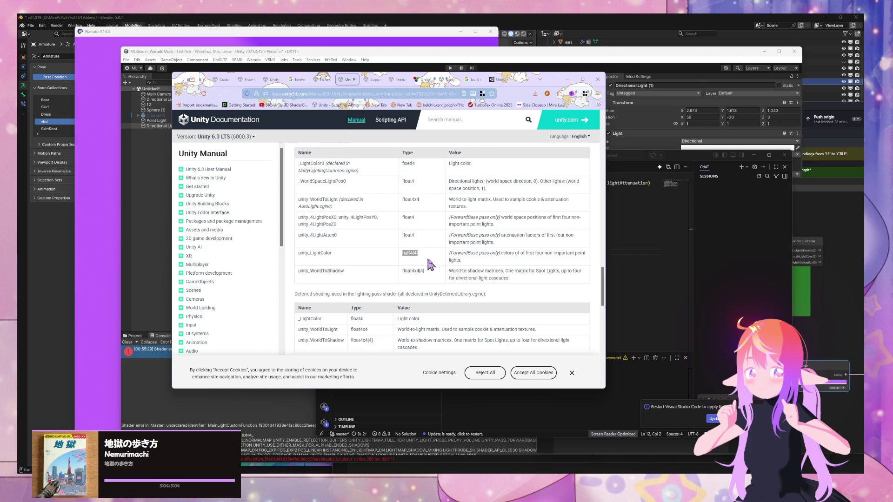
pyautogui.click(497, 79)
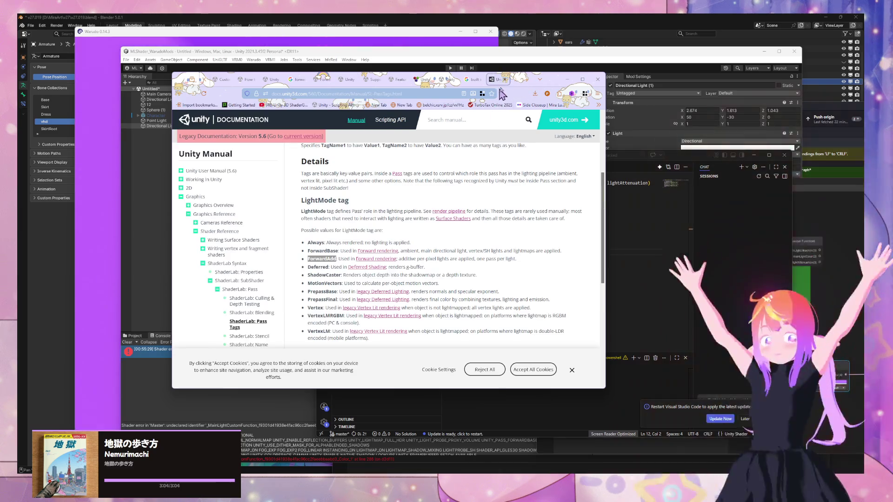
pyautogui.hotkey('ctrl', 't')
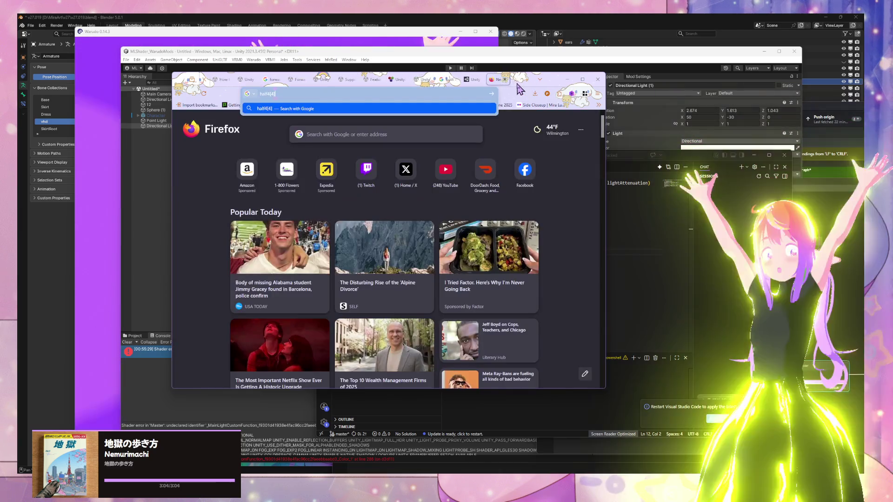
# Search Google for 'half4[4]', then refine it to 'half4 shader unity'
pyautogui.write('half4(4)')
pyautogui.press('Return')
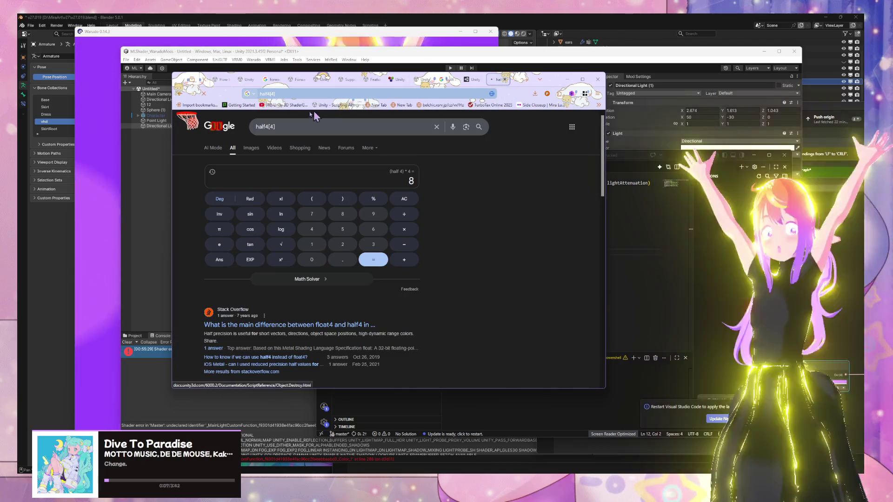
pyautogui.click(288, 125)
pyautogui.write('shader unity')
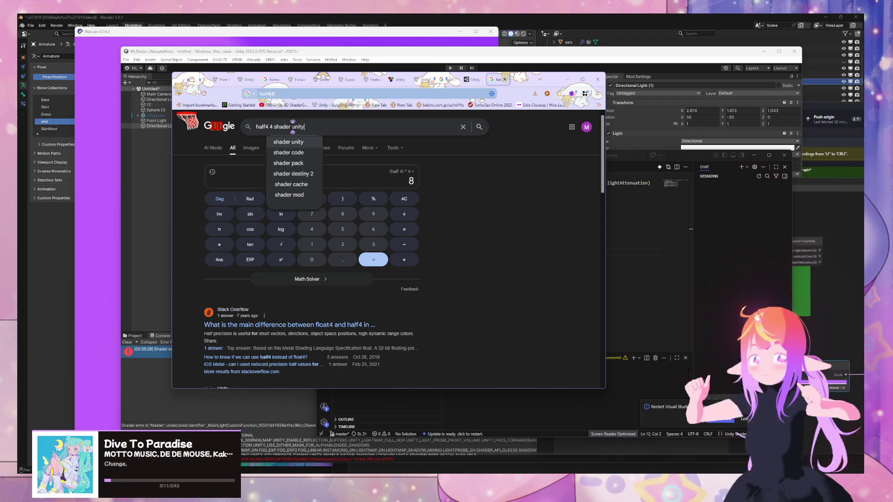
pyautogui.press('Down')
pyautogui.press('Return')
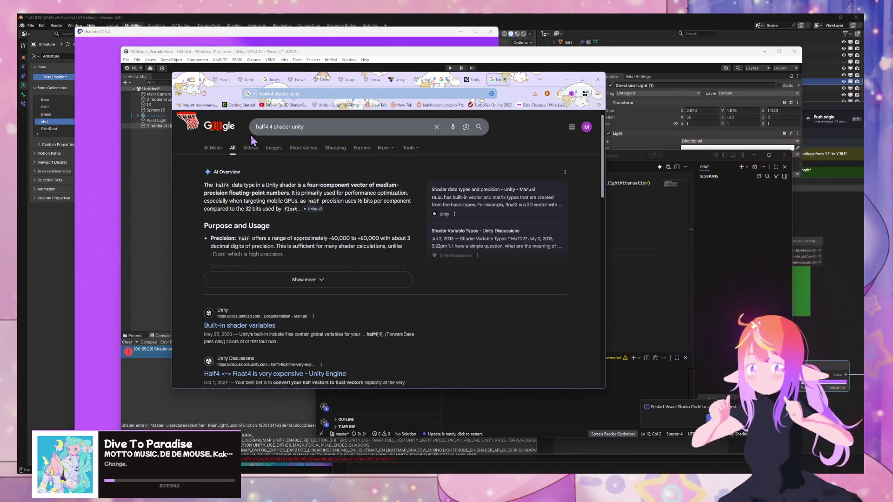
# Move the VS Code window up and left, keeping the browser in front
pyautogui.click(660, 250)
pyautogui.moveTo(687, 158)
pyautogui.mouseDown()
pyautogui.moveTo(682, 92)
pyautogui.moveTo(491, 87)
pyautogui.moveTo(547, 91)
pyautogui.moveTo(539, 107)
pyautogui.mouseUp()
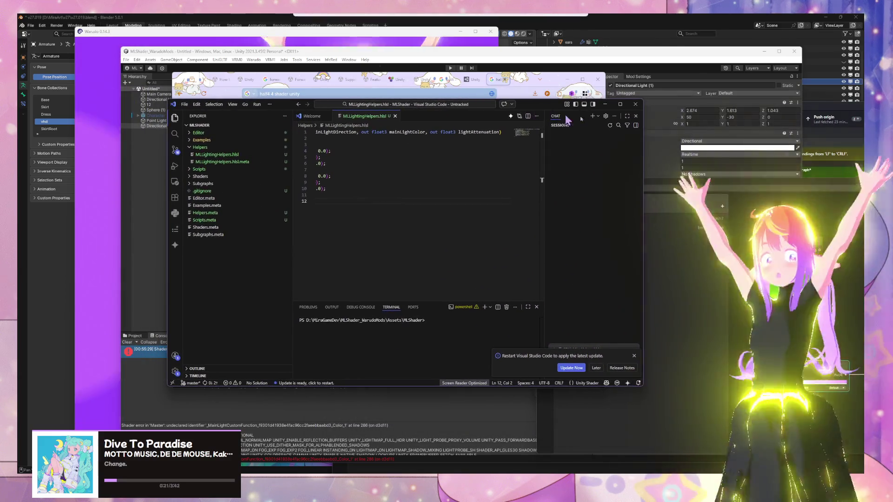
pyautogui.click(532, 95)
# Search 'hlsl half4' and open the 'HLSL data types in Unity' manual page
pyautogui.click(272, 93)
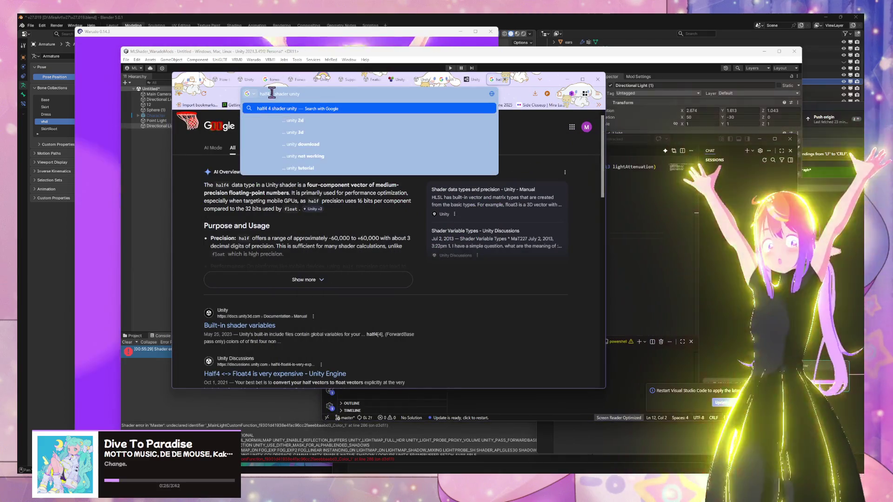
pyautogui.write('ls')
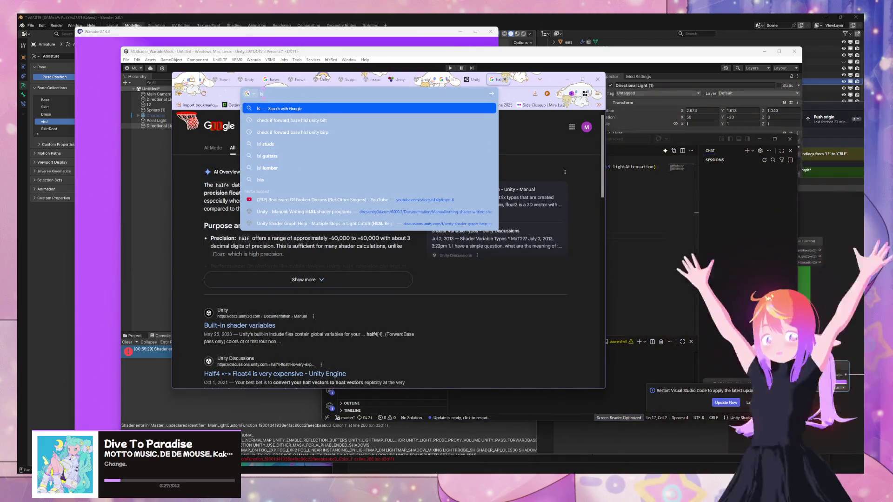
pyautogui.press('BackSpace')
pyautogui.press('BackSpace')
pyautogui.write('hlsl ha')
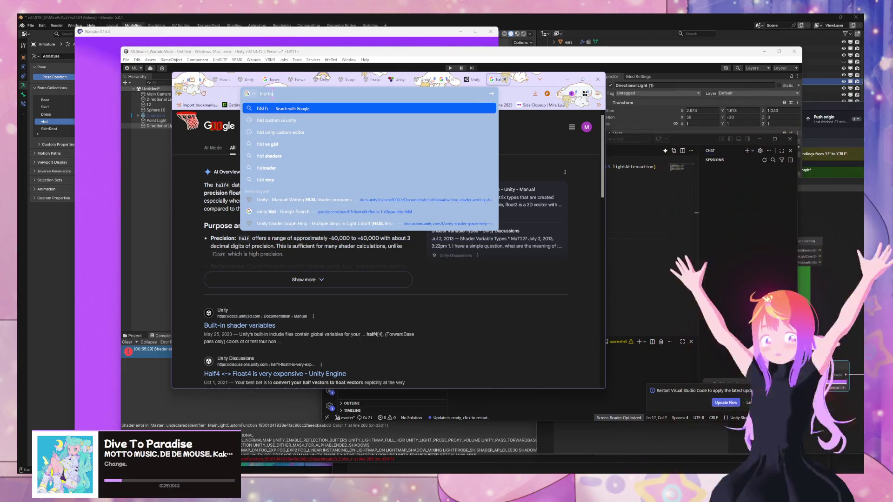
pyautogui.write('lf4')
pyautogui.press('Return')
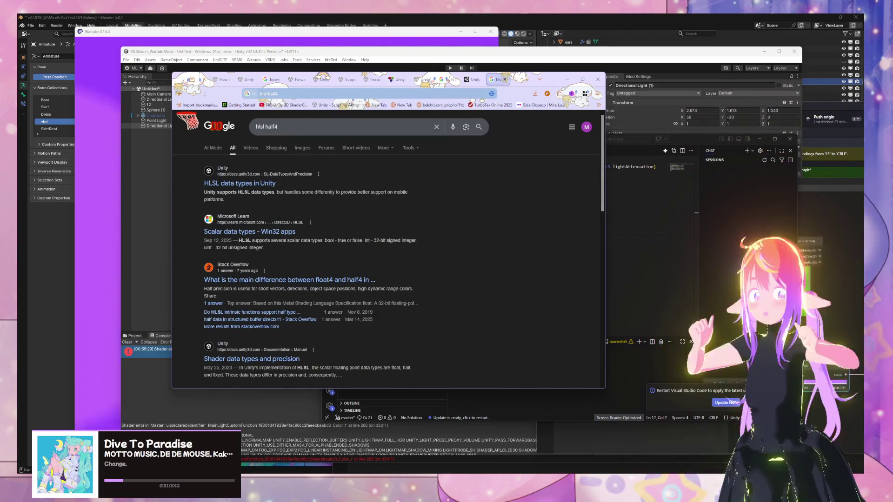
pyautogui.click(250, 184)
# Search the page for half, then enter the new query 'array hlsl declare'
pyautogui.hotkey('ctrl', 'f')
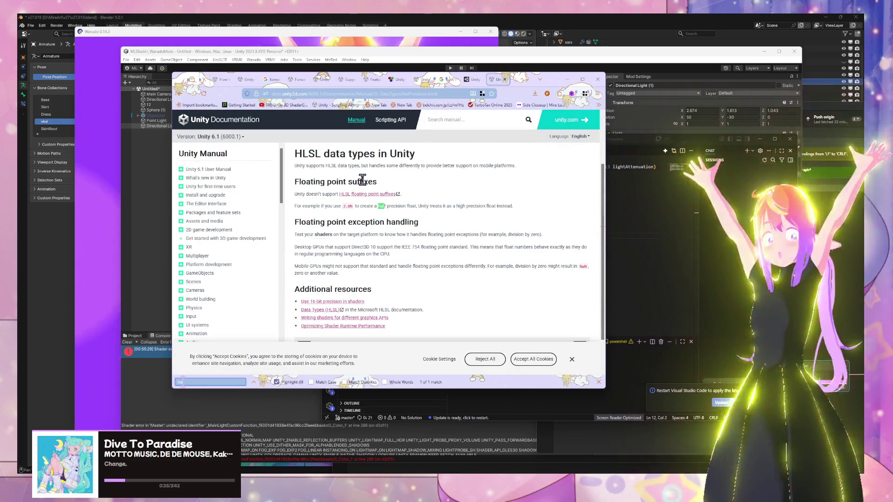
pyautogui.scroll(-2, 415, 210)
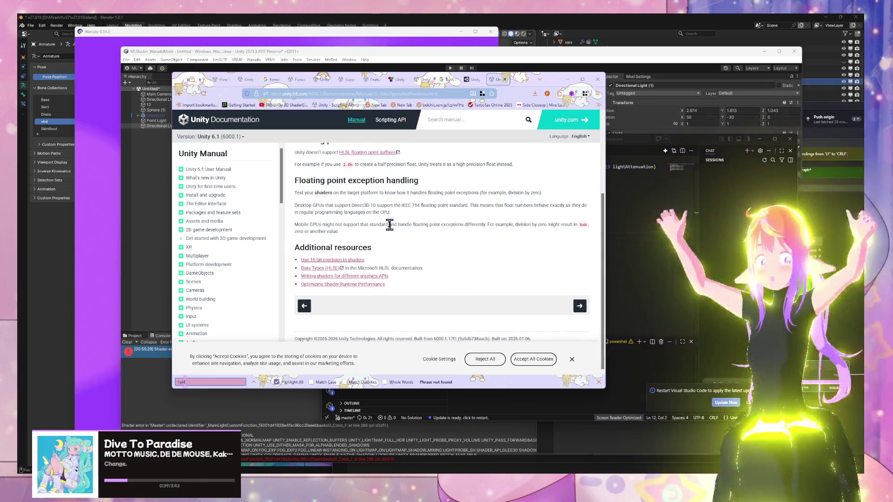
pyautogui.scroll(5, 389, 225)
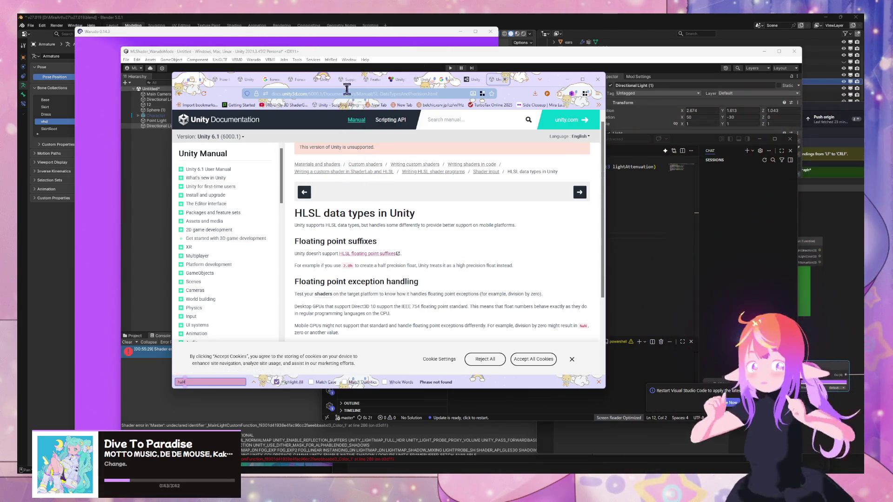
pyautogui.click(343, 94)
pyautogui.write('array')
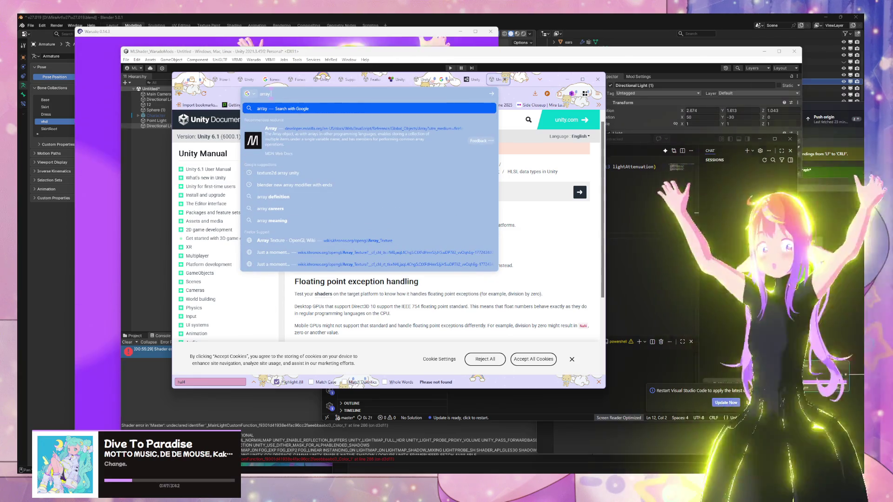
pyautogui.write(' hlsl declare')
# Run the 'array hlsl declare' search and expand the AI overview to read the float4 colorArray example
pyautogui.press('Return')
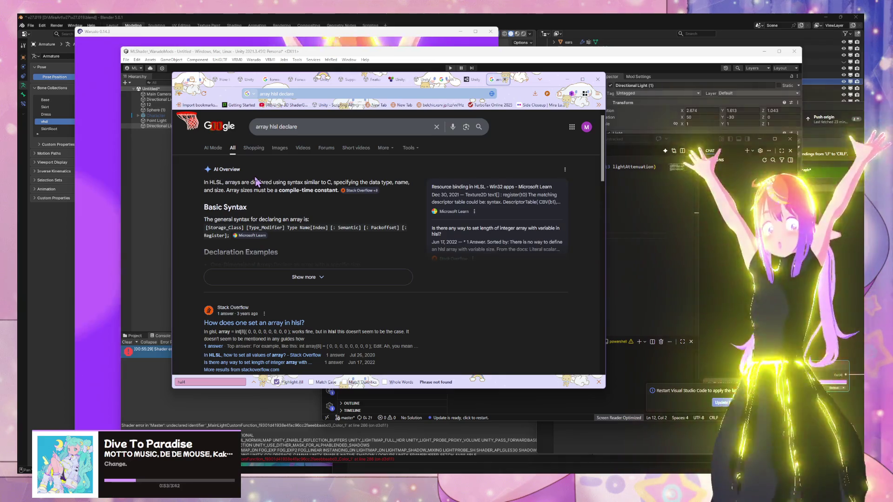
pyautogui.scroll(-1, 326, 233)
pyautogui.click(372, 249)
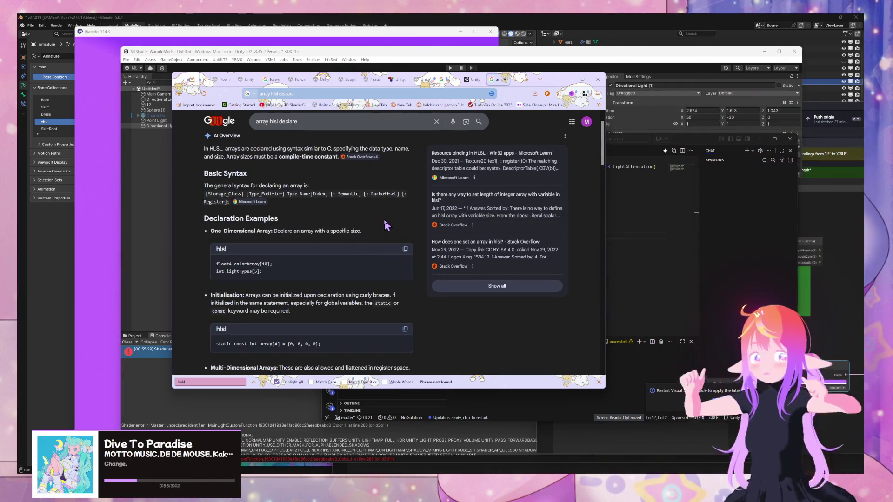
pyautogui.moveTo(217, 264); pyautogui.dragTo(259, 264)
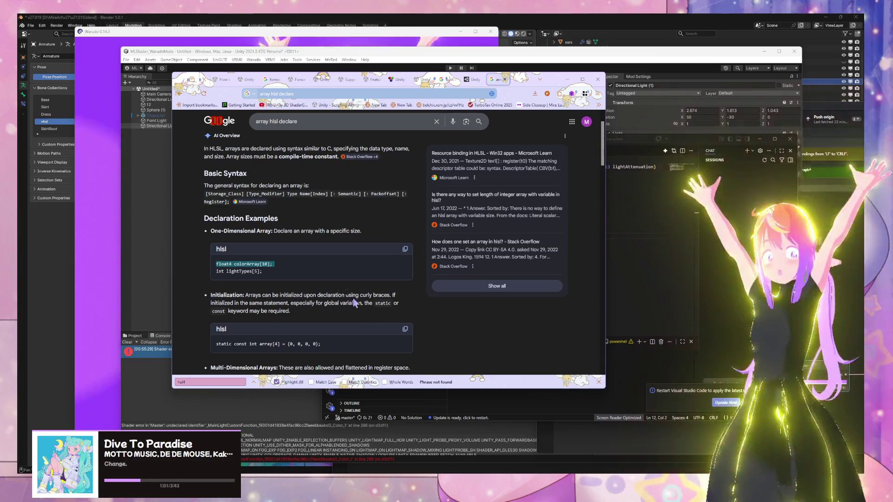
pyautogui.scroll(-2, 357, 301)
pyautogui.scroll(1, 328, 288)
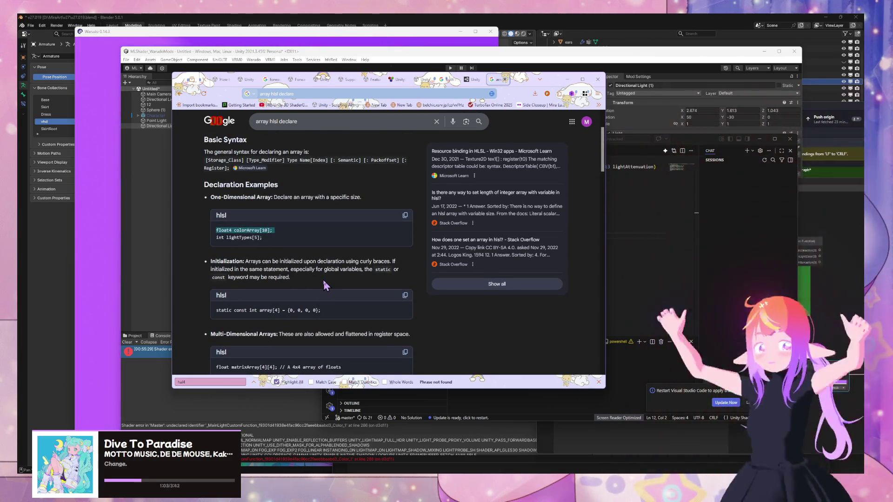
pyautogui.scroll(-5, 333, 285)
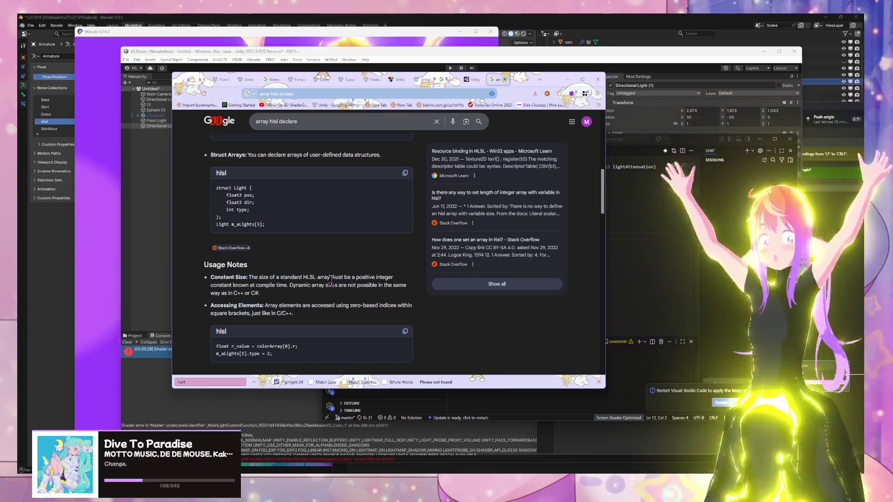
pyautogui.scroll(-4, 331, 280)
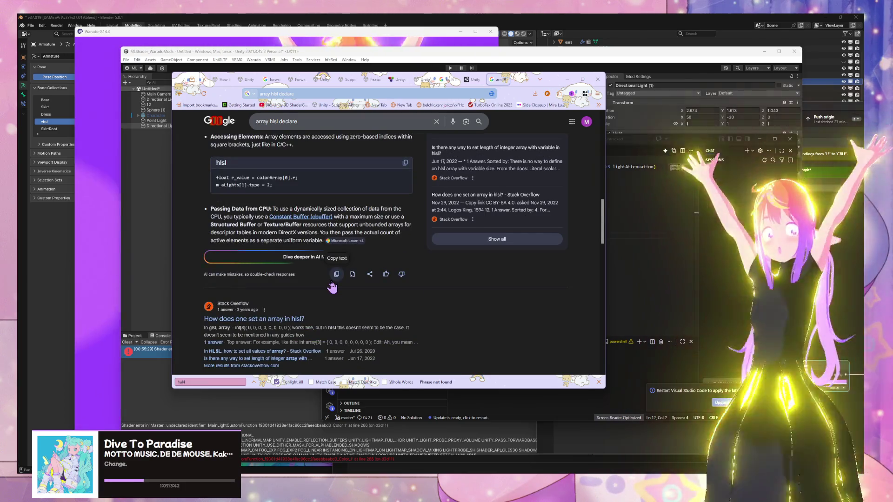
pyautogui.scroll(1, 332, 286)
# Refine the search to 'array hlsl declare half4[4]', then bring MLLightingHelpers.hlsl forward
pyautogui.click(308, 120)
pyautogui.write('half')
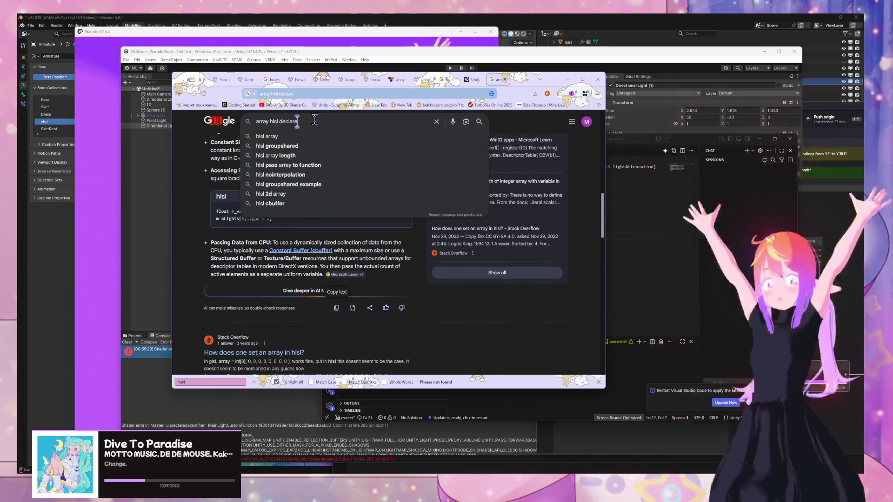
pyautogui.write('[4]4')
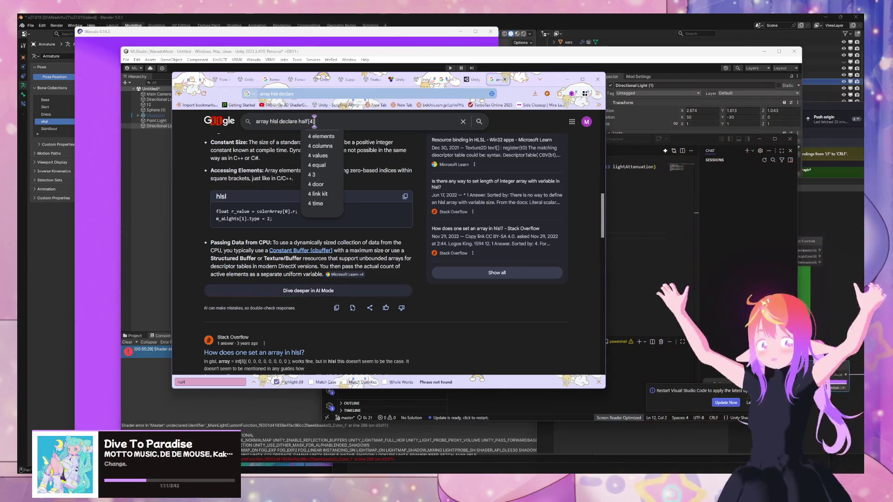
pyautogui.press('BackSpace')
pyautogui.press('BackSpace')
pyautogui.press('BackSpace')
pyautogui.write('4')
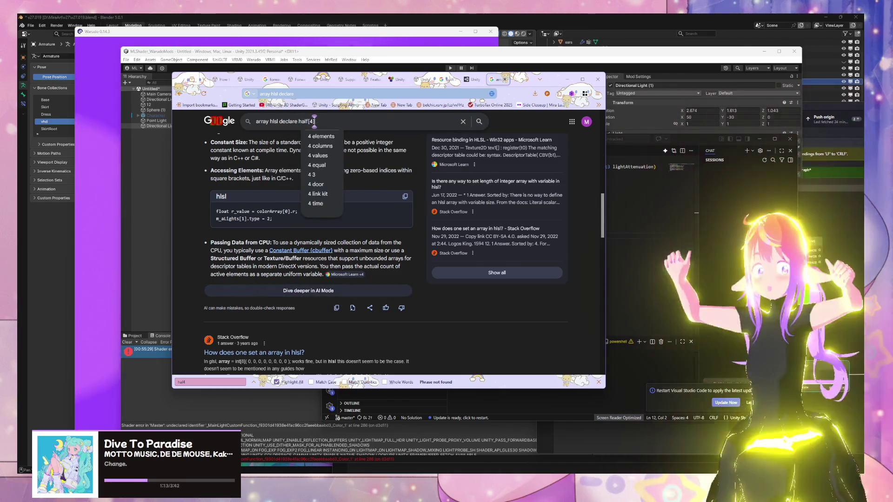
pyautogui.write('[4]')
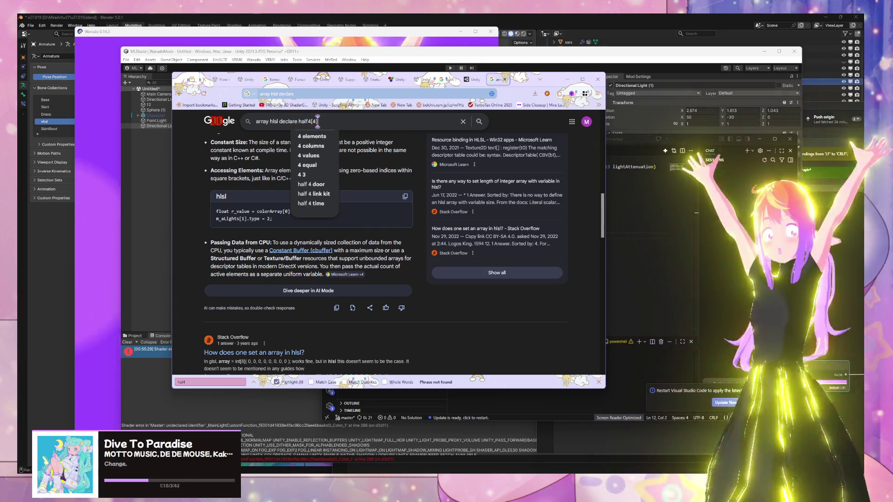
pyautogui.press('Return')
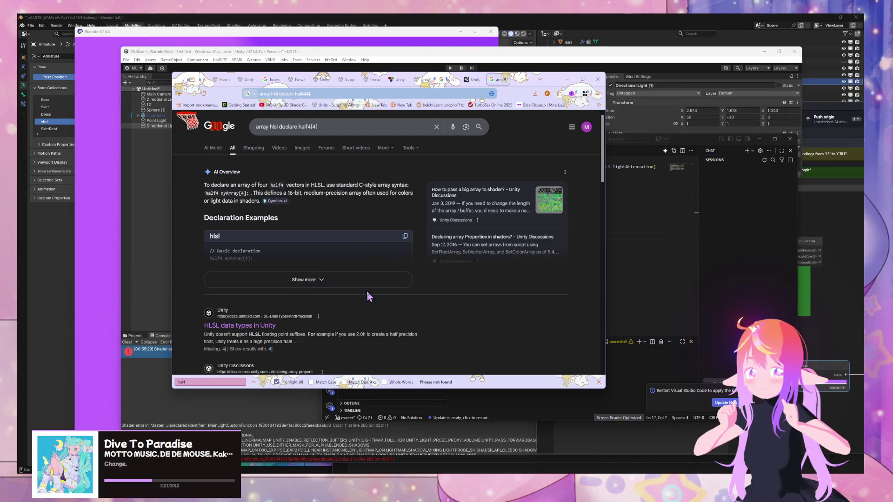
pyautogui.click(711, 289)
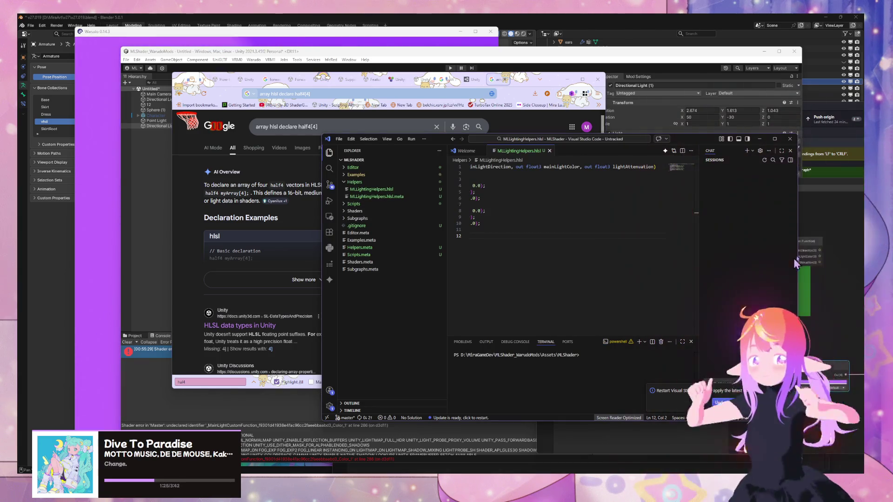
# Find the unity_4LightPosX0/Y0/Z0 entries in the built-in shader variables table, then return to VS Code
pyautogui.click(497, 79)
pyautogui.click(473, 80)
pyautogui.click(444, 80)
pyautogui.click(424, 80)
pyautogui.click(374, 80)
pyautogui.click(348, 80)
pyautogui.click(320, 80)
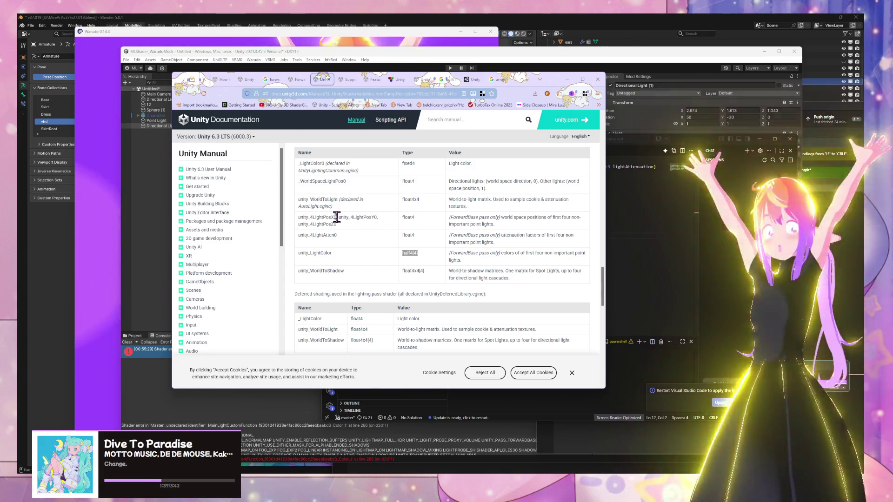
pyautogui.moveTo(336, 218); pyautogui.dragTo(299, 219)
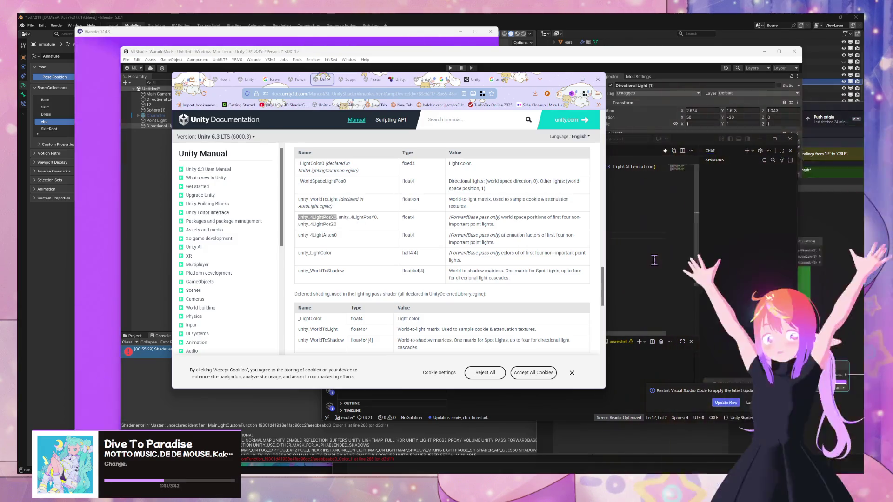
pyautogui.click(655, 260)
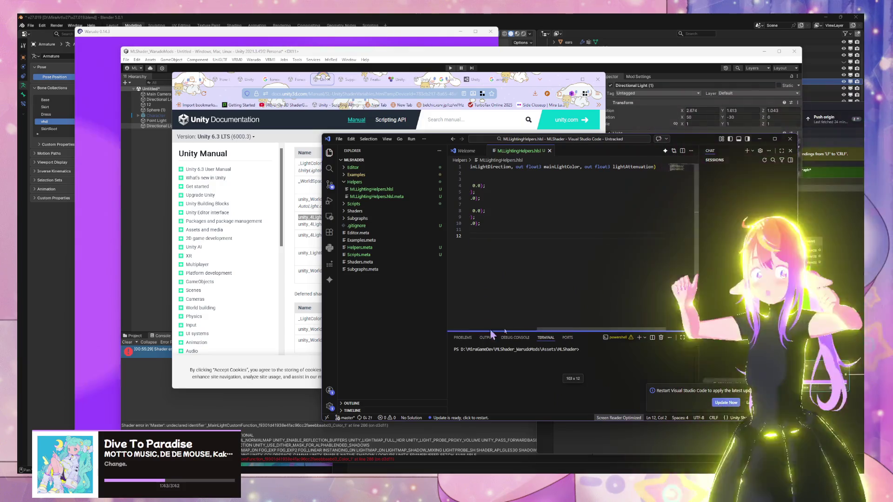
# Turn on word wrap so the GetMainLightData_float signature wraps onto two lines
pyautogui.hscroll(-5, 565, 335)
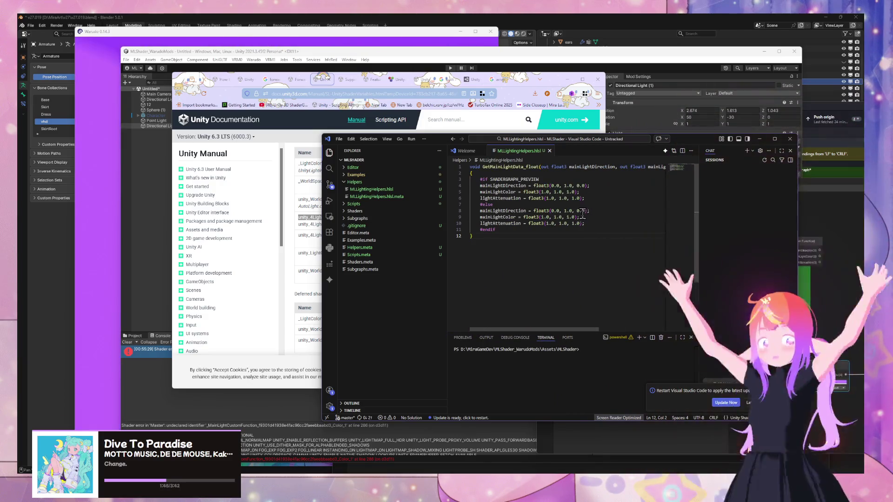
pyautogui.doubleClick(573, 218)
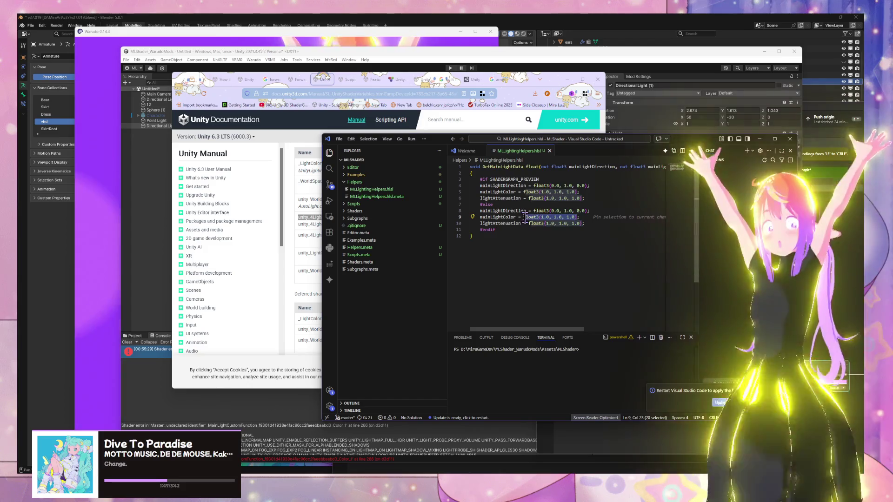
pyautogui.click(590, 211)
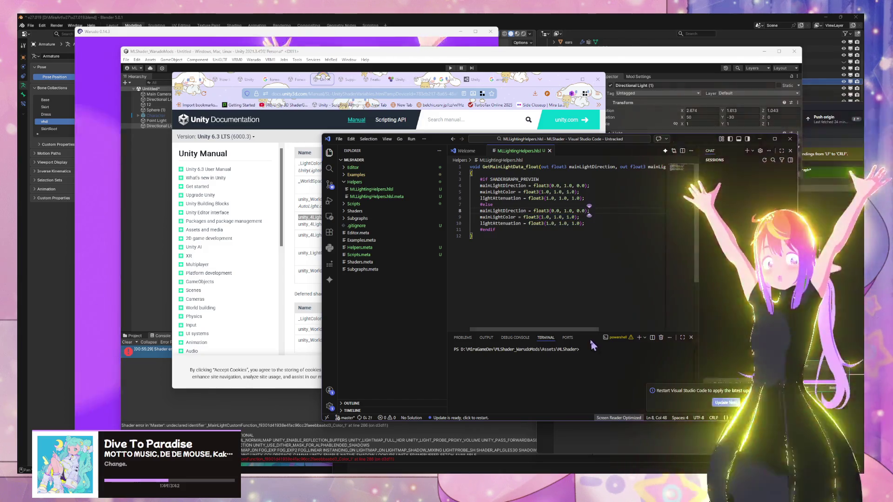
pyautogui.hscroll(5, 584, 330)
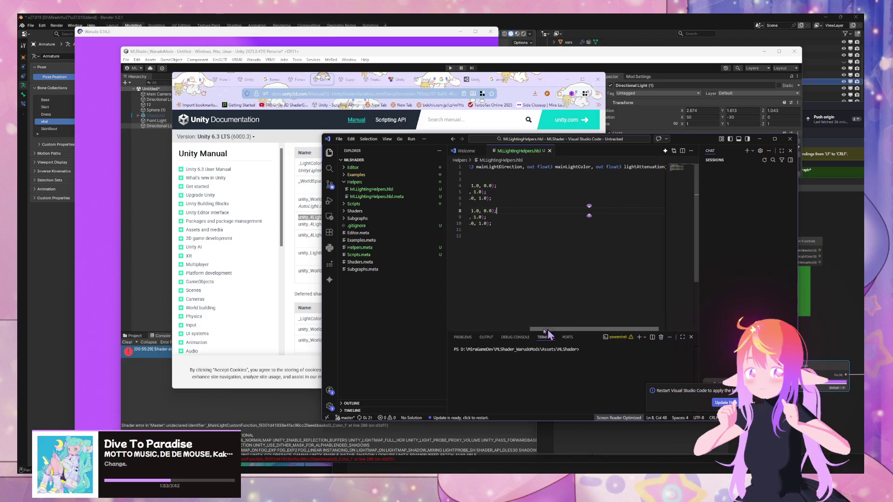
pyautogui.moveTo(550, 331); pyautogui.dragTo(501, 308)
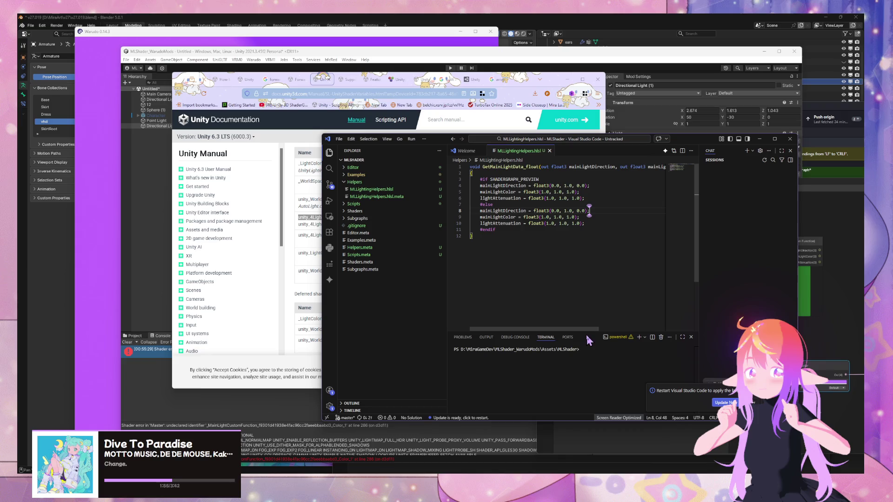
pyautogui.moveTo(595, 330); pyautogui.dragTo(661, 329)
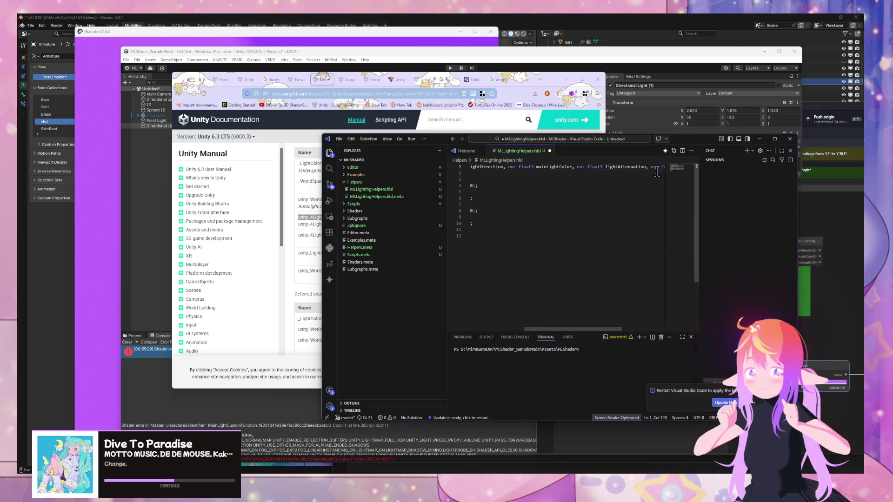
pyautogui.write('format')
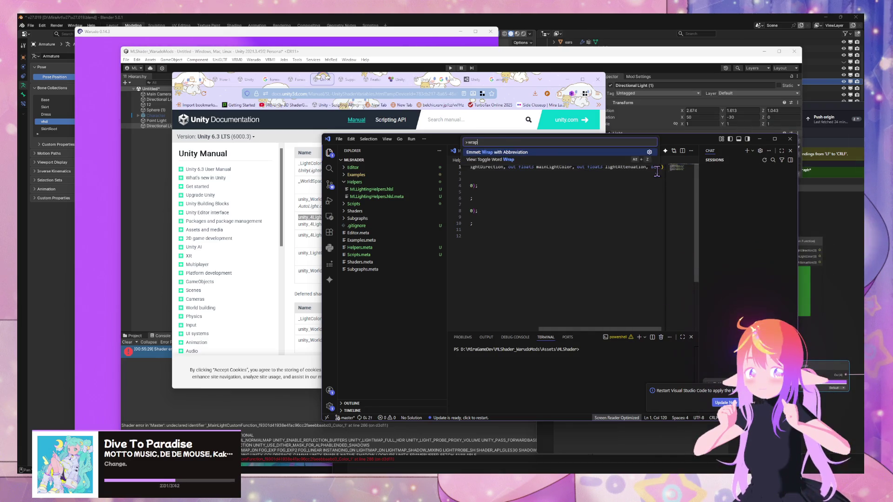
pyautogui.press('Return')
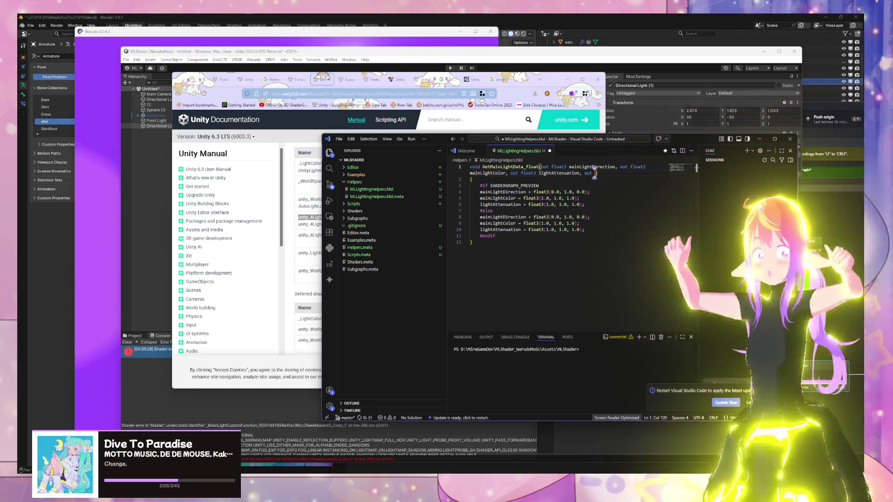
pyautogui.moveTo(448, 138); pyautogui.dragTo(554, 149)
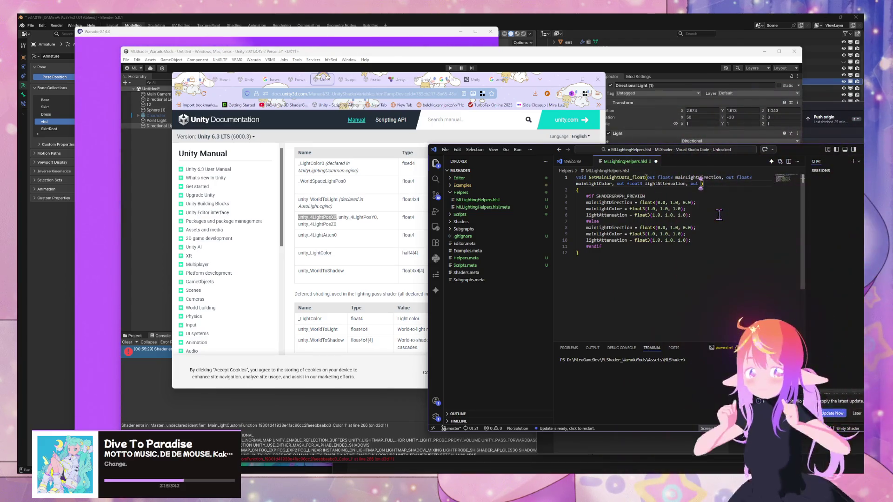
# Add a float3 lightPosition out parameter to the GetMainLightData_float signature
pyautogui.write('float3 mainLightShadowAttenuation')
pyautogui.hotkey('ctrl', 'BackSpace')
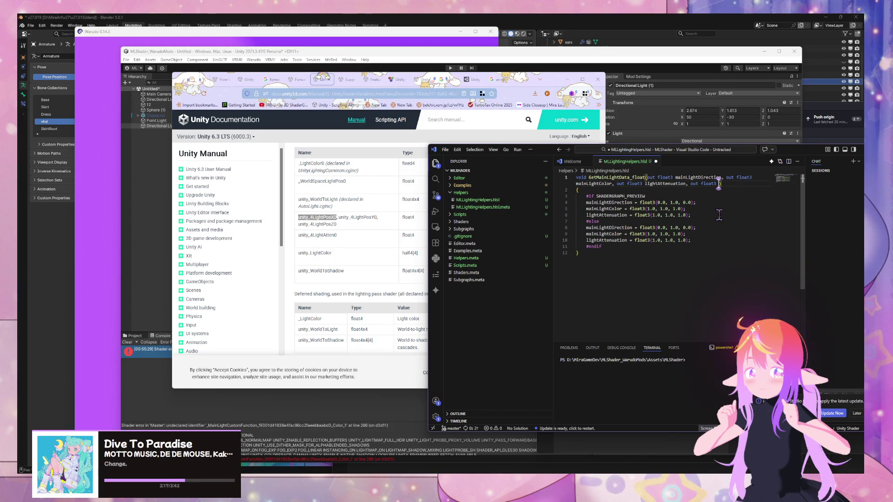
pyautogui.write('Position')
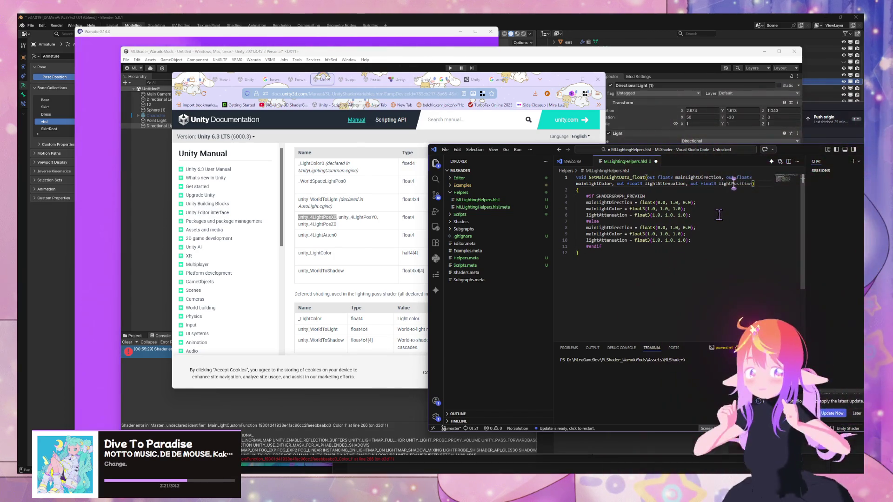
pyautogui.moveTo(555, 156)
pyautogui.mouseDown()
pyautogui.moveTo(716, 188)
pyautogui.moveTo(689, 263)
pyautogui.moveTo(432, 302)
pyautogui.moveTo(305, 301)
pyautogui.mouseUp()
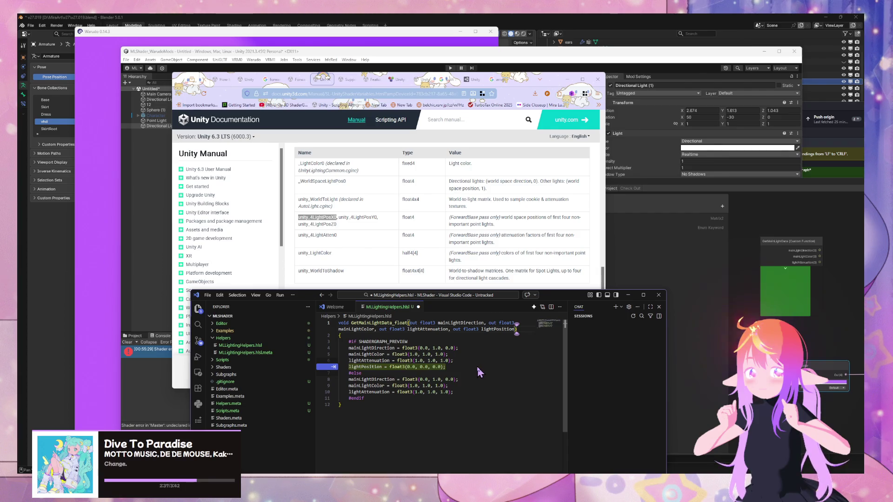
# Start a new line in the function body after the else-branch attenuation assignment
pyautogui.click(500, 335)
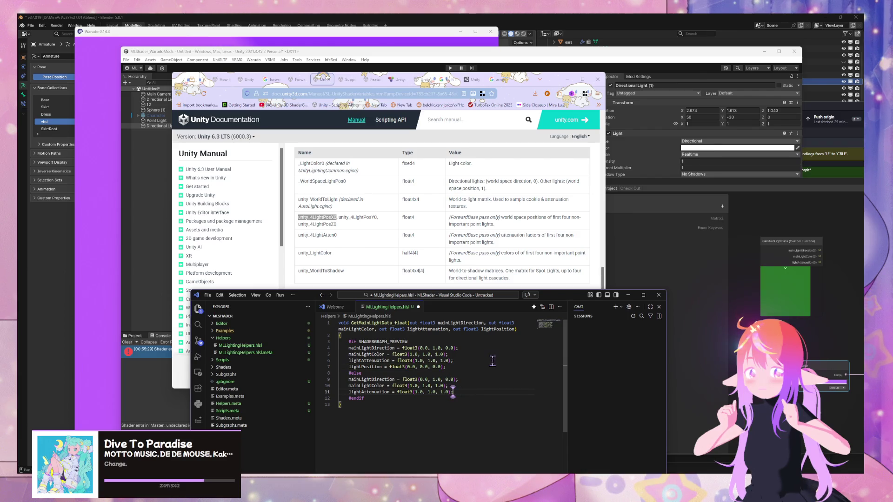
pyautogui.press('Return')
pyautogui.write('lightPosition = float3(0.0, 0.0, 0.0);')
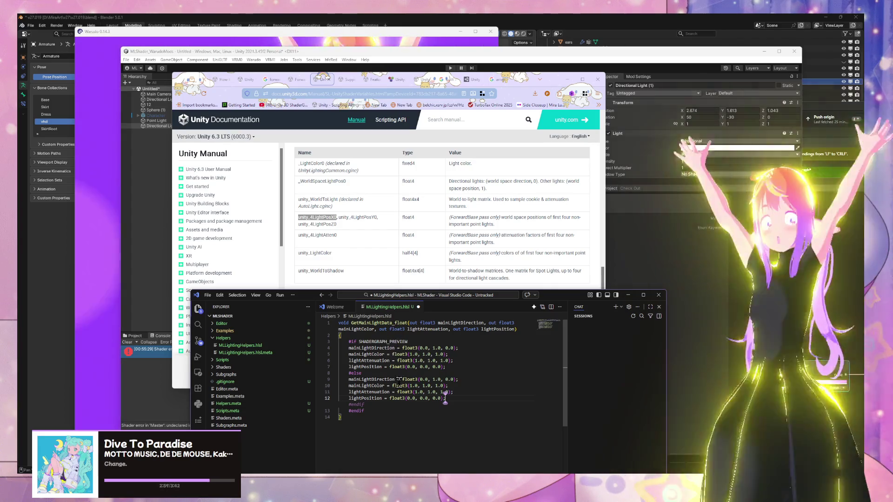
pyautogui.moveTo(461, 400)
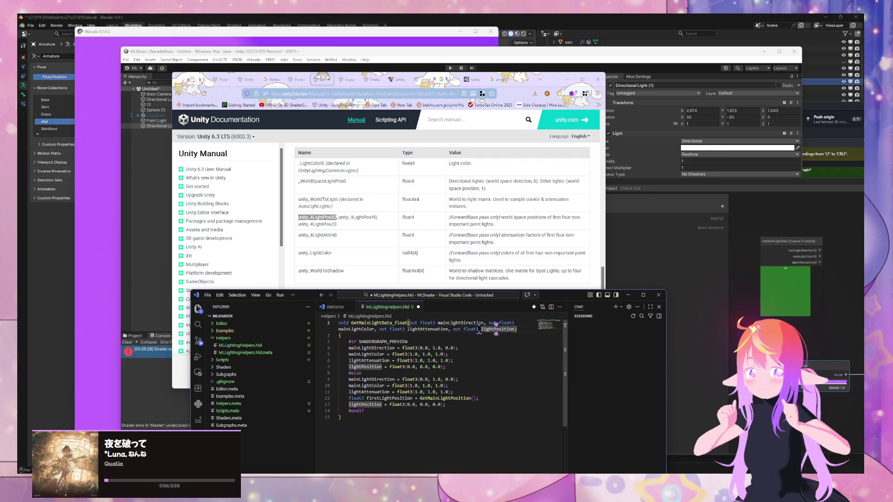
# Rename the output firstLightPosition and assign it float3(unity_4LightPosX0[0], unity_4LightPosY0[0], unity_4LightPosZ0[0])
pyautogui.press('Down')
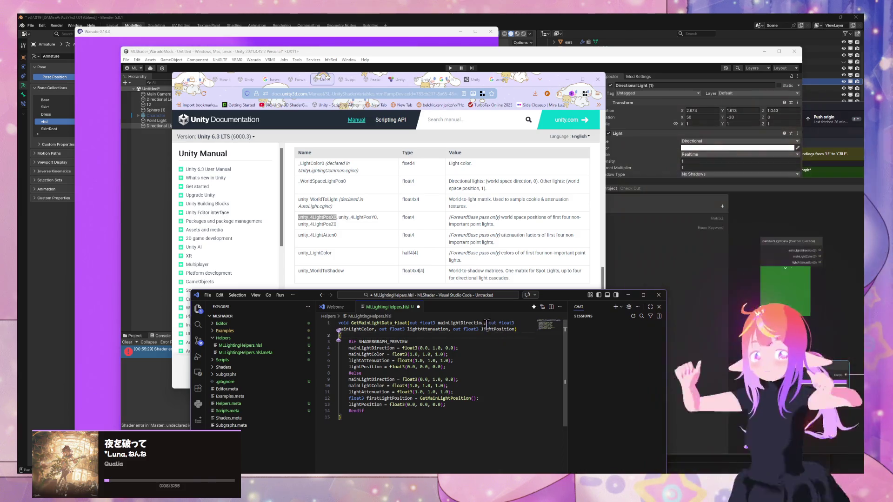
pyautogui.click(481, 329)
pyautogui.write('fir')
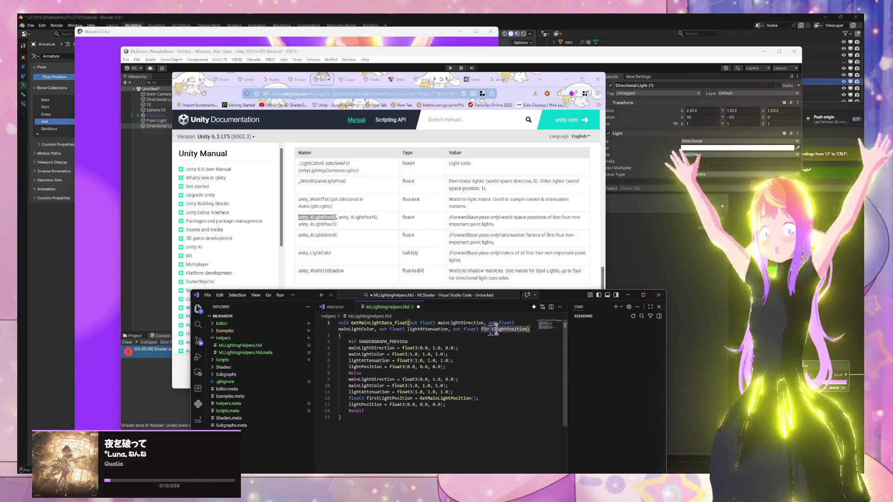
pyautogui.write('st')
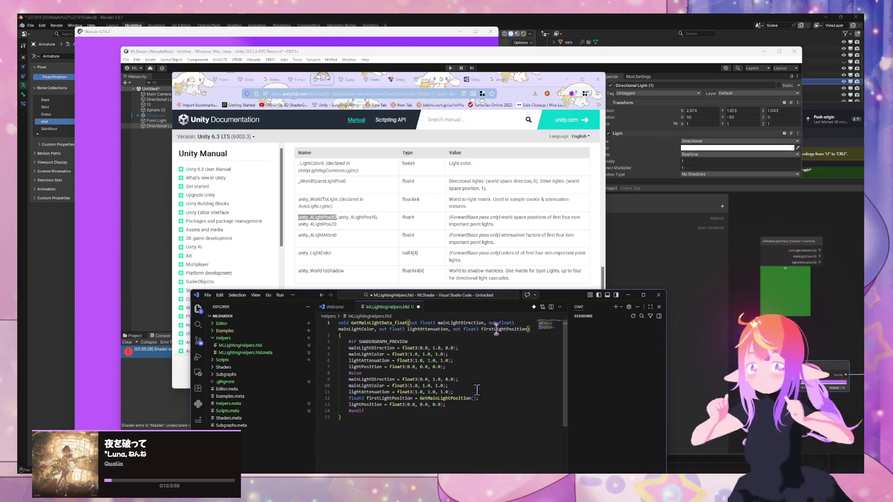
pyautogui.press('BackSpace')
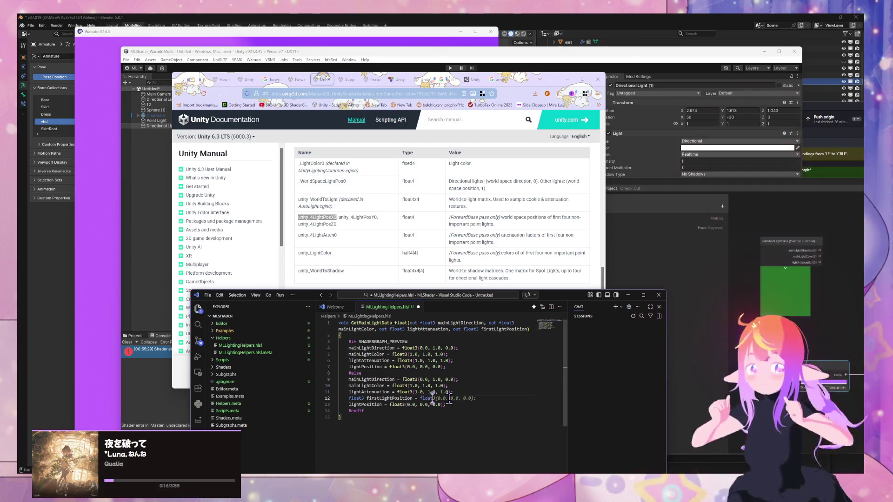
pyautogui.moveTo(446, 412); pyautogui.dragTo(349, 411)
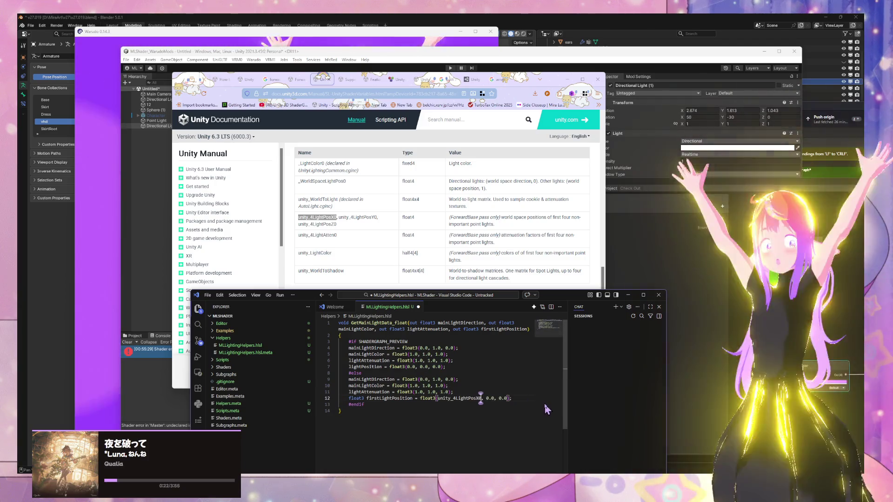
pyautogui.write('[0')
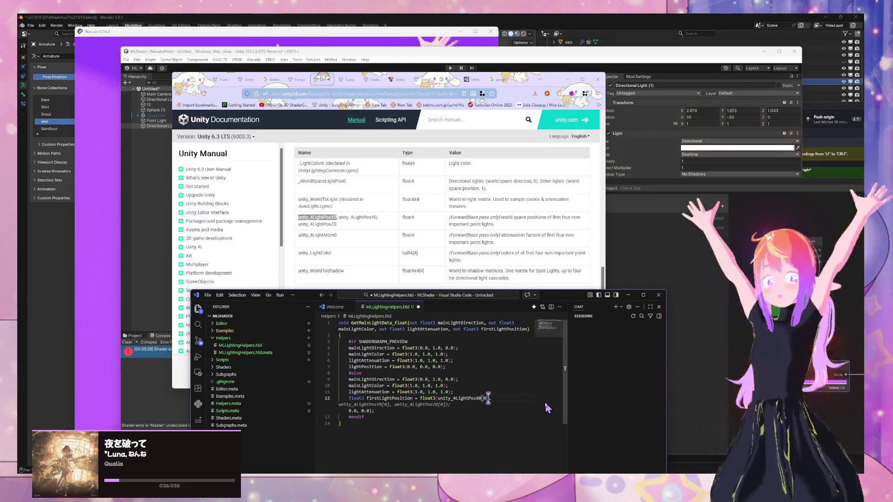
pyautogui.press('Tab')
pyautogui.press('Return')
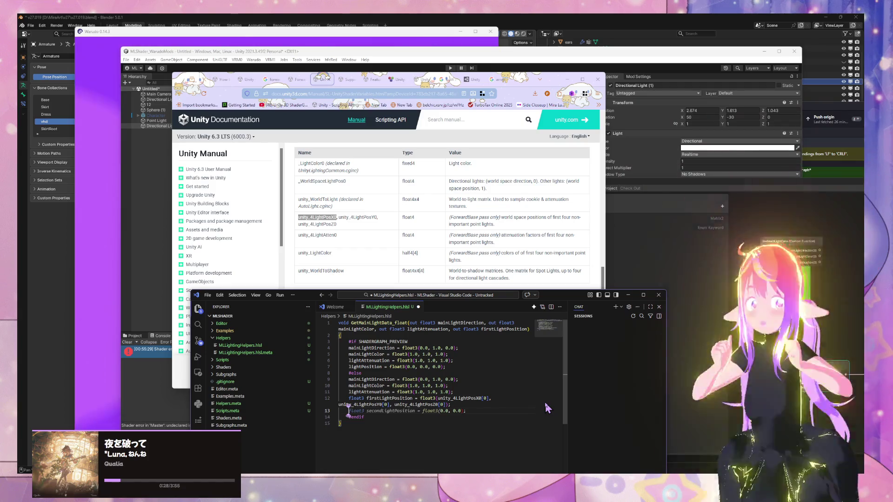
# Wrap and format the document, delete the leftover '0.0, 0.0);' line, and return to Unity
pyautogui.hotkey('ctrl', 'shift', 'p')
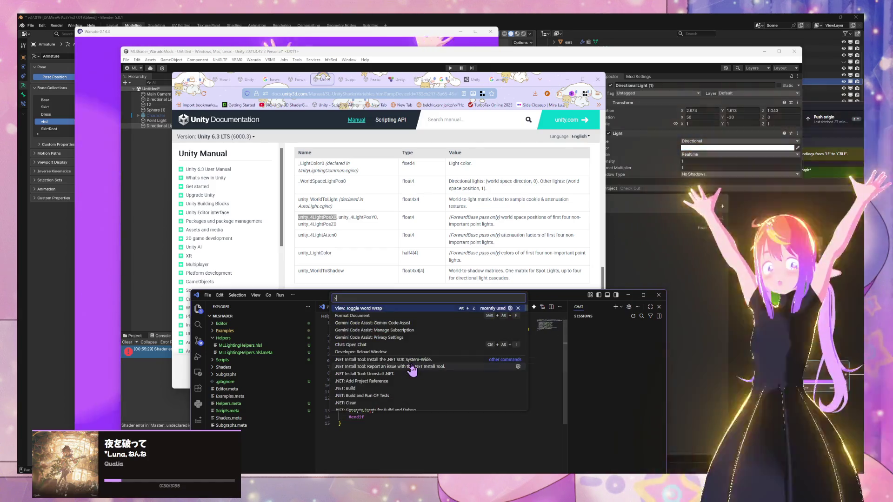
pyautogui.press('Return')
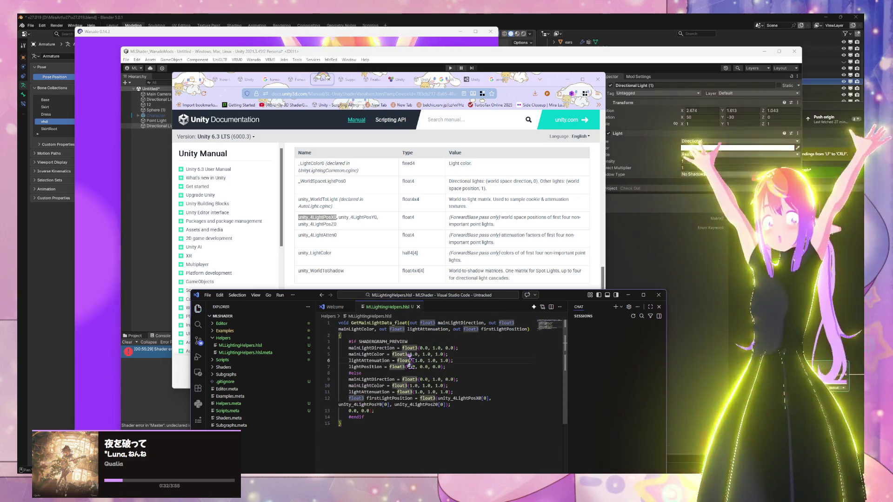
pyautogui.click(367, 399)
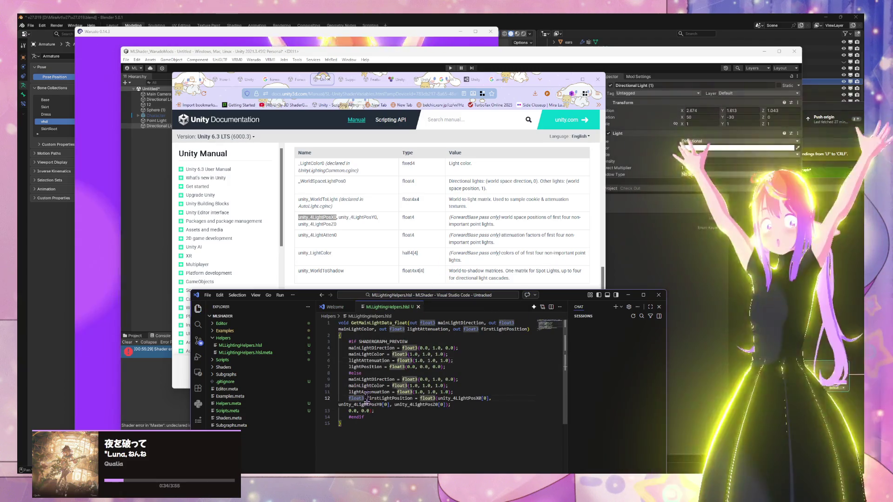
pyautogui.press('BackSpace')
pyautogui.press('Delete')
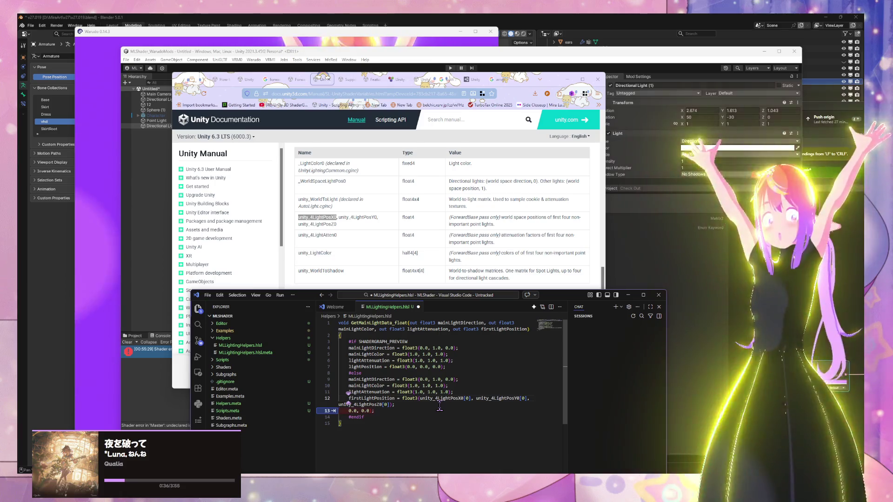
pyautogui.hotkey('ctrl', 'shift', 'p')
pyautogui.press('Return')
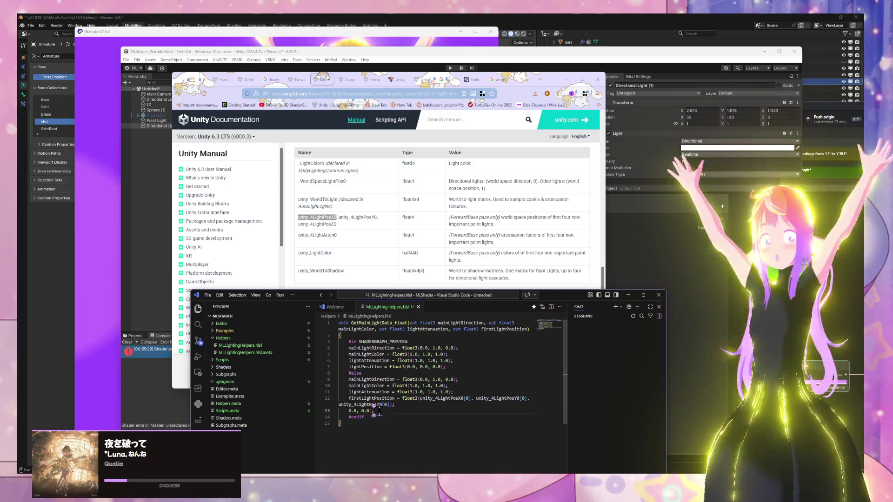
pyautogui.tripleClick(379, 411)
pyautogui.press('BackSpace')
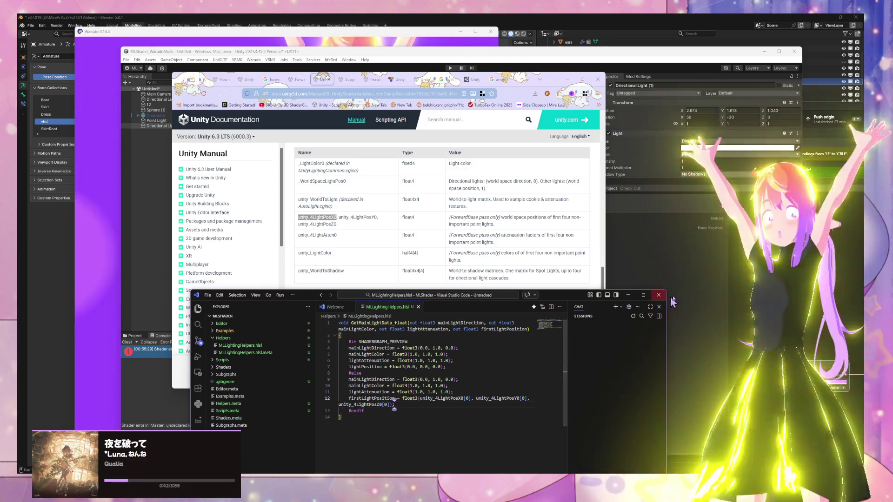
pyautogui.click(685, 280)
# Add a fourth output to GetMainLightData, typed Vector 3 and named firstLightPosition
pyautogui.moveTo(728, 187); pyautogui.dragTo(415, 180)
pyautogui.click(464, 237)
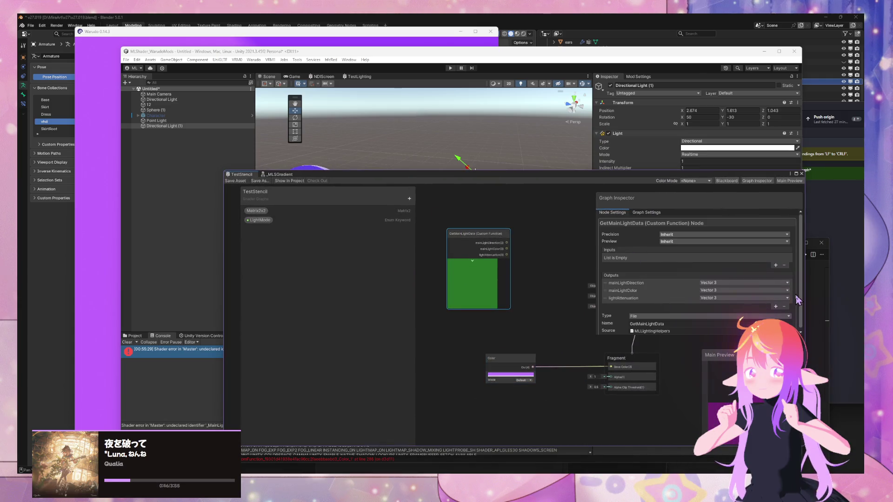
pyautogui.click(775, 307)
pyautogui.doubleClick(614, 305)
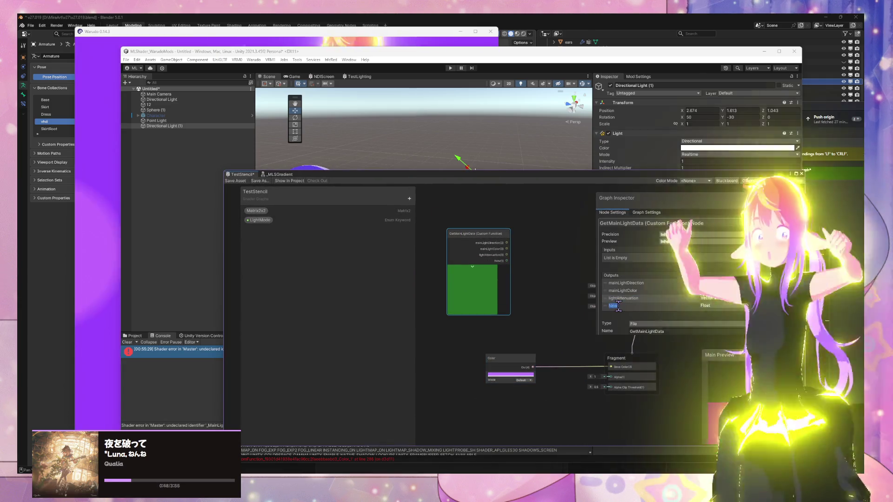
pyautogui.write('finLightPosition')
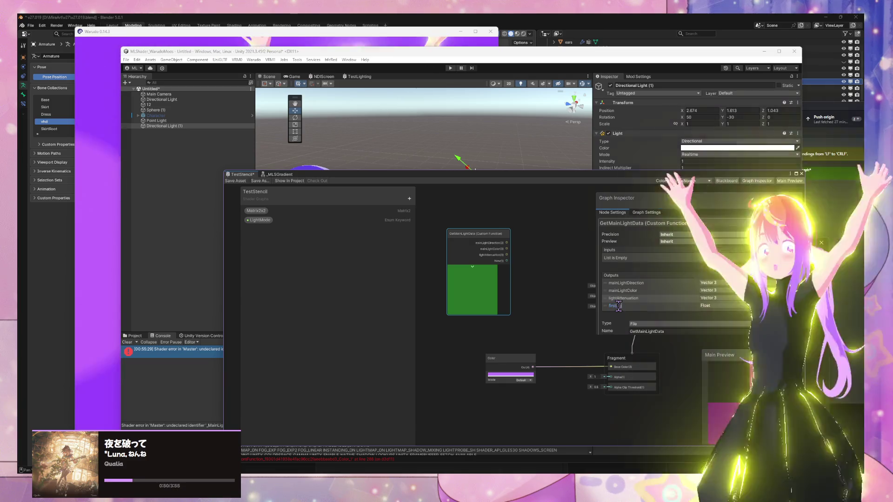
pyautogui.click(718, 305)
pyautogui.click(730, 387)
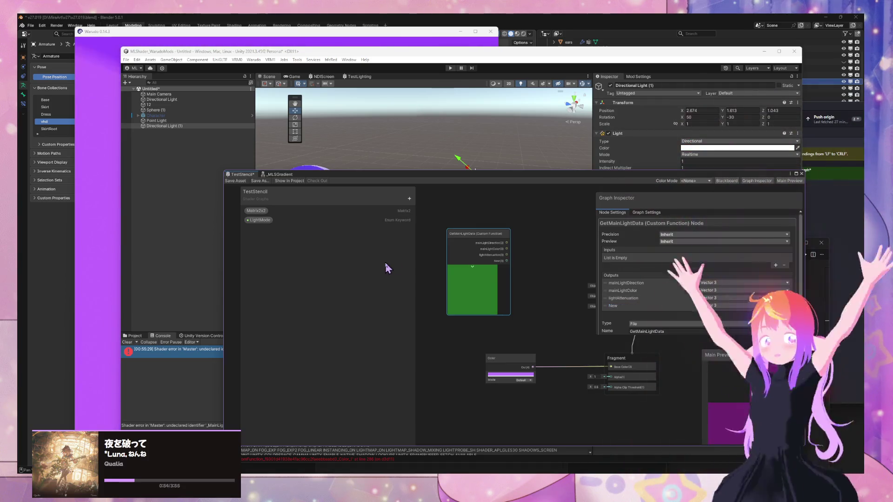
pyautogui.doubleClick(613, 306)
pyautogui.write('firstLigh')
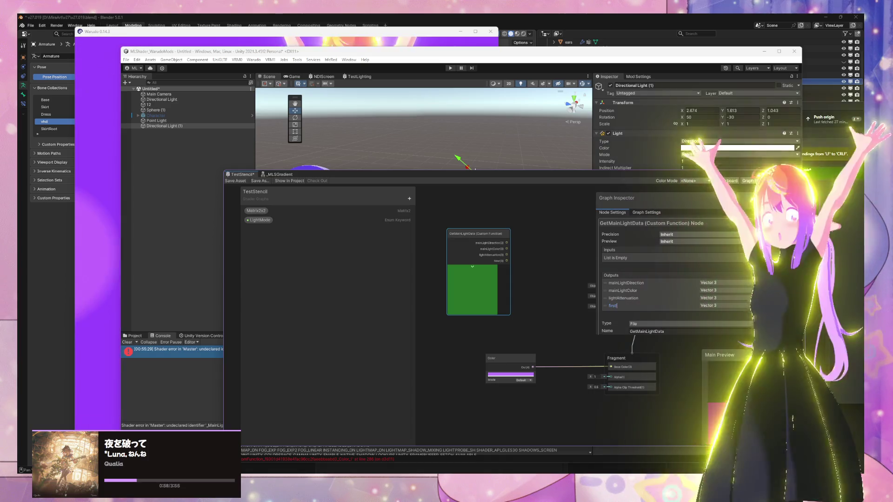
pyautogui.write('tPosition')
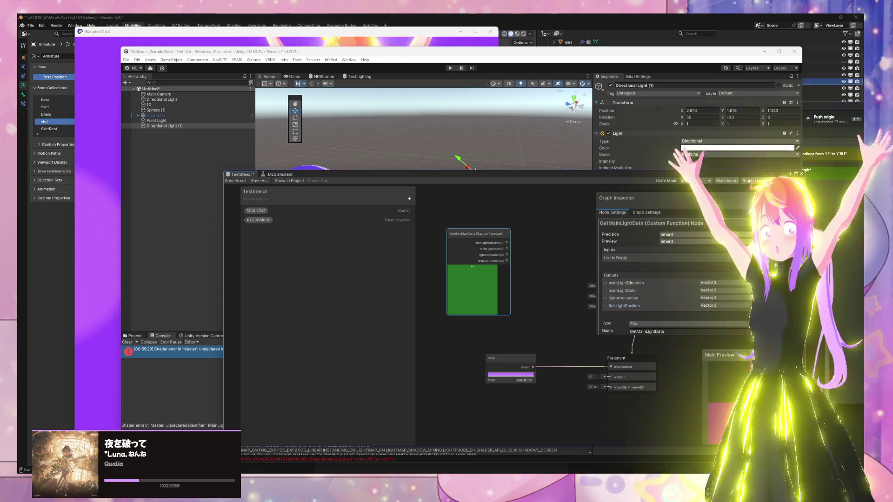
pyautogui.click(543, 268)
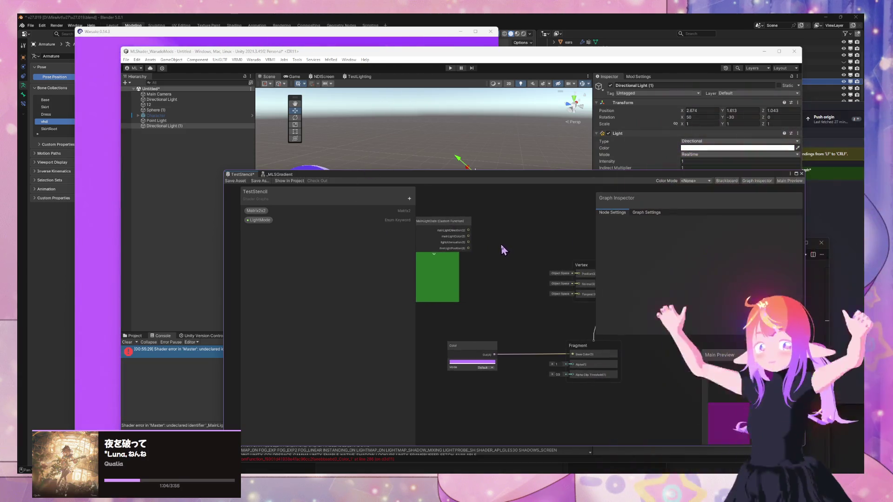
# Connect the firstLightPosition(3) port to Fragment Base Color and dock the Shader Graph window below the editor
pyautogui.moveTo(469, 248); pyautogui.dragTo(572, 354)
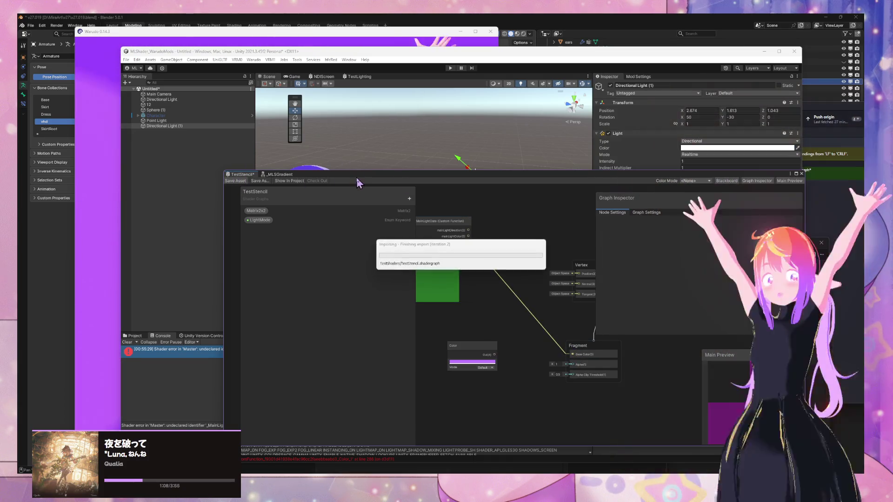
pyautogui.moveTo(359, 181); pyautogui.dragTo(578, 204)
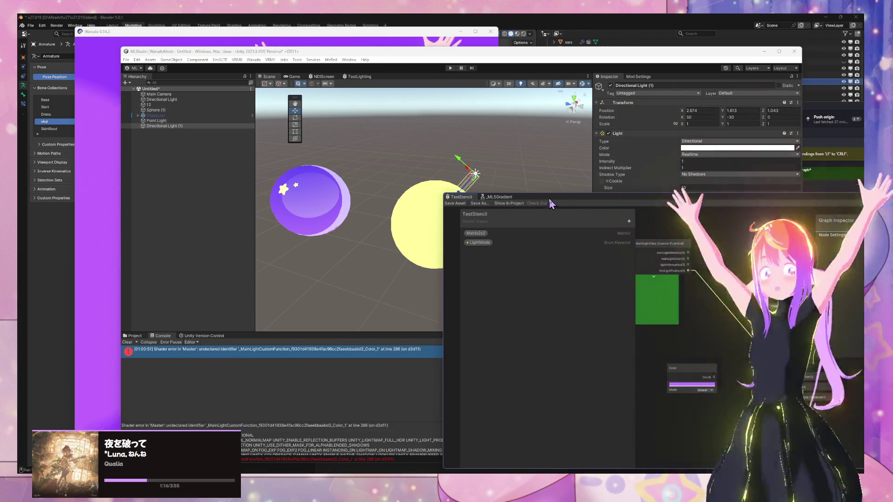
pyautogui.moveTo(528, 208); pyautogui.dragTo(594, 225)
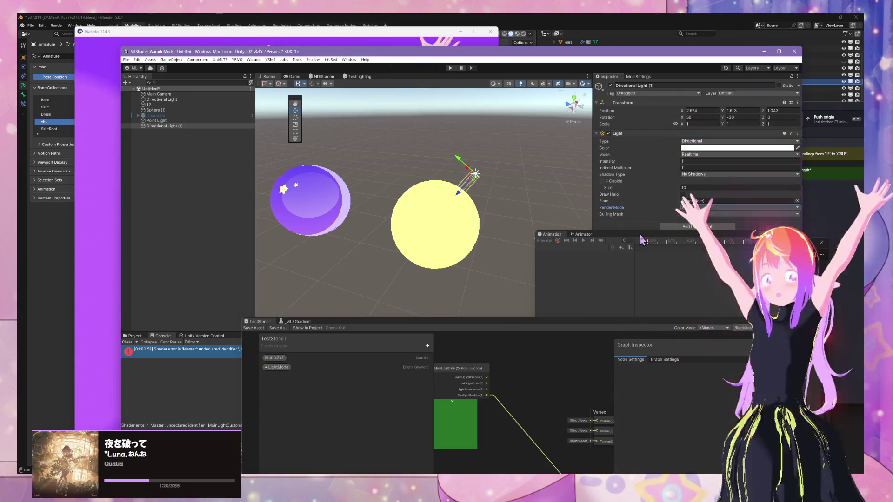
# Select test sphere 12 and lift it to Position Y 1.143, docking the Shader Graph beside the scene
pyautogui.click(178, 121)
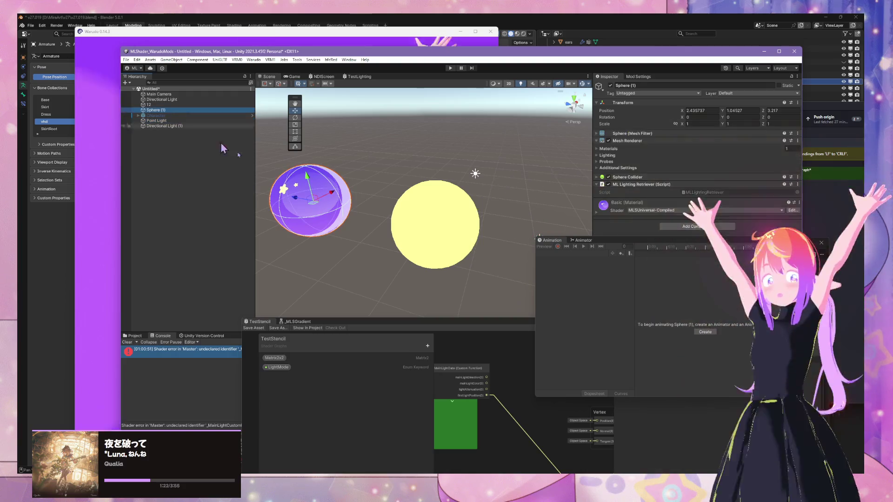
pyautogui.click(450, 224)
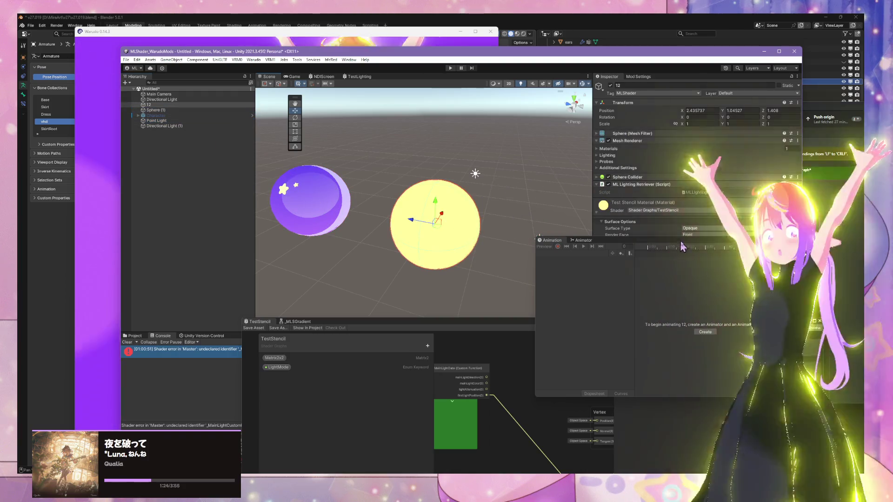
pyautogui.click(715, 272)
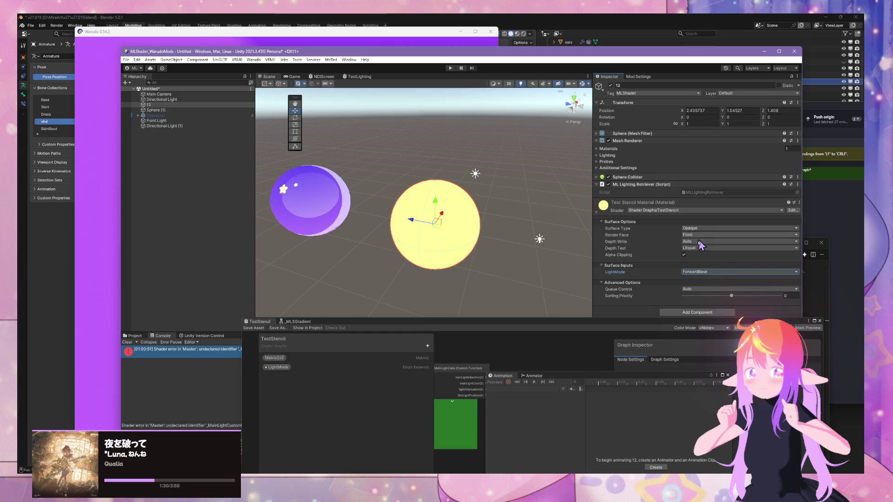
pyautogui.moveTo(267, 324); pyautogui.dragTo(453, 190)
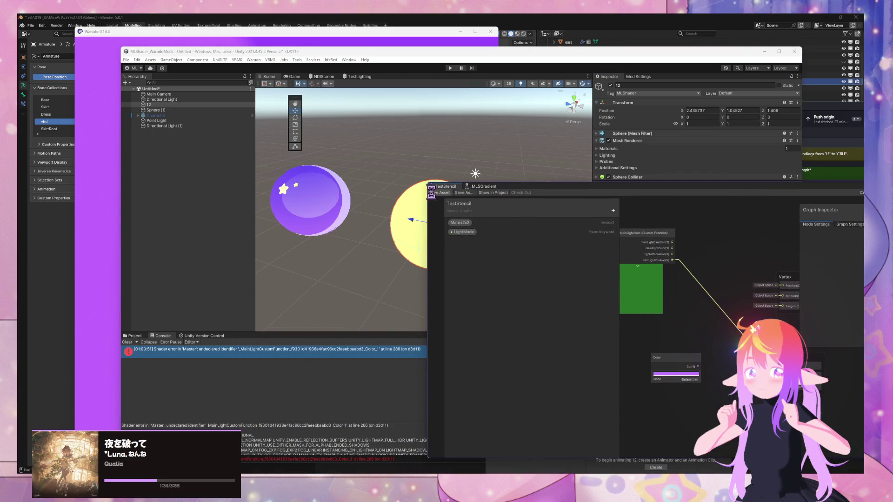
pyautogui.click(264, 398)
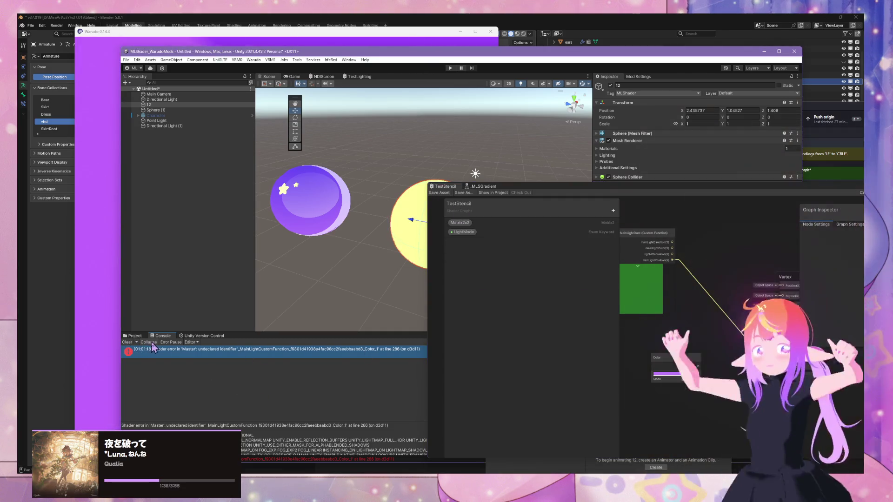
pyautogui.moveTo(535, 186)
pyautogui.mouseDown()
pyautogui.moveTo(230, 305)
pyautogui.moveTo(265, 236)
pyautogui.mouseUp()
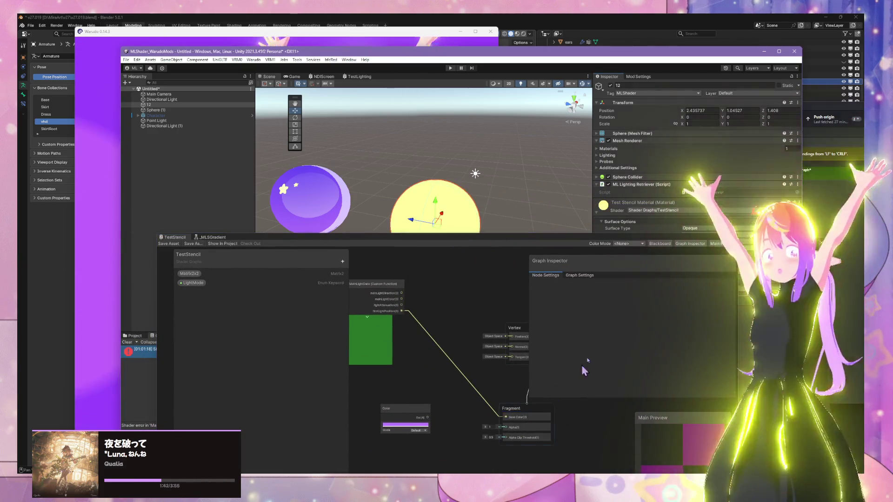
pyautogui.moveTo(173, 237); pyautogui.dragTo(169, 336)
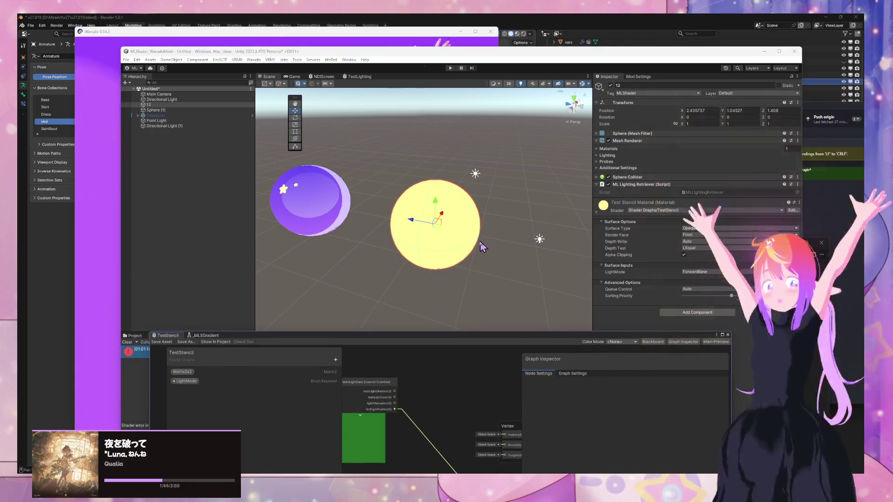
pyautogui.moveTo(437, 209)
pyautogui.mouseDown()
pyautogui.moveTo(454, 176)
pyautogui.moveTo(465, 201)
pyautogui.mouseUp()
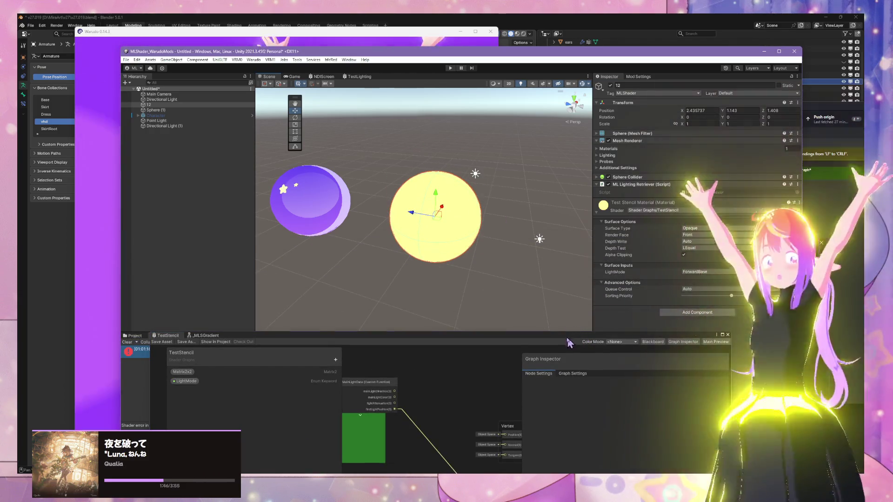
pyautogui.moveTo(448, 304); pyautogui.dragTo(424, 299)
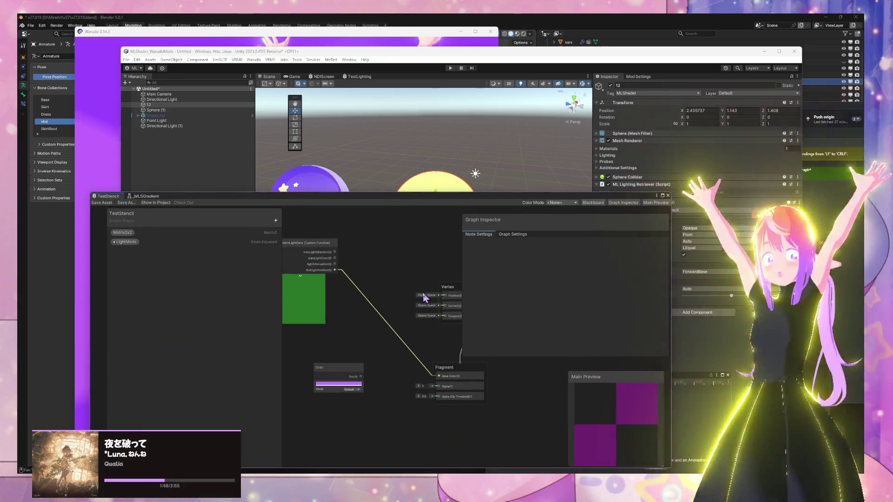
# Zoom out the graph, preview it on a Quad, close the TestStencil tab, and rearrange the graph windows
pyautogui.scroll(-3, 424, 299)
pyautogui.moveTo(592, 378); pyautogui.dragTo(548, 388)
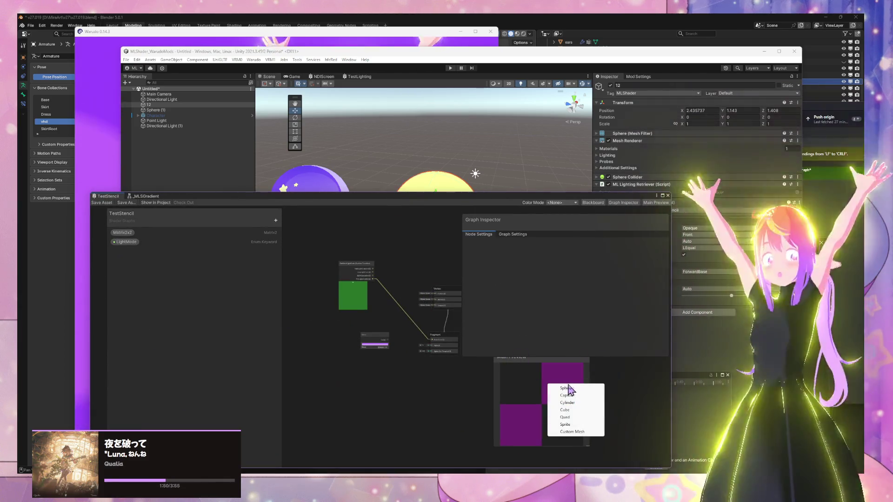
pyautogui.click(565, 410)
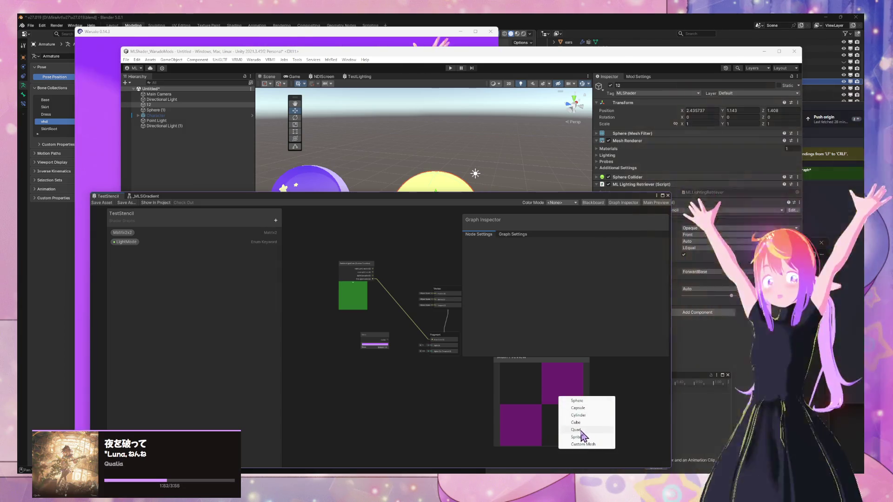
pyautogui.click(581, 431)
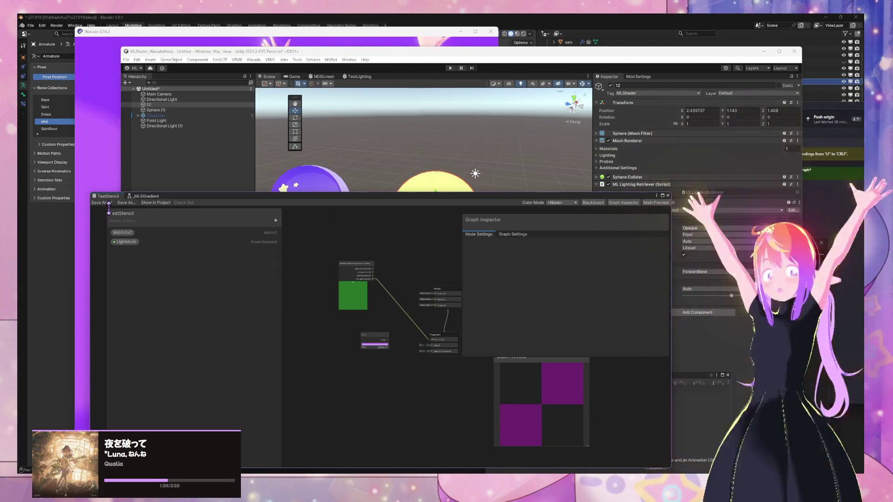
pyautogui.rightClick(113, 205)
pyautogui.click(131, 230)
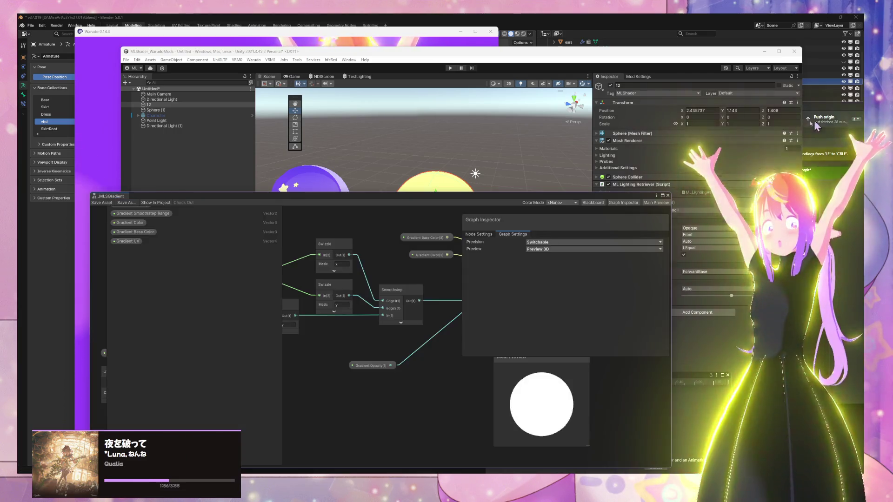
pyautogui.moveTo(607, 199)
pyautogui.mouseDown()
pyautogui.moveTo(494, 315)
pyautogui.moveTo(533, 293)
pyautogui.mouseUp()
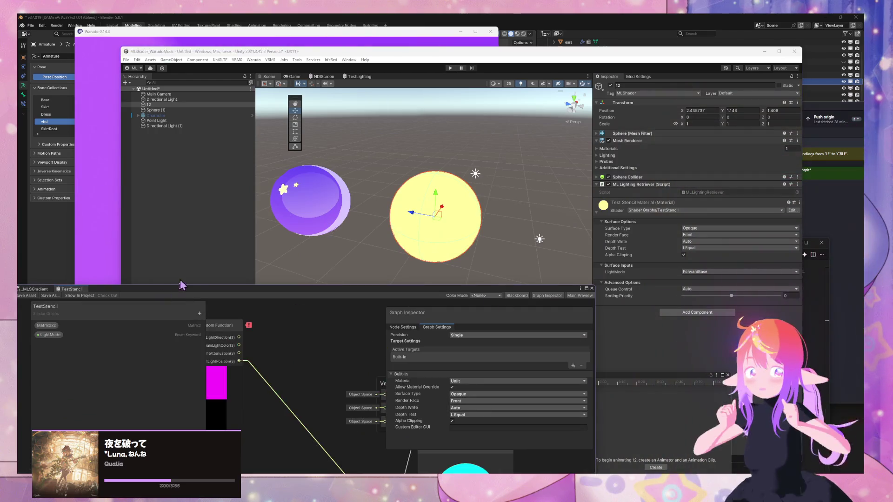
pyautogui.moveTo(273, 295); pyautogui.dragTo(511, 174)
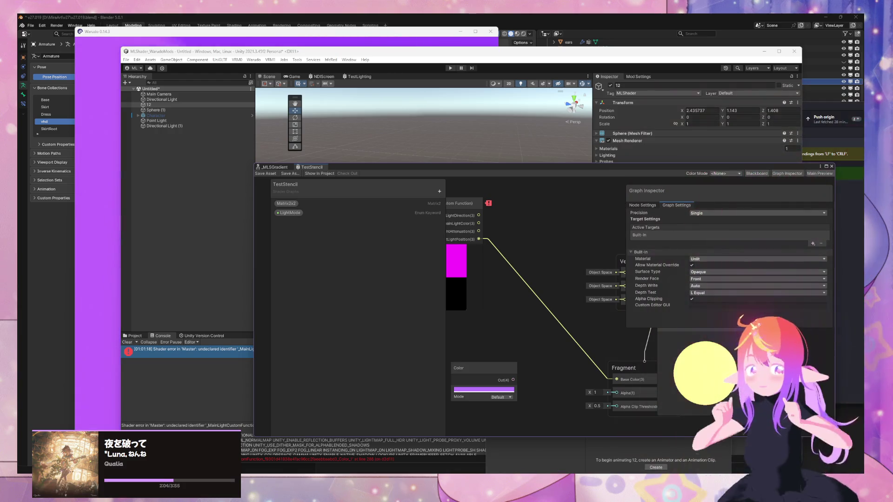
# Replace lightPosition with firstLightPosition on line 7 of MLLightingHelpers, then return to Unity
pyautogui.moveTo(511, 472)
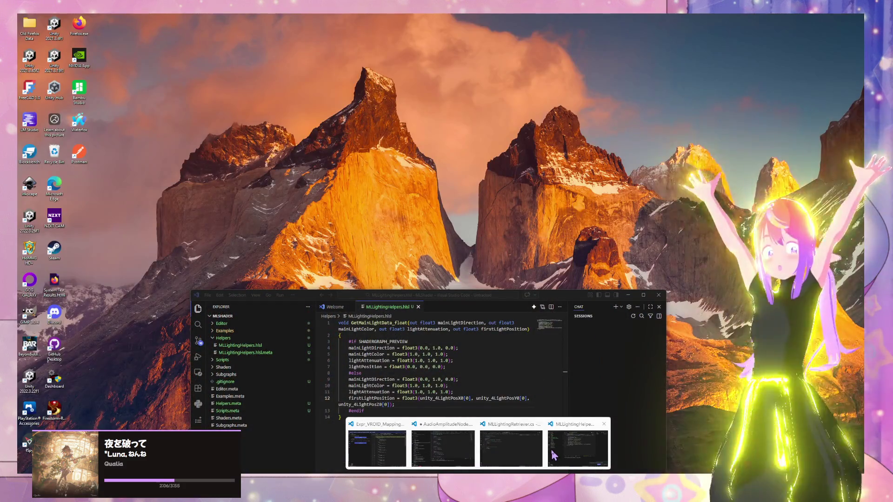
pyautogui.click(553, 455)
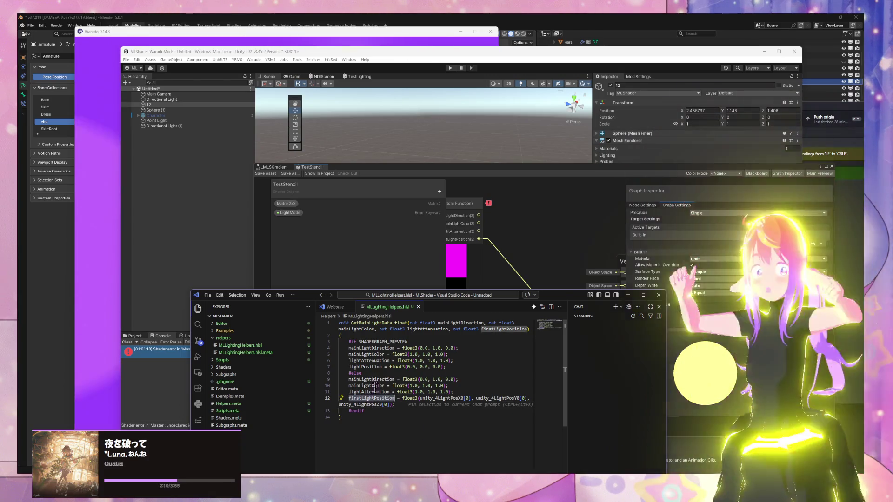
pyautogui.doubleClick(369, 367)
pyautogui.write('firstLightPosition')
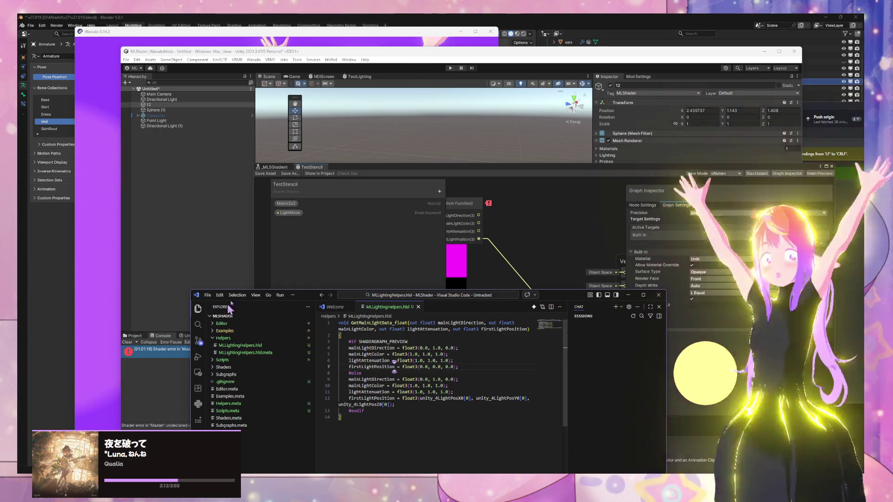
pyautogui.click(445, 232)
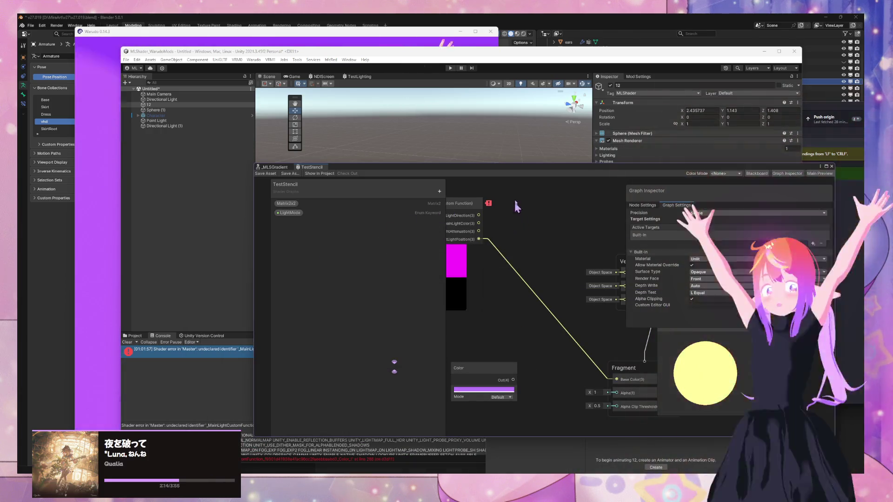
# Move the Point Light beside the yellow sphere to 2.043, 1.717, 0.249 and put the Shader Graph over the scene
pyautogui.moveTo(519, 171)
pyautogui.mouseDown()
pyautogui.moveTo(631, 256)
pyautogui.moveTo(595, 312)
pyautogui.moveTo(372, 335)
pyautogui.mouseUp()
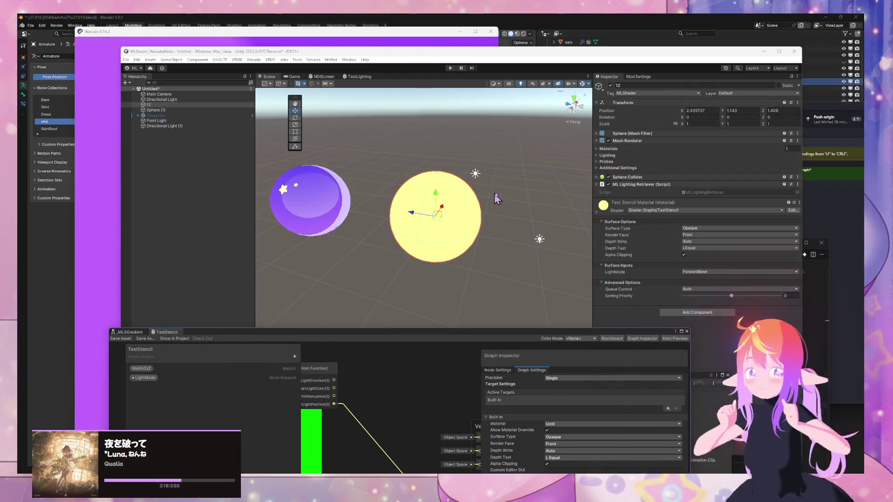
pyautogui.click(539, 240)
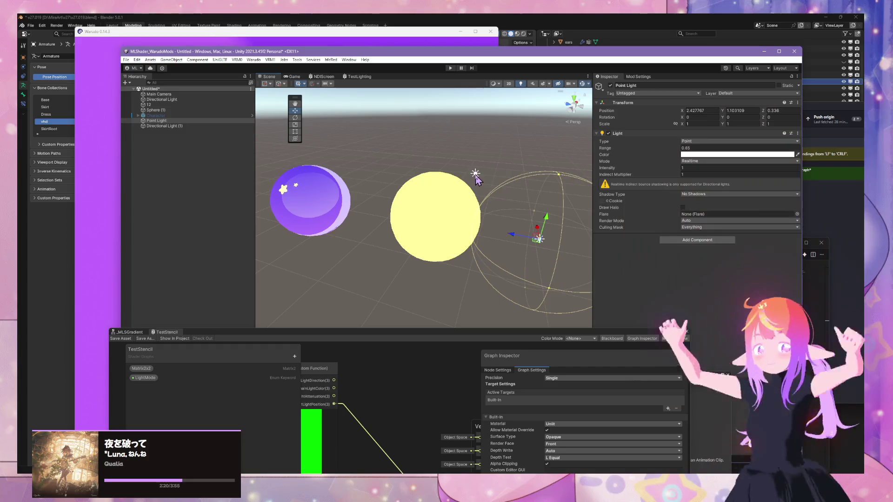
pyautogui.click(536, 240)
pyautogui.click(538, 242)
pyautogui.moveTo(519, 241)
pyautogui.mouseDown()
pyautogui.moveTo(284, 198)
pyautogui.moveTo(507, 244)
pyautogui.moveTo(395, 231)
pyautogui.mouseUp()
pyautogui.moveTo(480, 245)
pyautogui.mouseDown()
pyautogui.moveTo(489, 247)
pyautogui.moveTo(399, 235)
pyautogui.moveTo(518, 247)
pyautogui.moveTo(483, 250)
pyautogui.mouseUp()
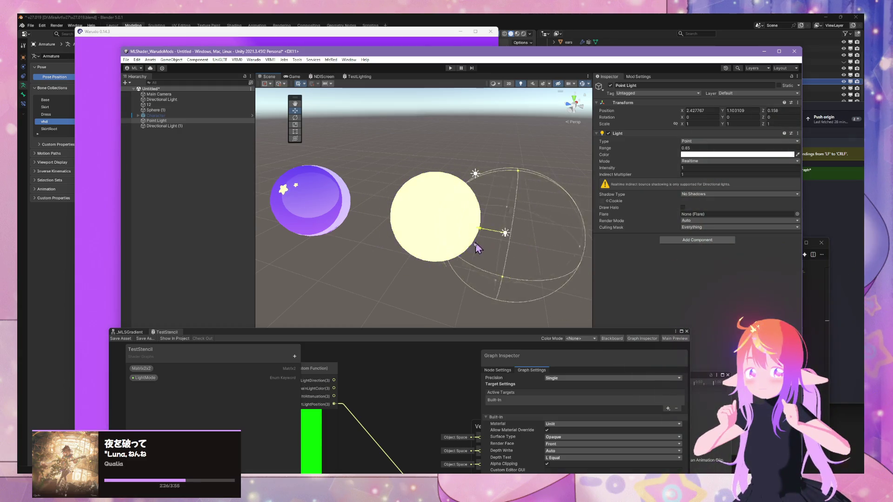
pyautogui.moveTo(405, 232)
pyautogui.mouseDown()
pyautogui.moveTo(535, 250)
pyautogui.moveTo(408, 231)
pyautogui.moveTo(532, 250)
pyautogui.moveTo(413, 239)
pyautogui.moveTo(495, 250)
pyautogui.moveTo(535, 247)
pyautogui.moveTo(401, 238)
pyautogui.moveTo(496, 255)
pyautogui.moveTo(397, 245)
pyautogui.moveTo(507, 224)
pyautogui.moveTo(535, 116)
pyautogui.moveTo(531, 186)
pyautogui.moveTo(537, 160)
pyautogui.moveTo(538, 191)
pyautogui.moveTo(505, 233)
pyautogui.moveTo(360, 229)
pyautogui.moveTo(545, 263)
pyautogui.moveTo(326, 199)
pyautogui.moveTo(511, 264)
pyautogui.moveTo(453, 249)
pyautogui.moveTo(542, 233)
pyautogui.moveTo(325, 274)
pyautogui.moveTo(484, 278)
pyautogui.mouseUp()
pyautogui.press('f')
pyautogui.moveTo(479, 119)
pyautogui.mouseDown()
pyautogui.moveTo(466, 286)
pyautogui.moveTo(477, 194)
pyautogui.moveTo(469, 289)
pyautogui.moveTo(467, 196)
pyautogui.moveTo(469, 277)
pyautogui.moveTo(467, 235)
pyautogui.moveTo(506, 332)
pyautogui.moveTo(504, 170)
pyautogui.moveTo(497, 301)
pyautogui.moveTo(492, 167)
pyautogui.moveTo(466, 177)
pyautogui.moveTo(486, 184)
pyautogui.moveTo(353, 186)
pyautogui.moveTo(479, 211)
pyautogui.moveTo(462, 184)
pyautogui.moveTo(487, 206)
pyautogui.moveTo(366, 263)
pyautogui.moveTo(369, 275)
pyautogui.moveTo(380, 231)
pyautogui.moveTo(432, 220)
pyautogui.moveTo(455, 203)
pyautogui.moveTo(379, 183)
pyautogui.moveTo(374, 232)
pyautogui.moveTo(441, 239)
pyautogui.mouseUp()
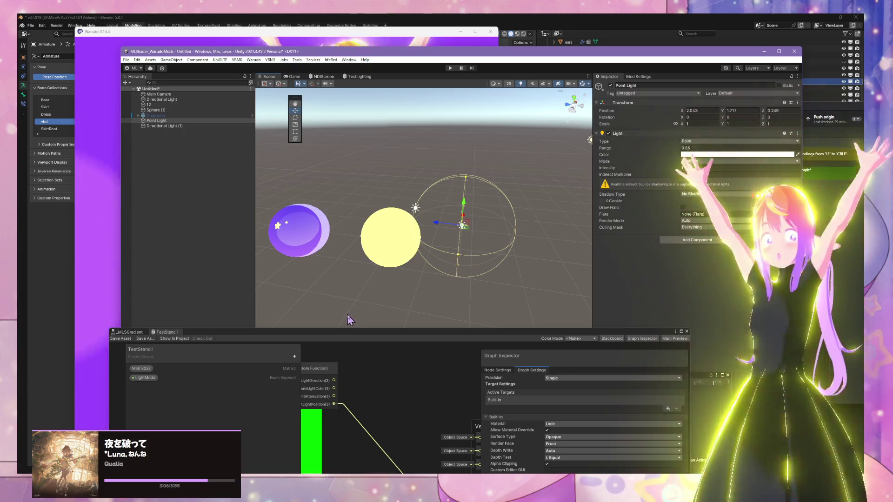
pyautogui.moveTo(345, 333); pyautogui.dragTo(440, 127)
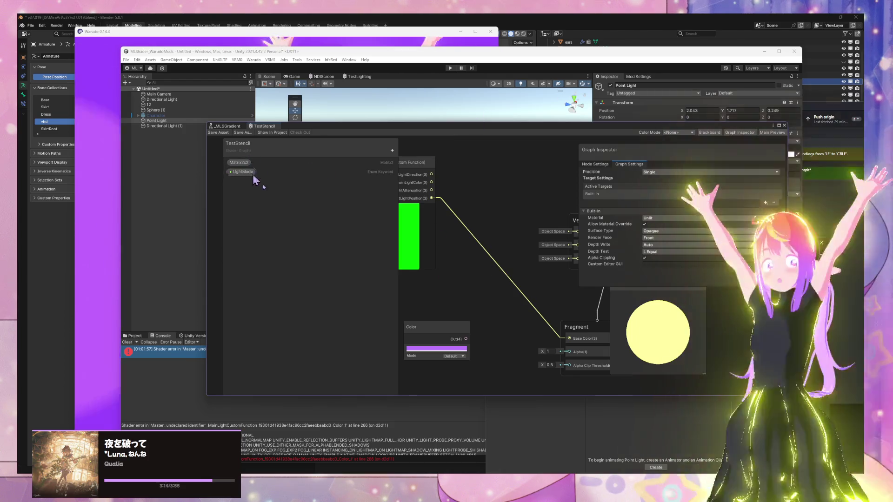
# Add a fifth output to GetMainLightData, typed Matrix 4 and named lightPositions
pyautogui.rightClick(470, 308)
pyautogui.press('Escape')
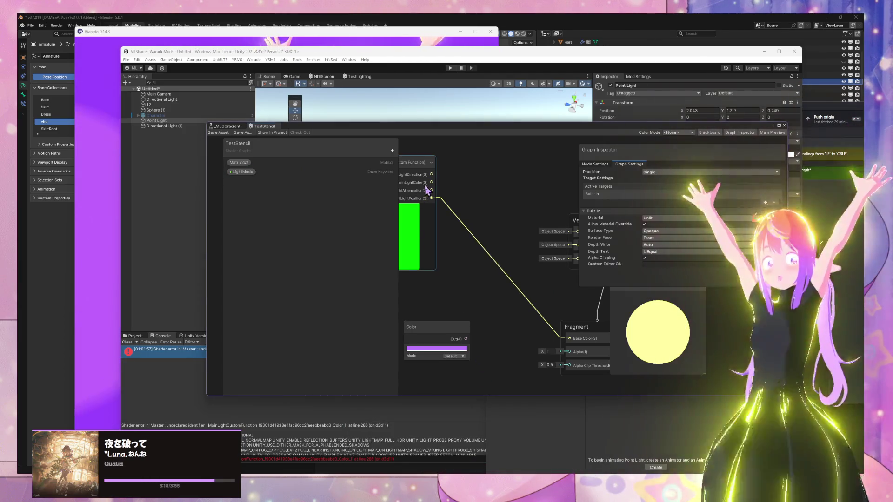
pyautogui.click(418, 186)
pyautogui.click(767, 263)
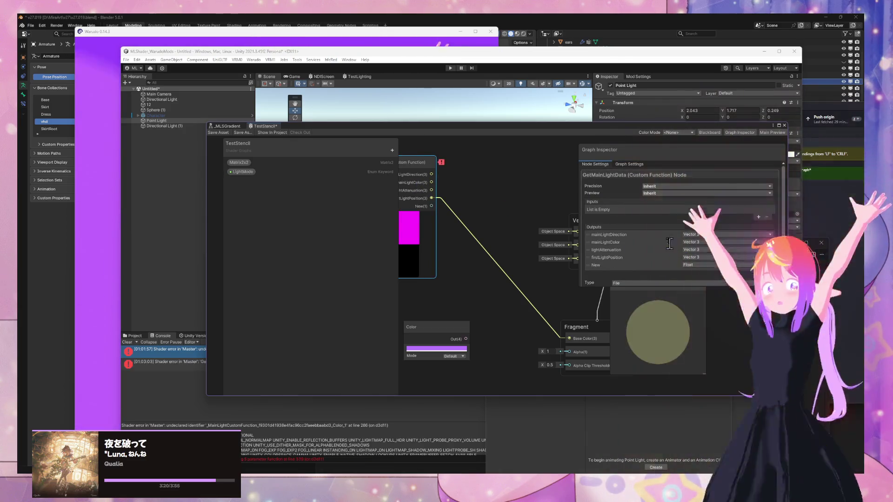
pyautogui.click(712, 248)
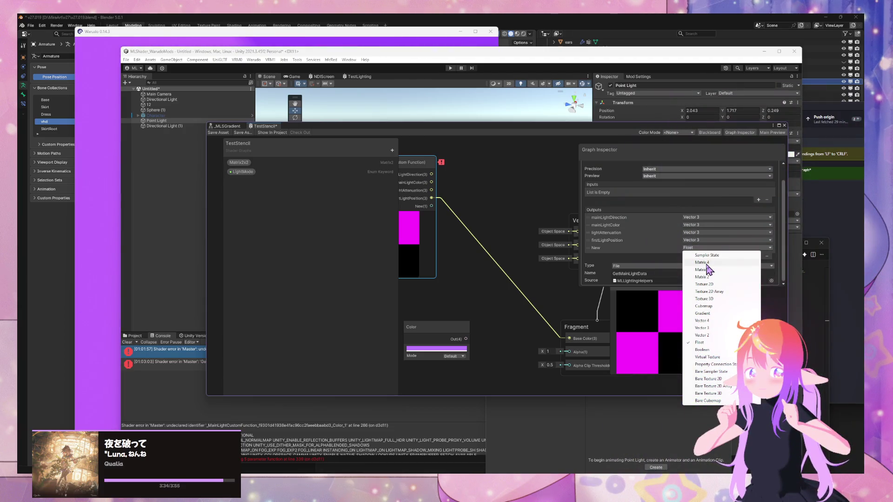
pyautogui.click(702, 263)
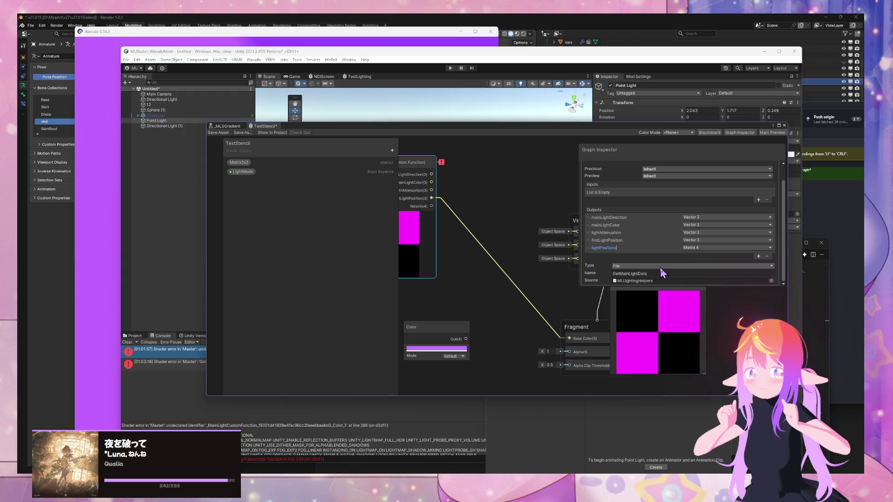
pyautogui.click(489, 227)
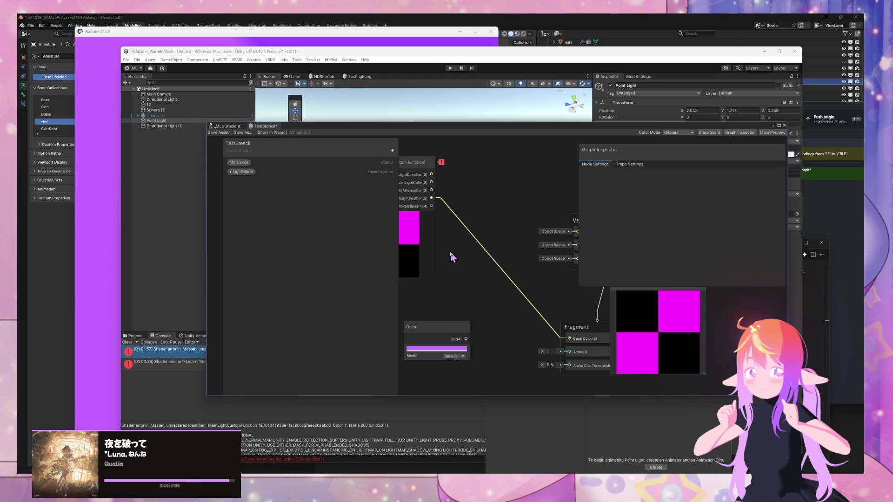
pyautogui.moveTo(451, 257); pyautogui.dragTo(519, 290)
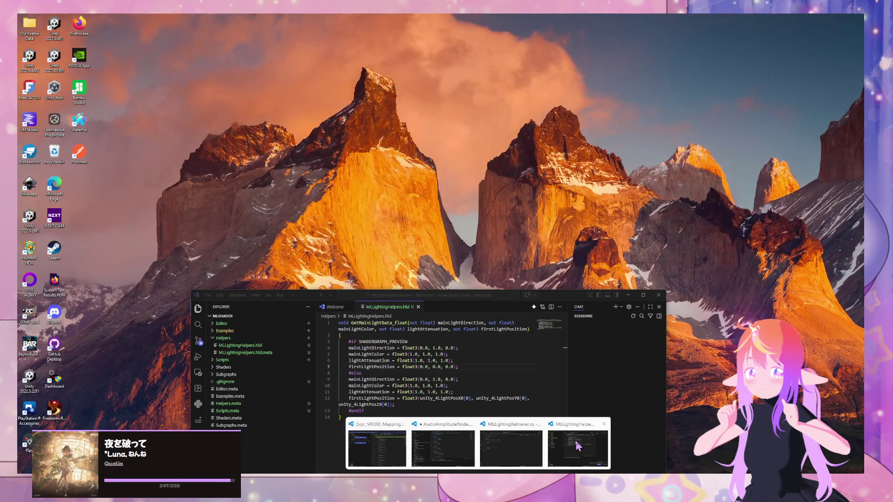
pyautogui.click(379, 443)
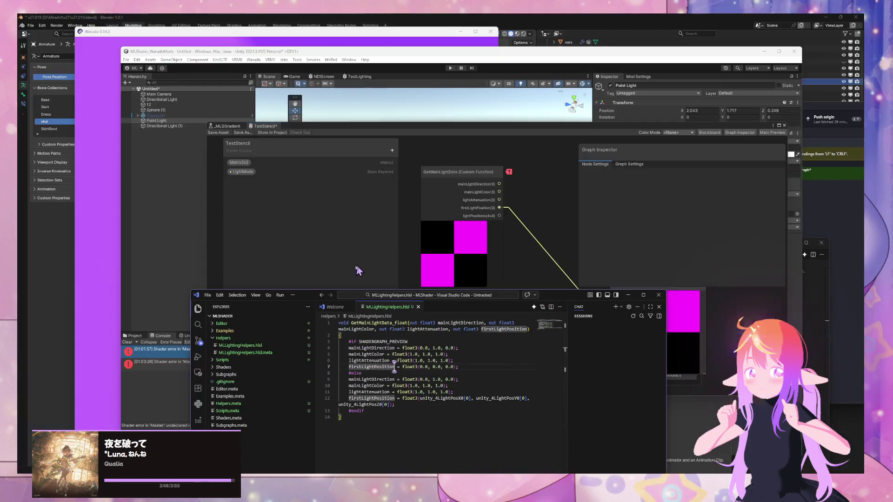
# Append an out matrix4x4 parameter after firstLightPosition on line 1
pyautogui.moveTo(331, 300); pyautogui.dragTo(273, 187)
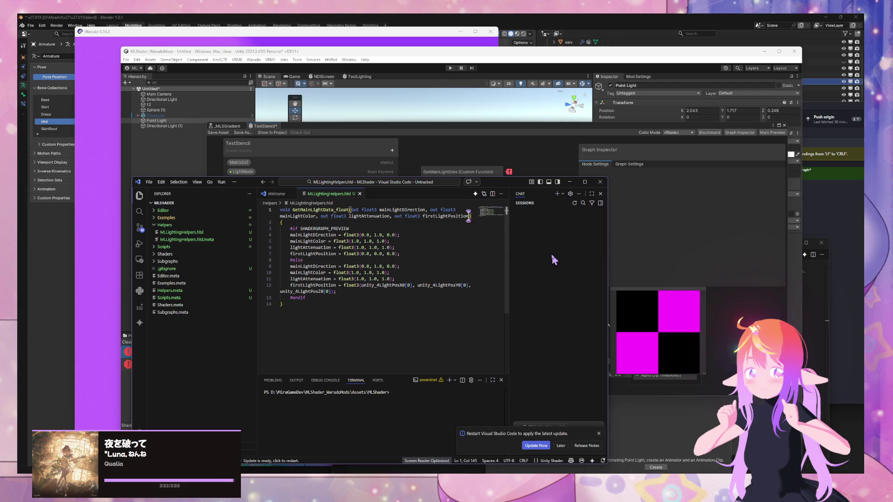
pyautogui.write(', out matr')
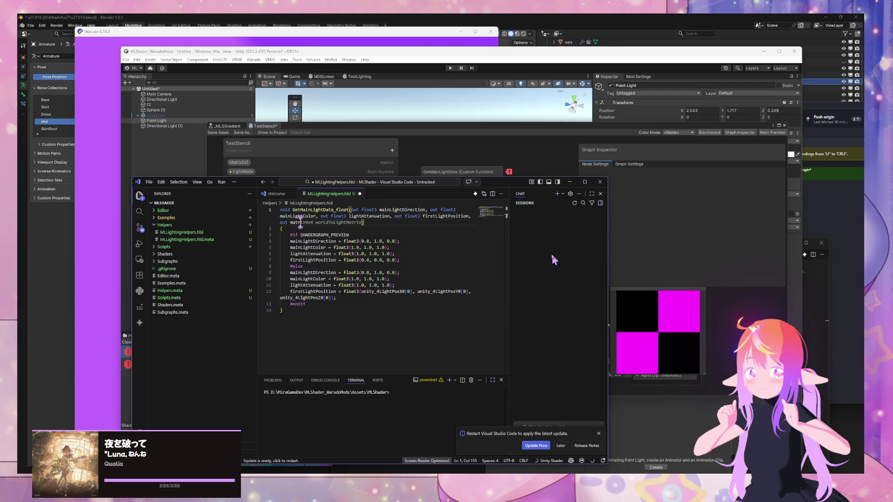
pyautogui.press('Tab')
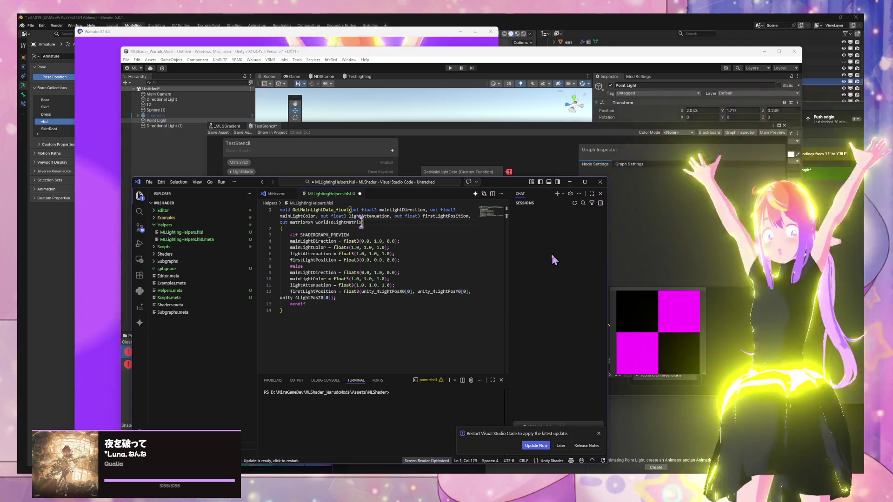
pyautogui.doubleClick(344, 223)
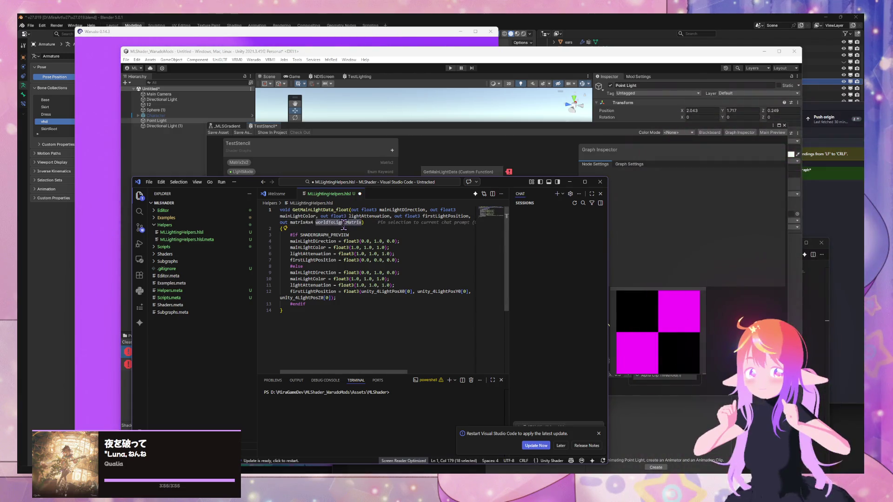
pyautogui.write('ositions')
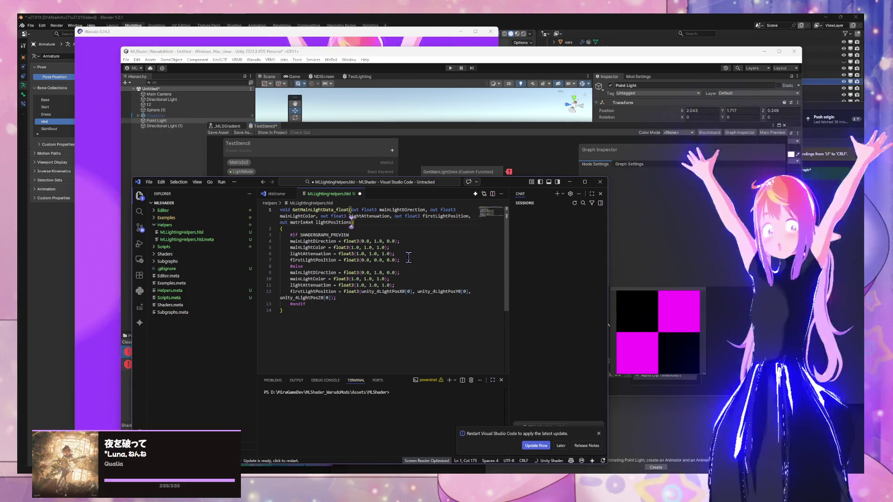
pyautogui.click(399, 260)
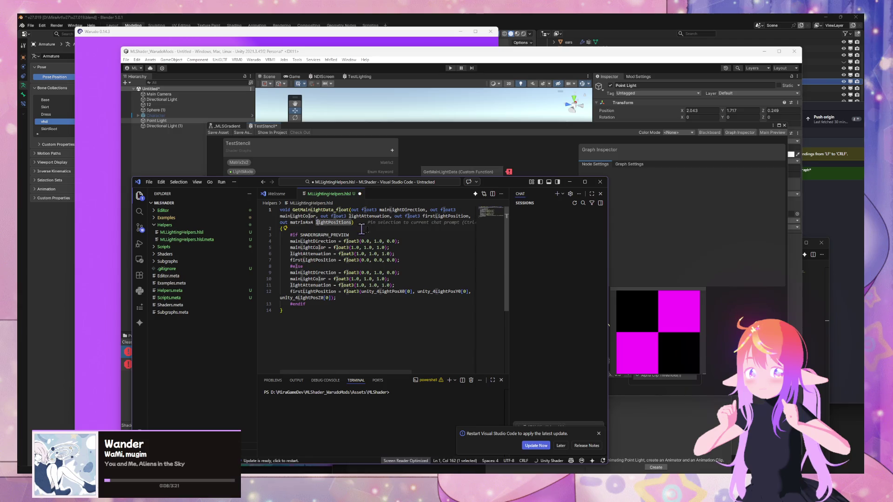
pyautogui.press('Left')
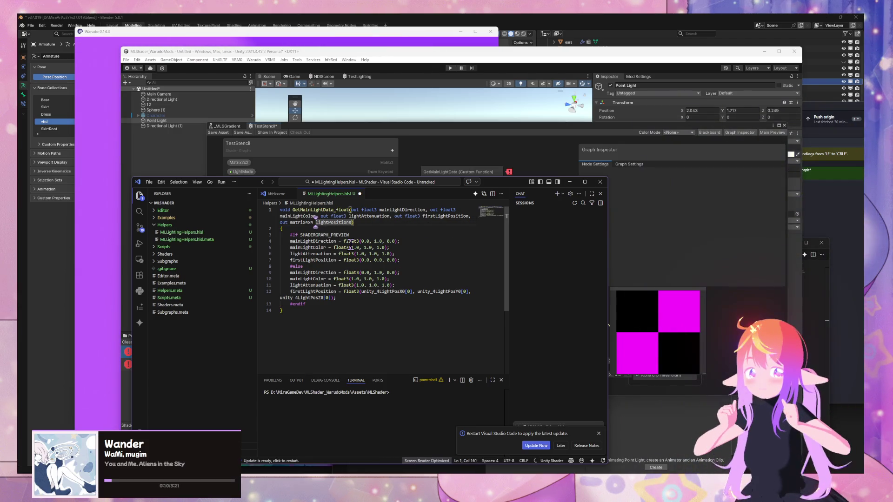
pyautogui.press('Right')
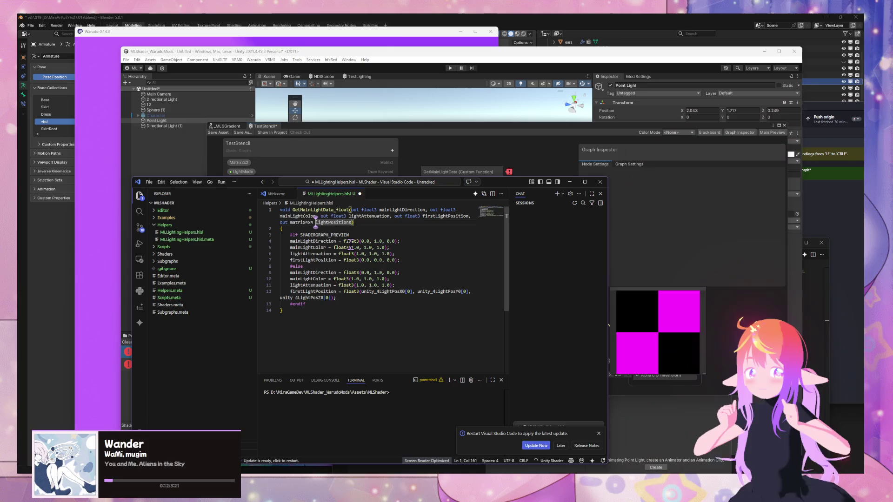
pyautogui.write('4')
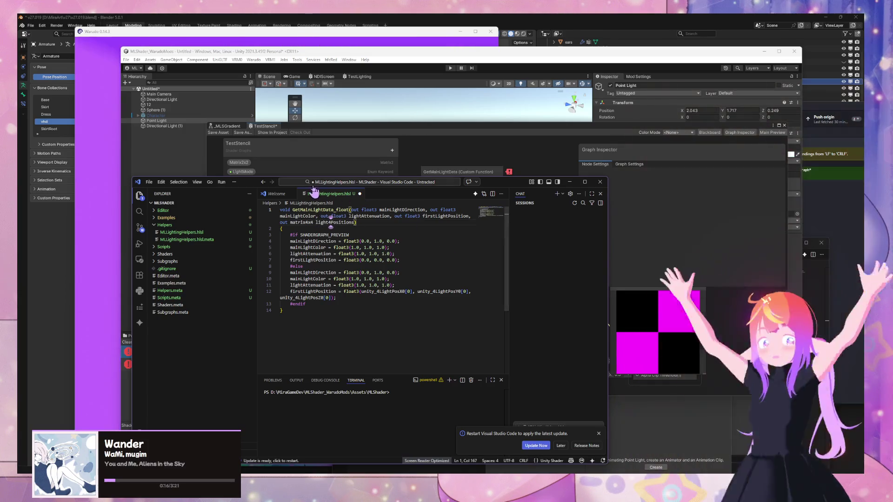
# Rename the new matrix4x4 parameter unity4LightPositions, based on the unity_4LightPosX0 name
pyautogui.hotkey('ctrl', 'd')
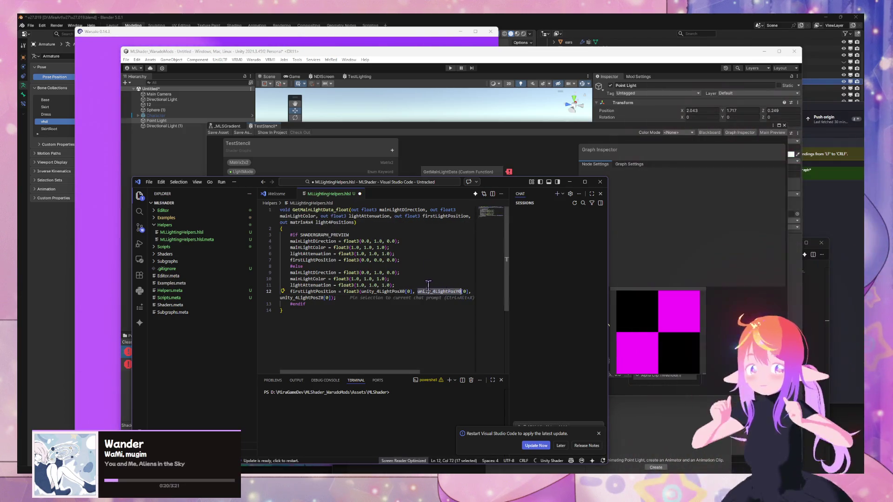
pyautogui.doubleClick(378, 291)
pyautogui.click(321, 222)
pyautogui.write('firstLightPosition')
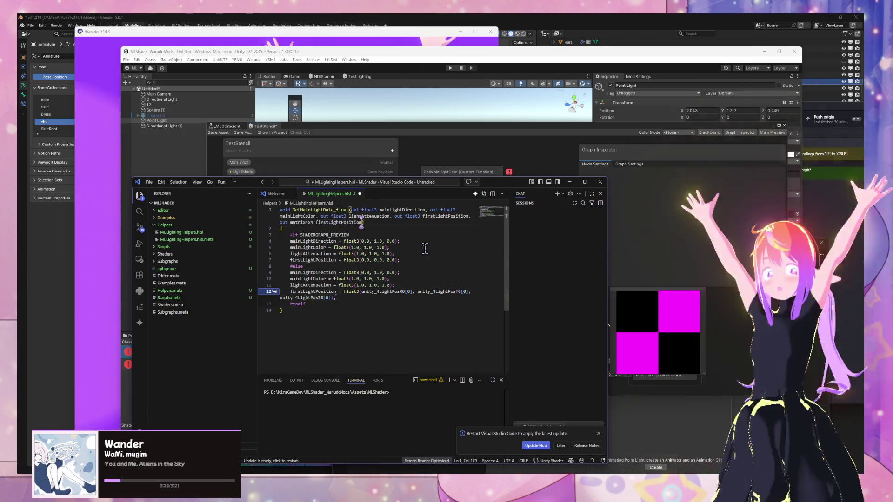
pyautogui.doubleClick(321, 223)
pyautogui.write('unity_4LightPosX0')
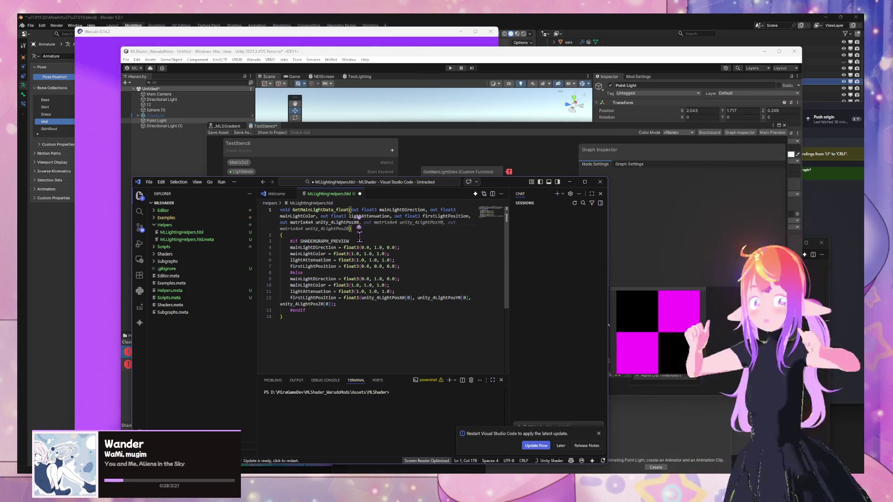
pyautogui.press('BackSpace')
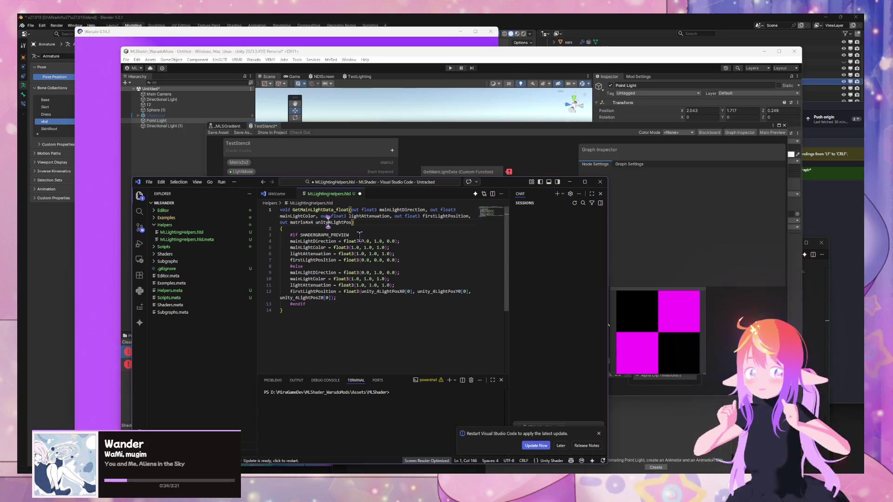
pyautogui.write('itions')
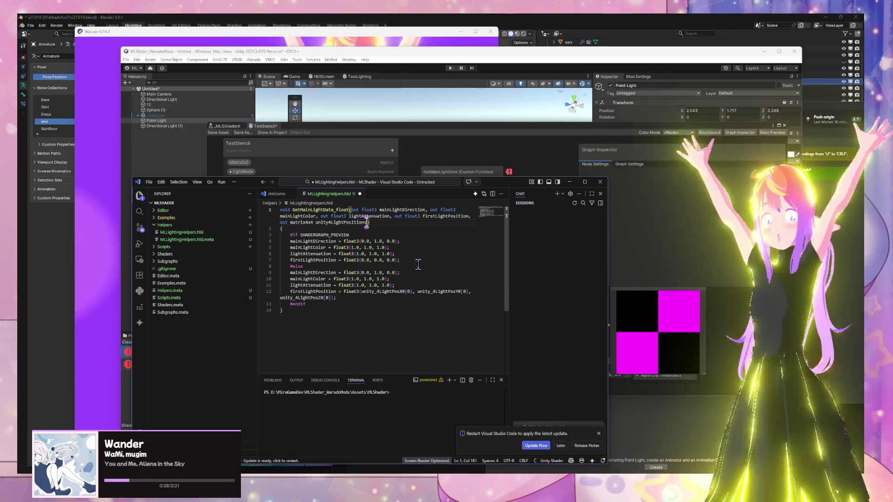
pyautogui.moveTo(290, 260); pyautogui.dragTo(424, 258)
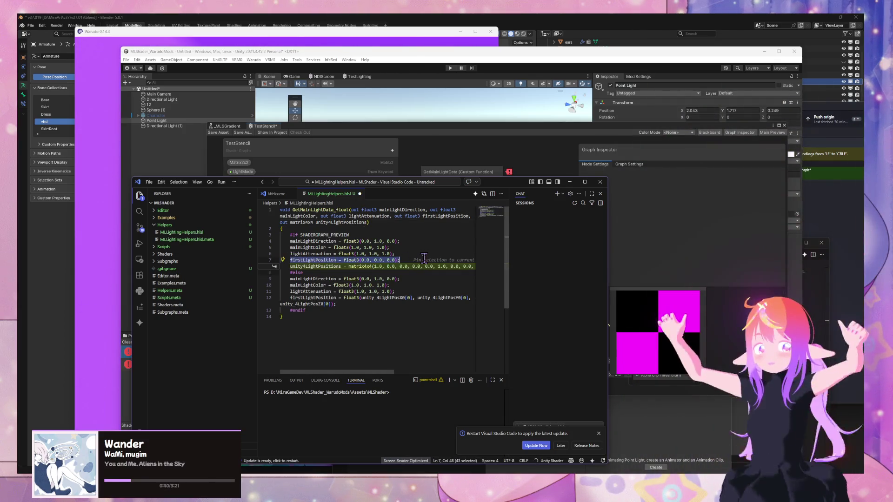
# Replace the preview-branch firstLightPosition line with a suggested unity4LightPositions matrix4x4 and format the document
pyautogui.press('BackSpace')
pyautogui.press('BackSpace')
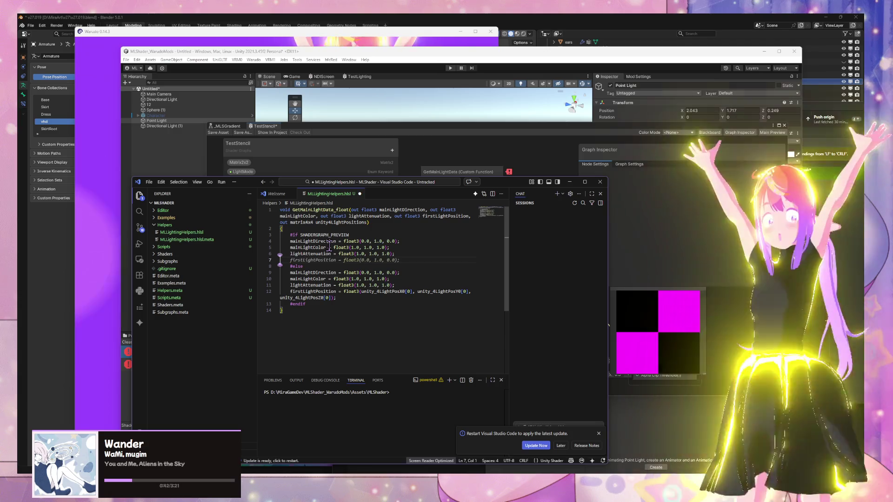
pyautogui.write('un')
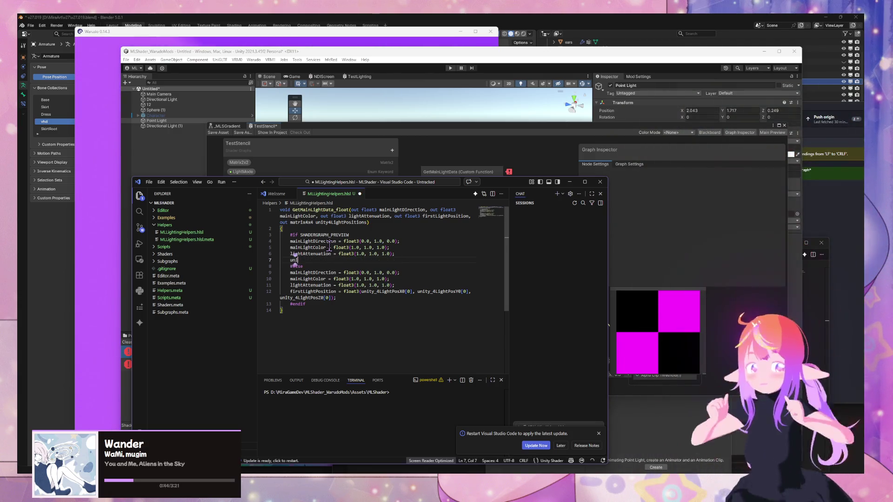
pyautogui.press('Tab')
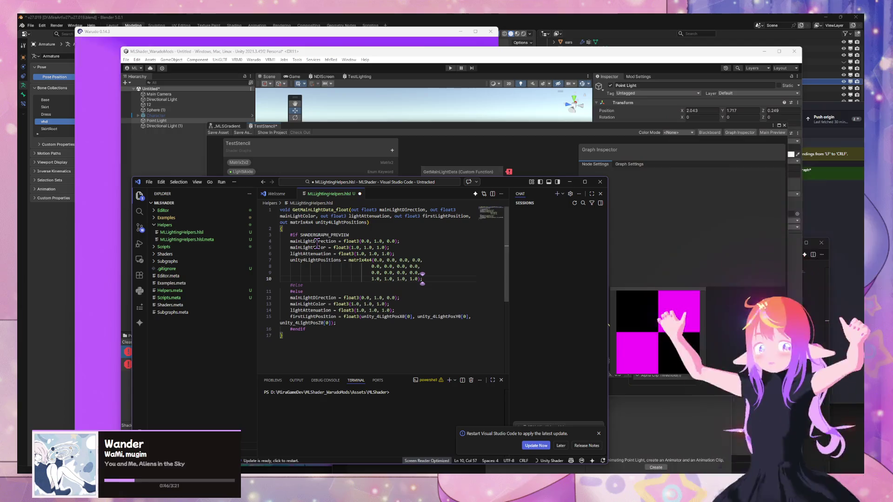
pyautogui.hotkey('ctrl', 'shift', 'p')
pyautogui.press('Return')
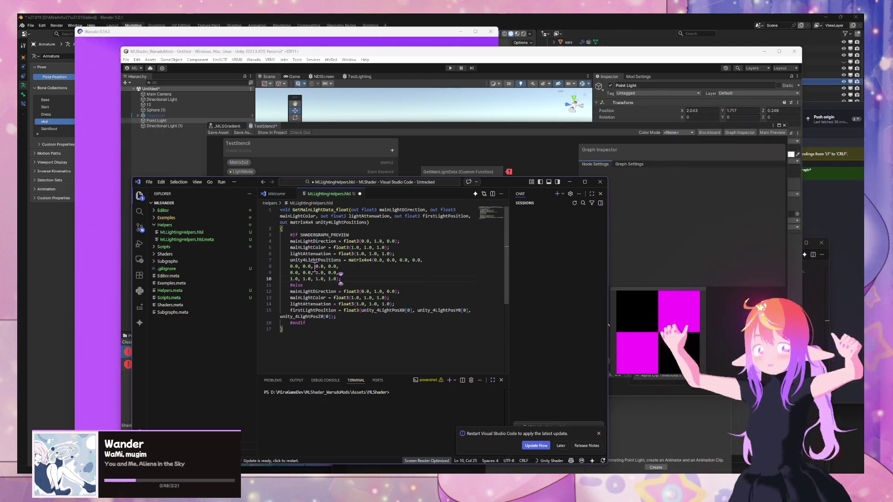
# Start a matching zero-row unity4LightPositions = matrix4x4( assignment in the #else branch
pyautogui.moveTo(336, 317); pyautogui.dragTo(278, 313)
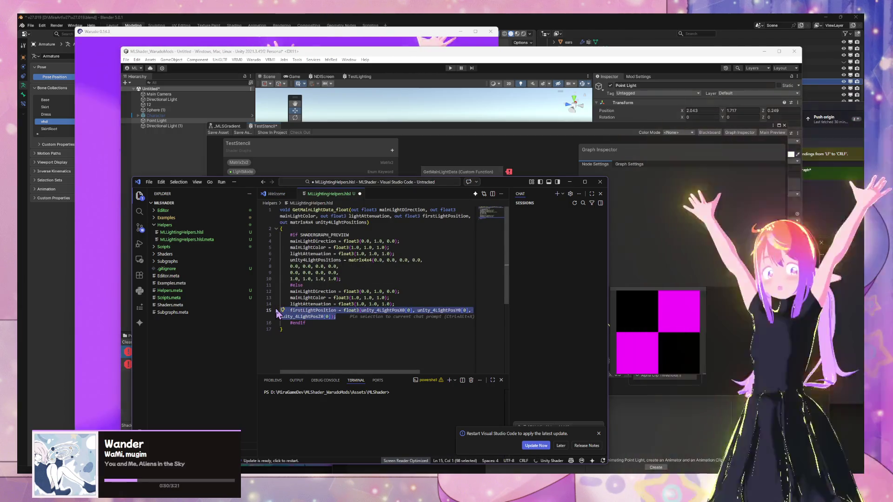
pyautogui.write('uni')
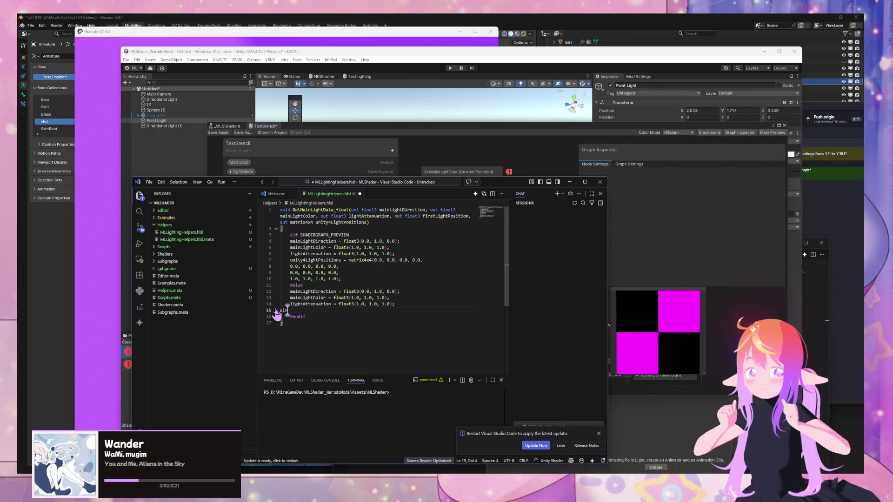
pyautogui.write('nity')
pyautogui.press('Return')
pyautogui.press('Tab')
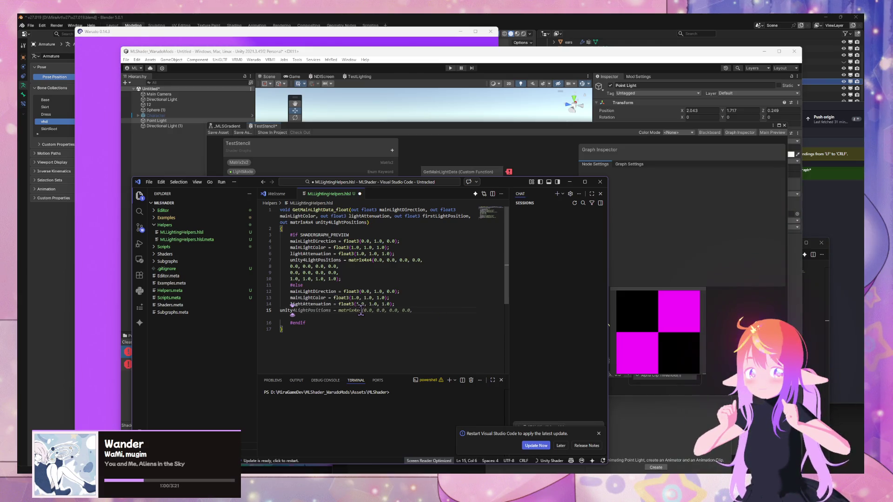
pyautogui.press('Tab')
pyautogui.press('Return')
pyautogui.press('Tab')
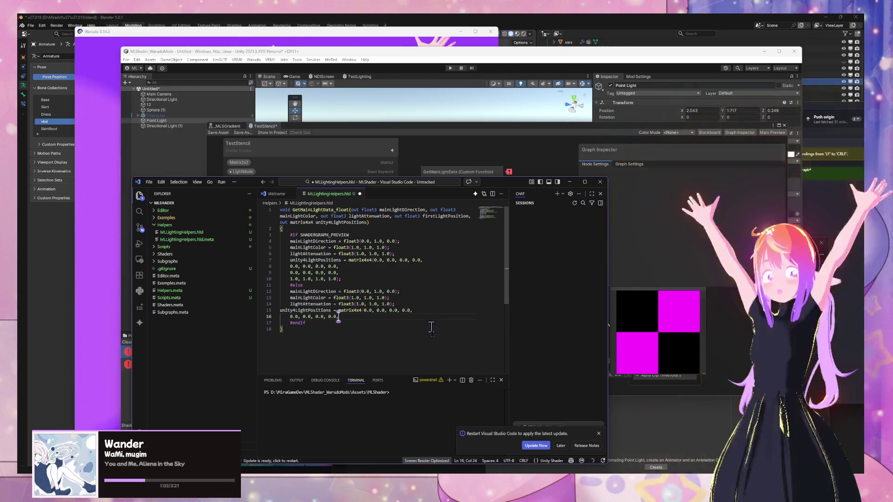
pyautogui.hotkey('alt', 'Tab')
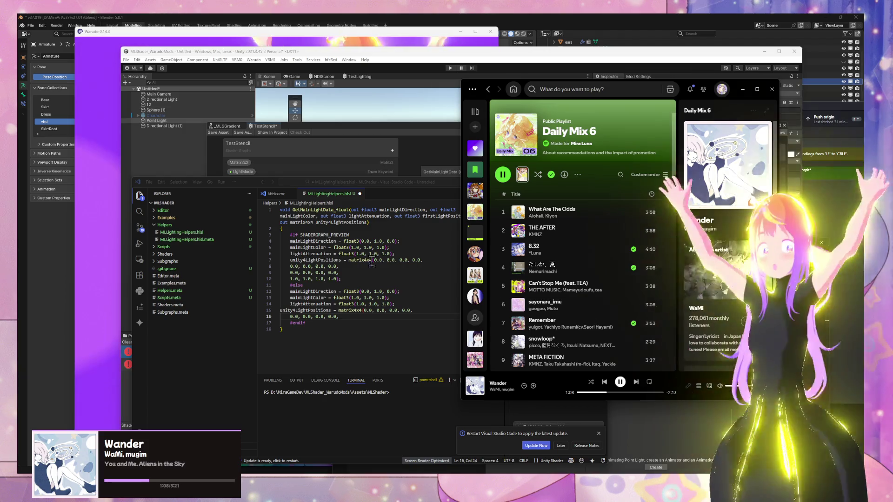
# Accept the final 0.0/1.0 matrix rows and enter unity_4LightPosX0[0], unity_4LightPosY0[0], unity_4LightPosZ0[0] first
pyautogui.hotkey('alt', 'Tab')
pyautogui.press('Tab')
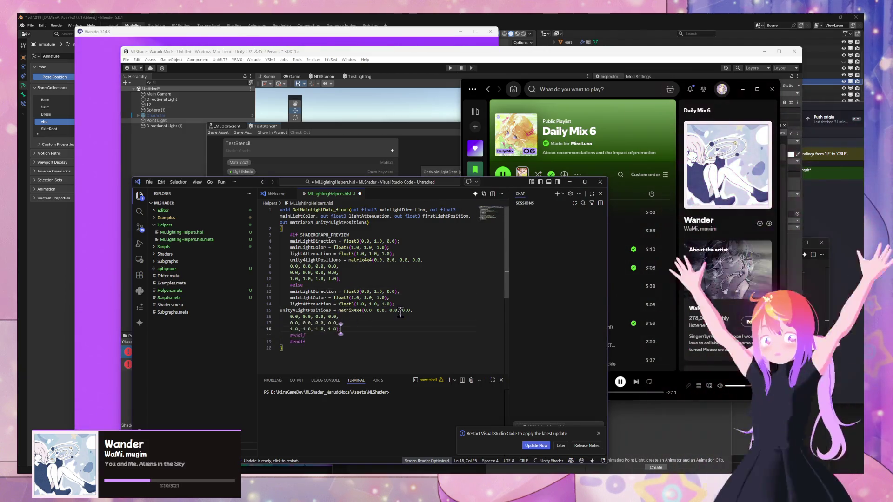
pyautogui.doubleClick(372, 311)
pyautogui.write('unity_4LightPosX0')
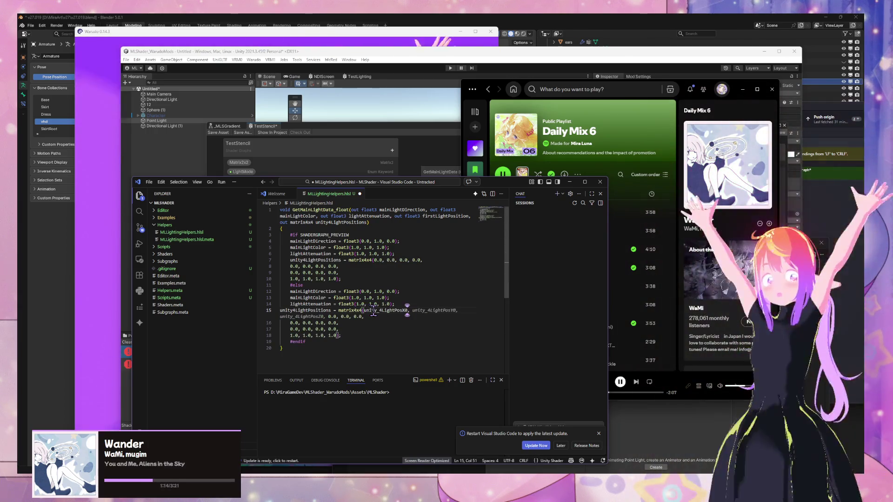
pyautogui.write('[0')
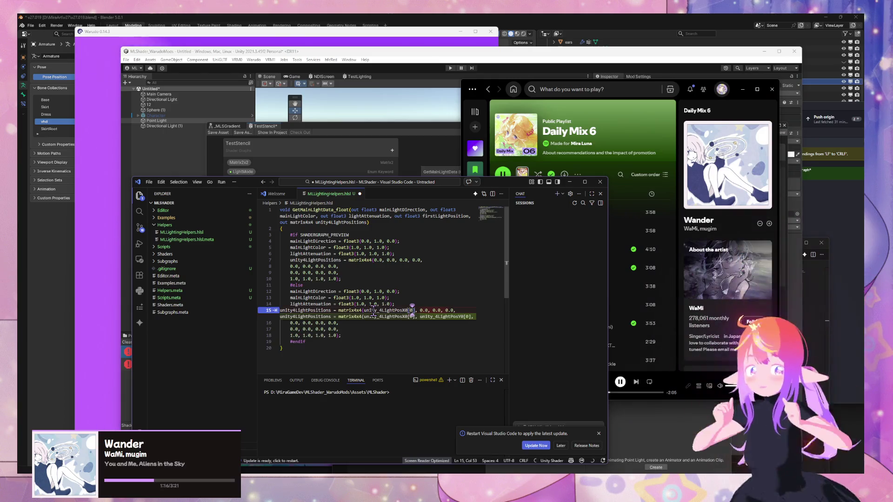
pyautogui.press('Tab')
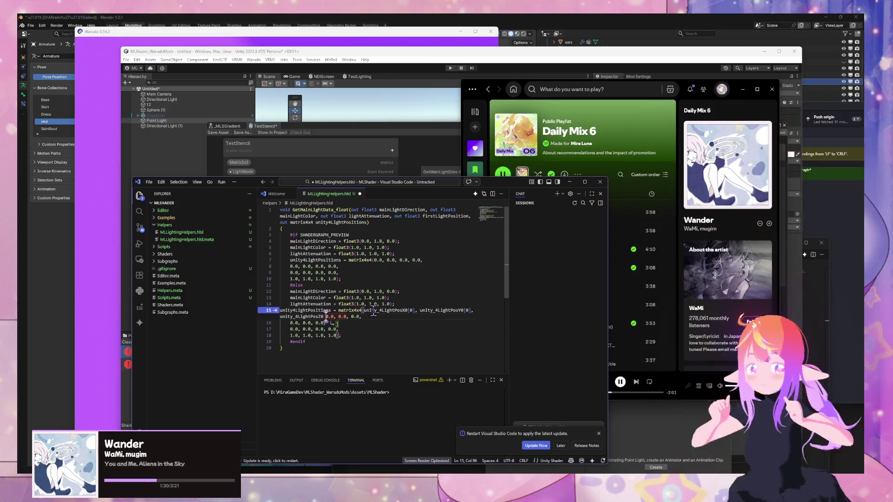
# Remove the stray 0.0 after unity_4LightPosZ0[0] and start a fourth unity_4LightPos entry
pyautogui.write('], ')
pyautogui.write(',')
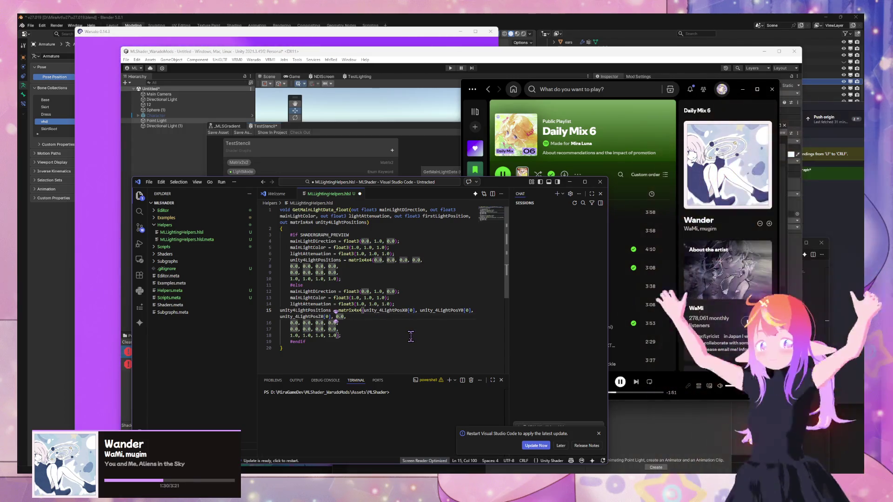
pyautogui.write('.0,')
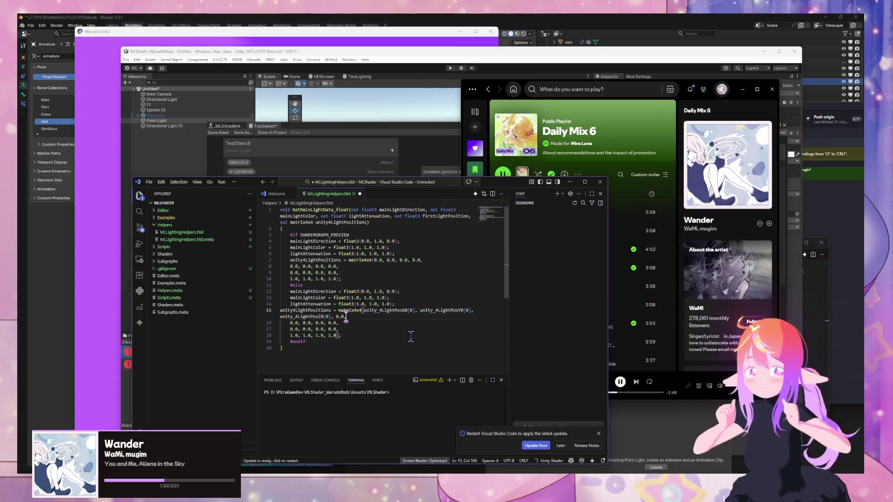
pyautogui.press('BackSpace')
pyautogui.press('BackSpace')
pyautogui.press('BackSpace')
pyautogui.write('nity')
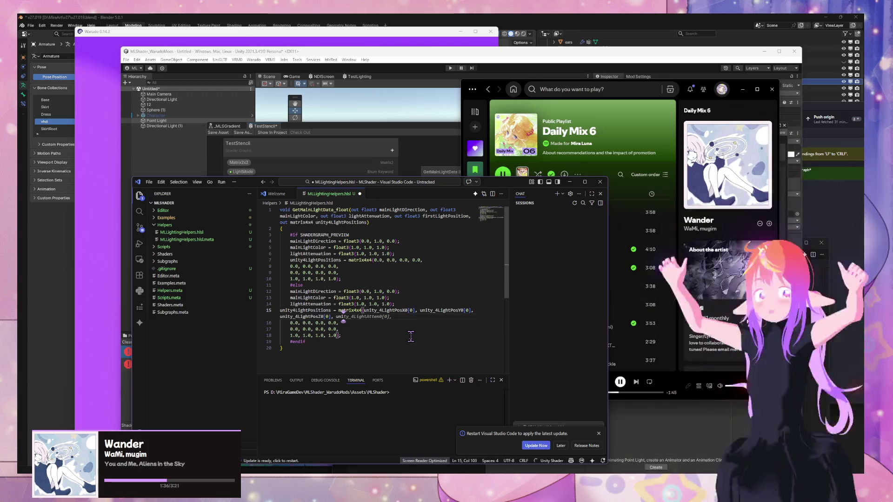
pyautogui.press('BackSpace')
pyautogui.press('BackSpace')
pyautogui.press('BackSpace')
pyautogui.write('unity_4L')
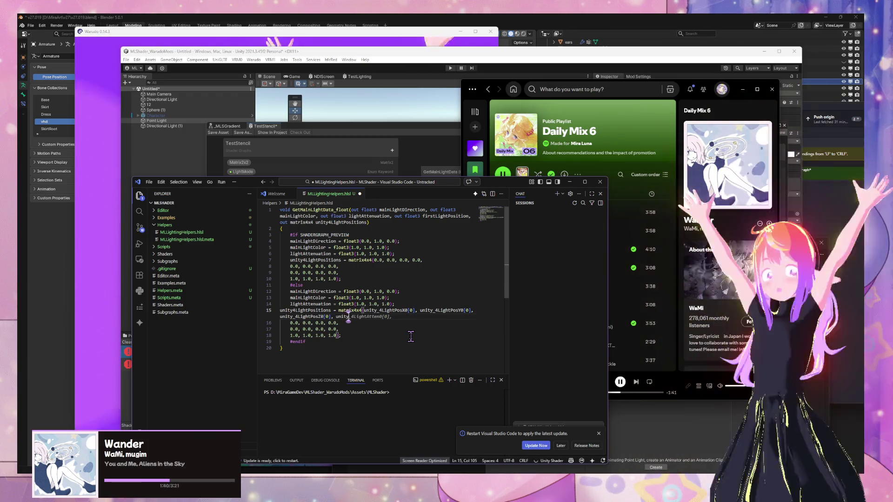
pyautogui.write('ightPos')
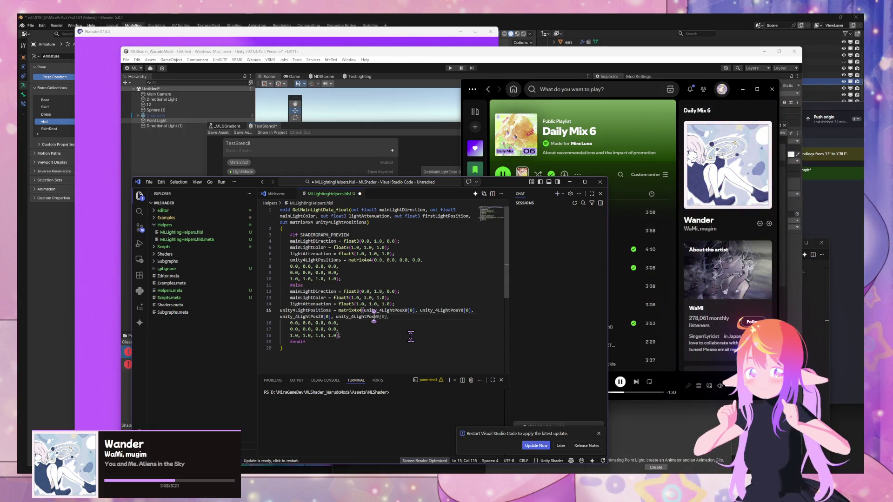
# Show the Unity manual entry for unity_4LightPosX0/Y0/Z0 up-left, beside the code editor
pyautogui.moveTo(437, 435)
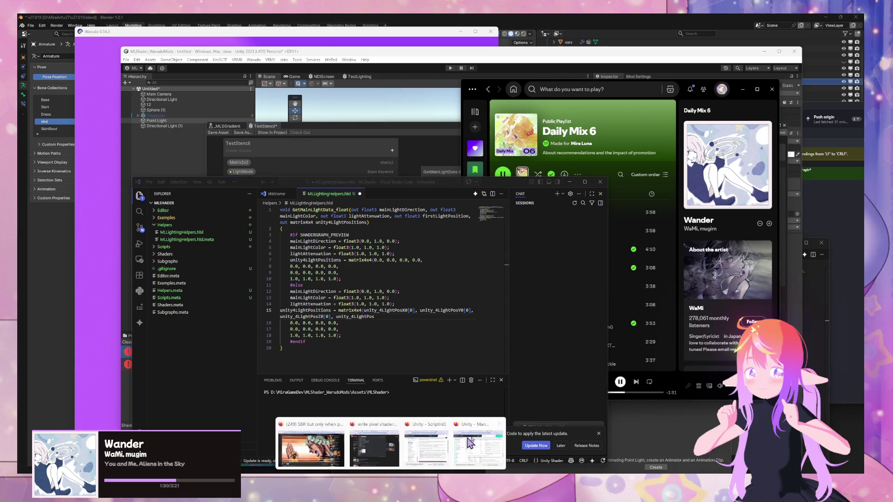
pyautogui.moveTo(483, 441)
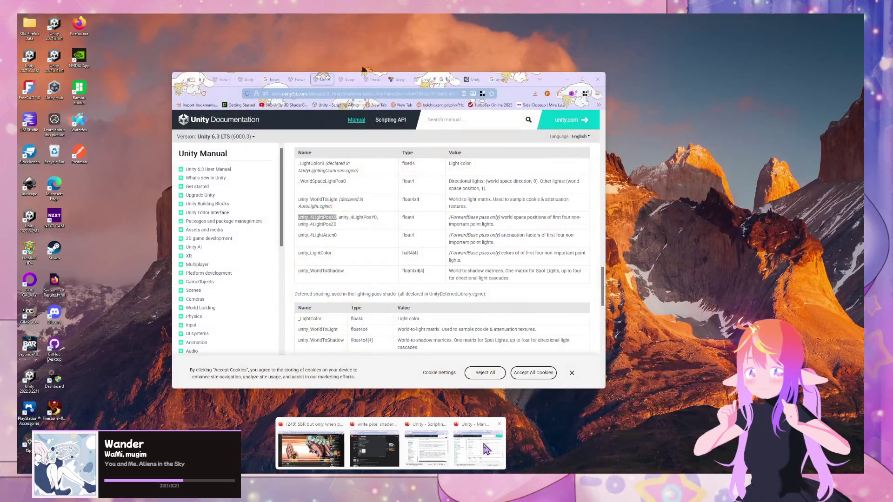
pyautogui.click(483, 439)
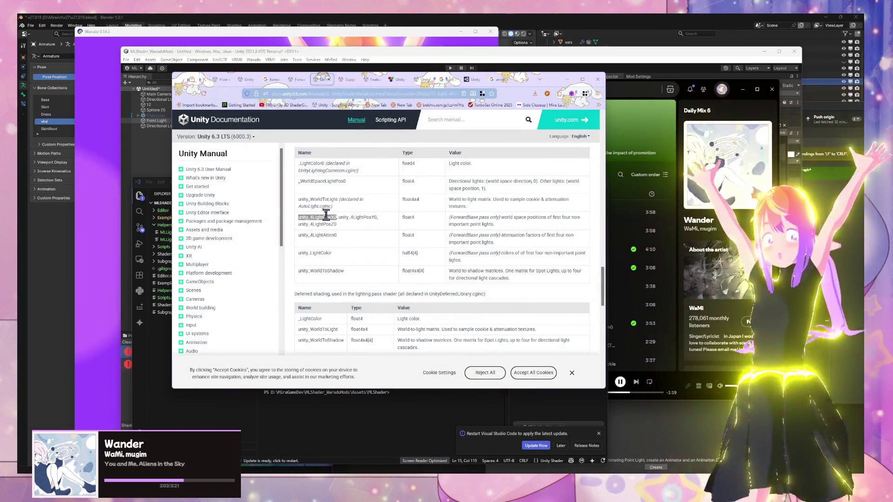
pyautogui.moveTo(326, 217)
pyautogui.mouseDown()
pyautogui.moveTo(370, 218)
pyautogui.moveTo(361, 231)
pyautogui.mouseUp()
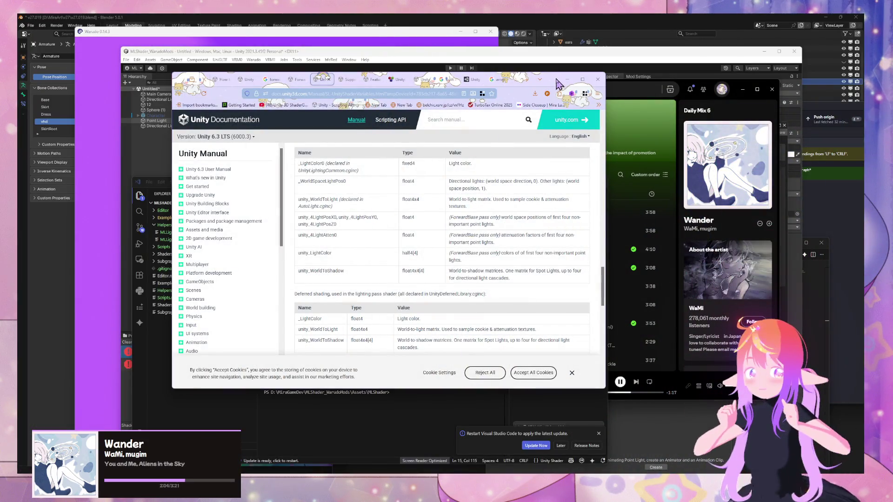
pyautogui.moveTo(557, 84); pyautogui.dragTo(423, 74)
pyautogui.click(512, 182)
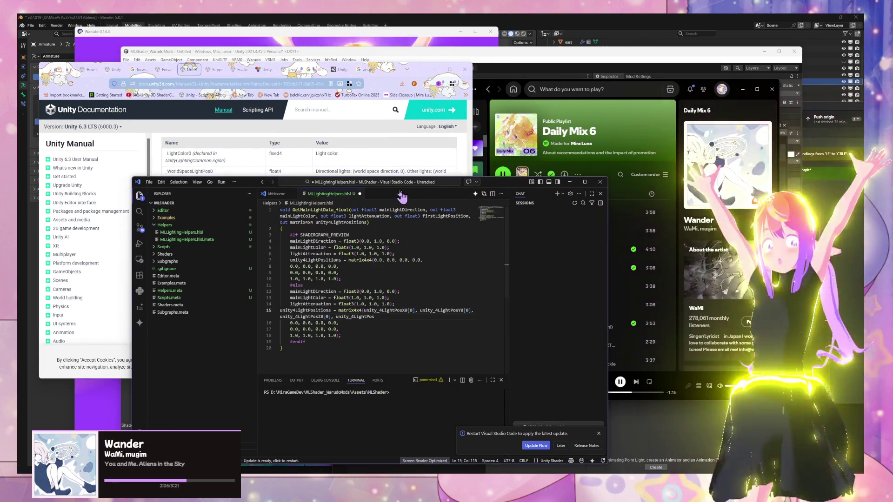
# Move the code editor right of the docs, select the unfinished unity_4LightPos entry, and save
pyautogui.moveTo(264, 185); pyautogui.dragTo(554, 152)
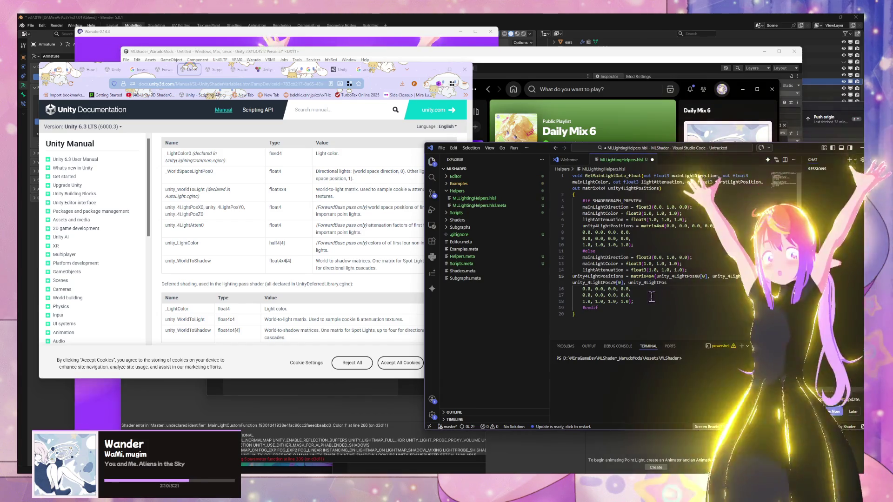
pyautogui.click(644, 283)
pyautogui.moveTo(644, 285); pyautogui.dragTo(673, 284)
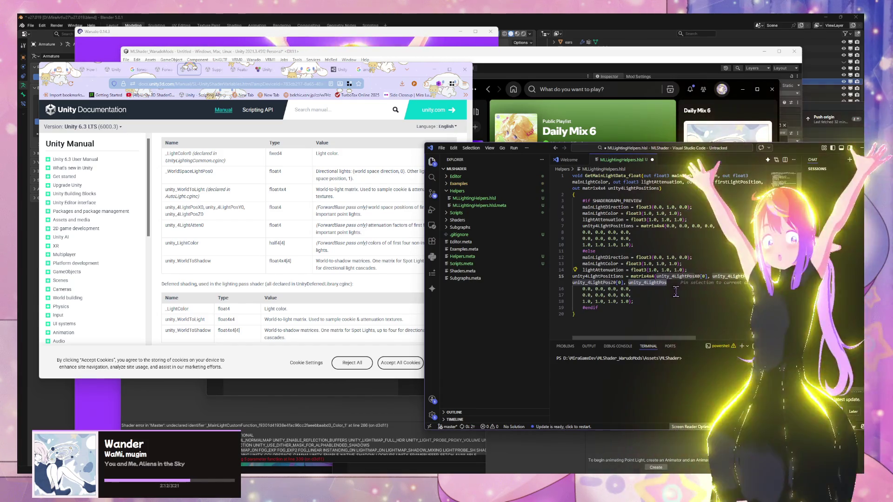
pyautogui.hotkey('ctrl', 's')
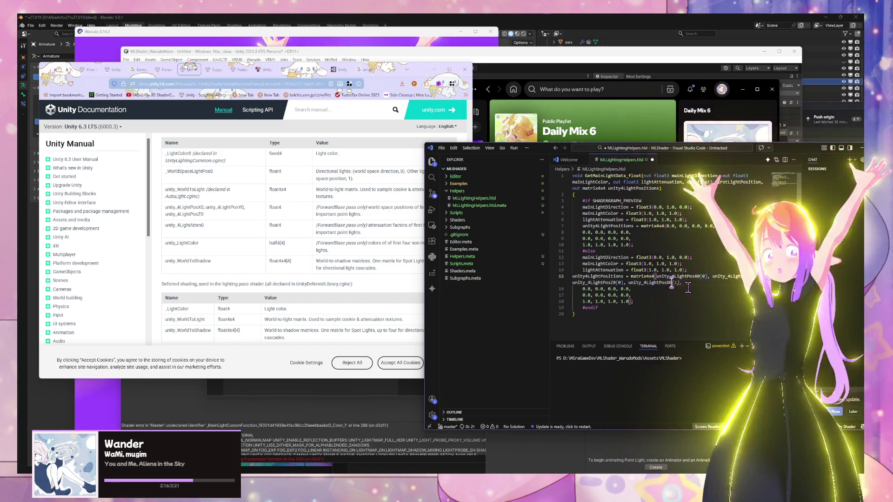
# Add unity_4LightPosX0/Y0/Z0 entries for light 1 onward, accepting the suggested rows
pyautogui.press('Return')
pyautogui.write('unity_4LightPosY0[1], unity_4LightPosZ0[1],')
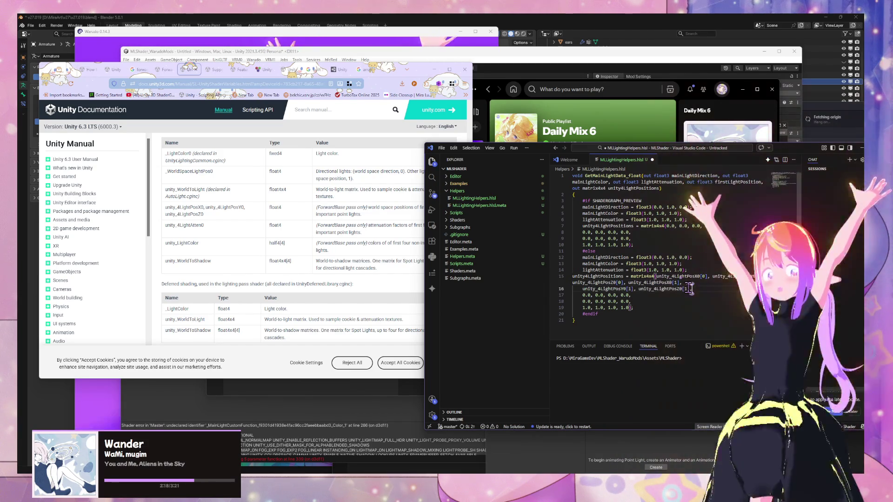
pyautogui.press('Tab')
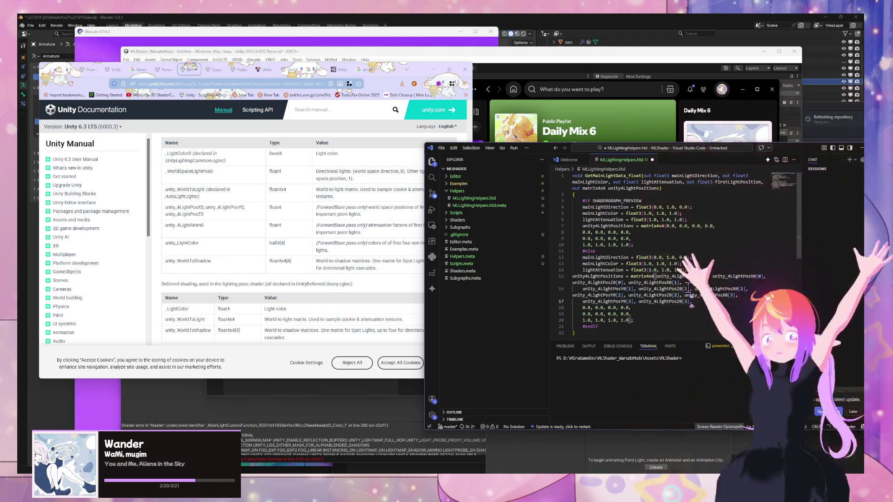
pyautogui.press('Tab')
pyautogui.press('Return')
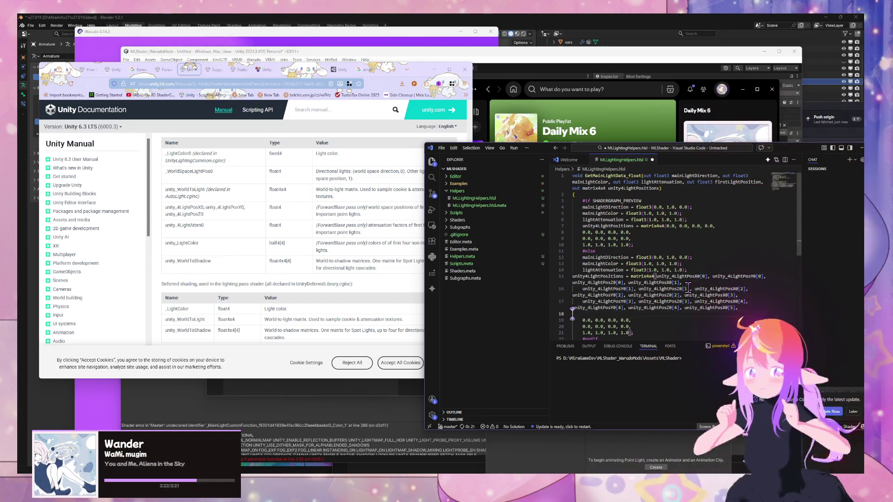
pyautogui.scroll(-1, 688, 287)
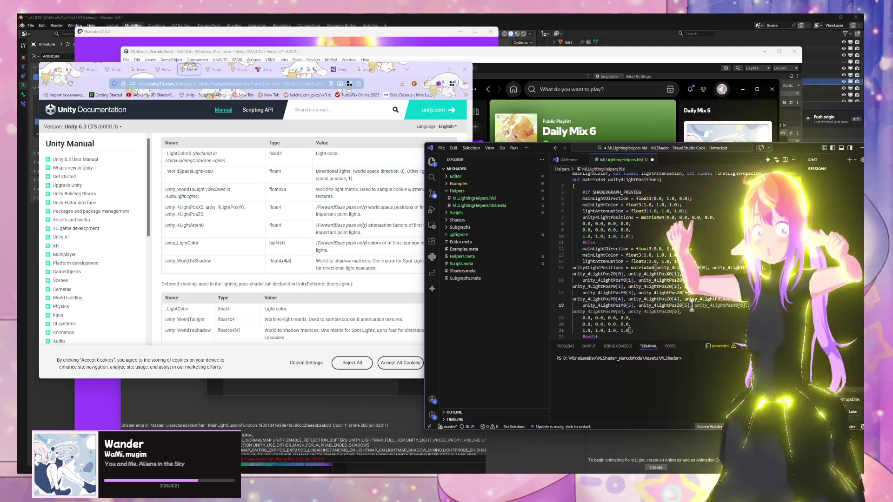
pyautogui.press('Tab')
pyautogui.scroll(-1, 632, 241)
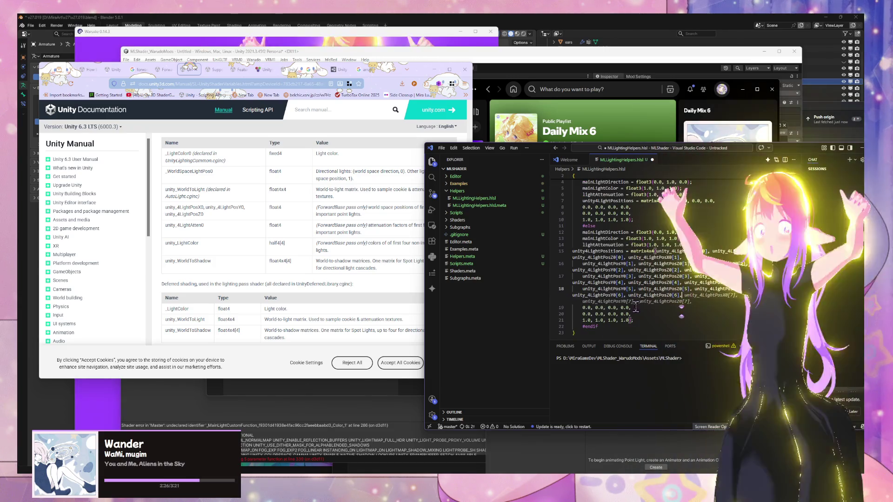
# Delete the surplus entries and placeholder rows, and close the matrix with ');'
pyautogui.moveTo(627, 319)
pyautogui.mouseDown()
pyautogui.moveTo(553, 275)
pyautogui.moveTo(553, 295)
pyautogui.moveTo(553, 283)
pyautogui.mouseUp()
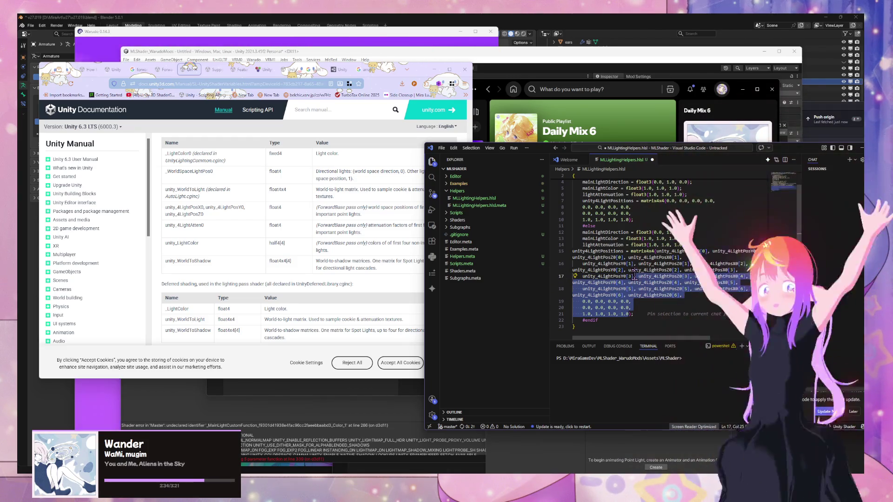
pyautogui.press('Delete')
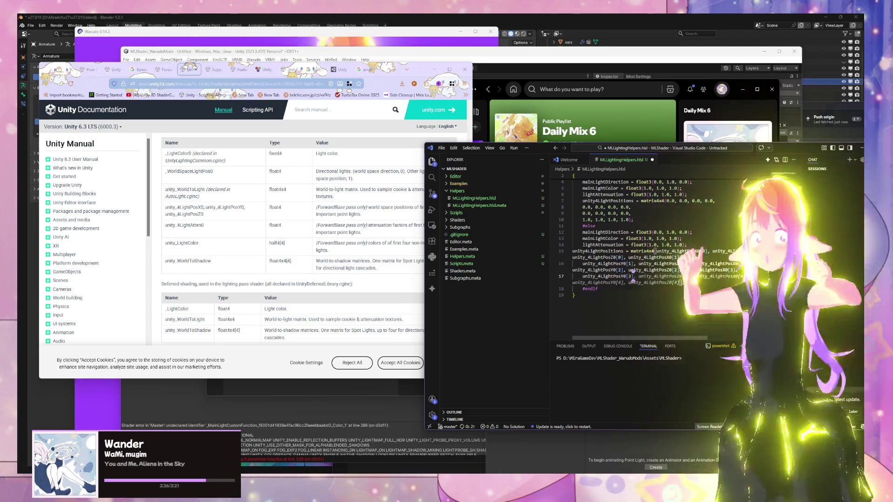
pyautogui.write(');')
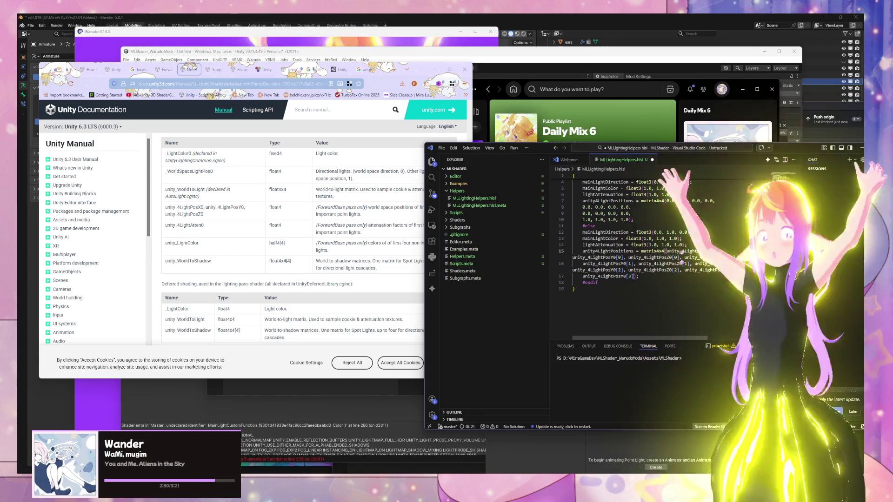
# Lay out the #else matrix as four rows of unity_4LightPosX0/Y0/Z0[i], padded with 0.0
pyautogui.click(609, 264)
pyautogui.doubleClick(673, 269)
pyautogui.doubleClick(694, 264)
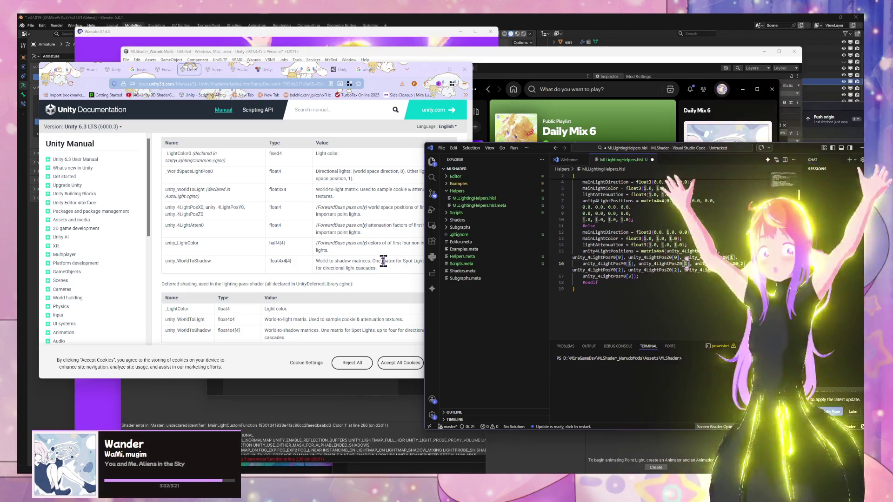
pyautogui.click(683, 252)
pyautogui.write('0,')
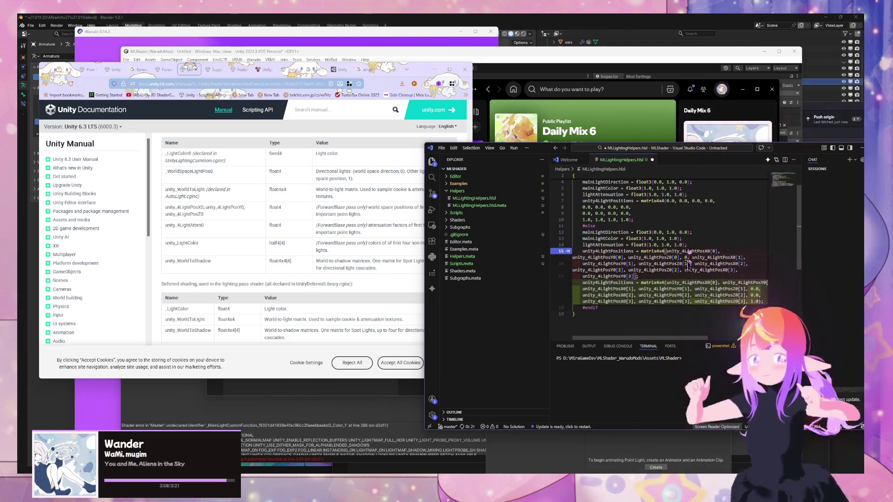
pyautogui.press('Tab')
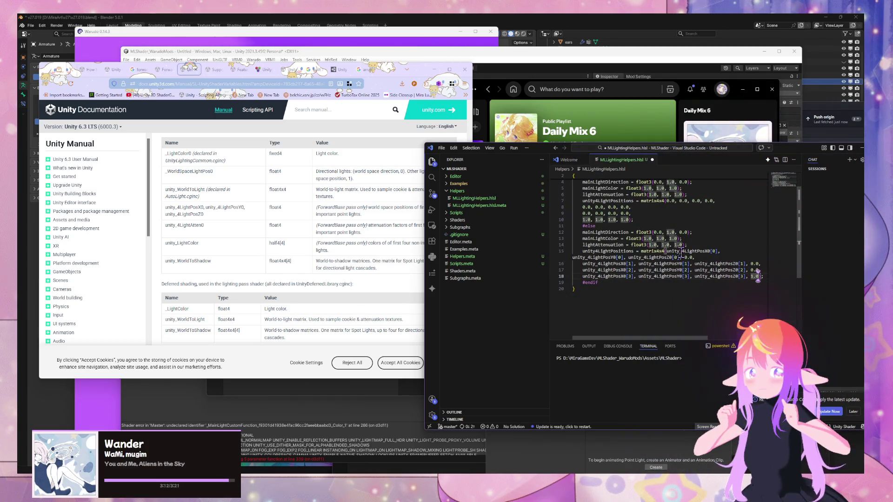
# Check the unity_4LightPosX0 and Z0 terms in each row, and move the editor window left
pyautogui.doubleClick(688, 251)
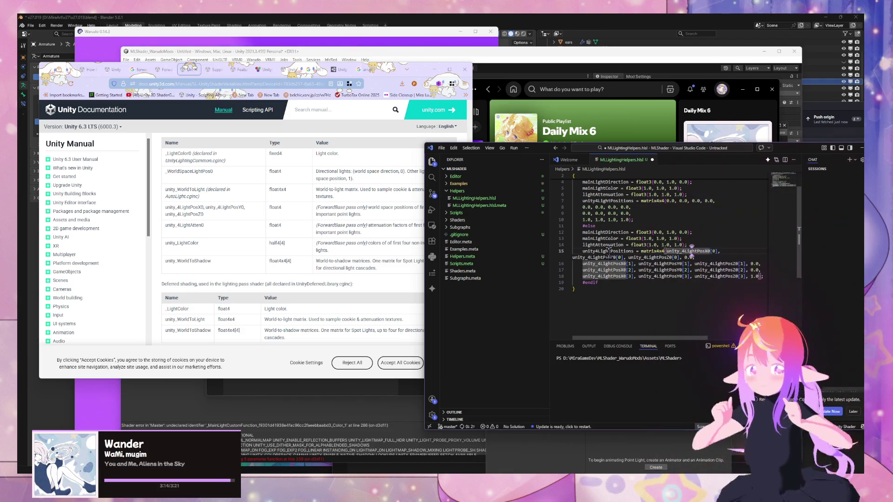
pyautogui.click(614, 264)
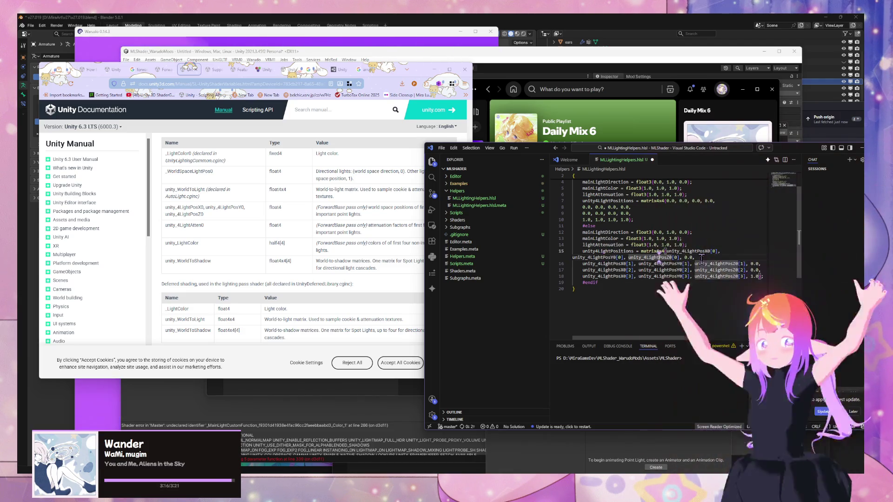
pyautogui.doubleClick(642, 257)
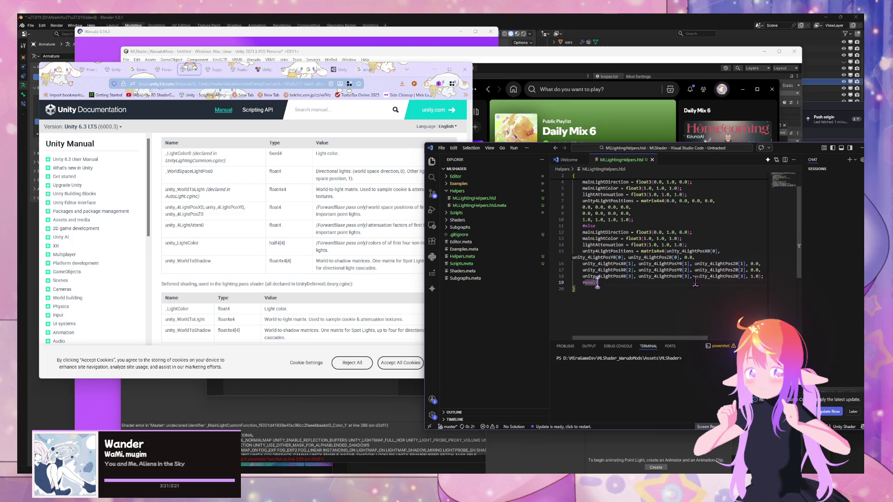
pyautogui.moveTo(529, 150); pyautogui.dragTo(228, 114)
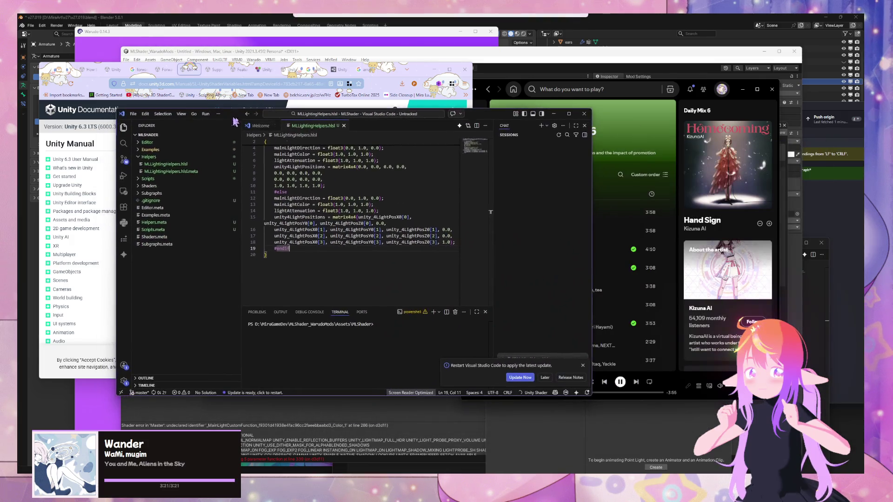
# Remove the firstLightPosition output from GetMainLightData in the Graph Inspector's Node Settings
pyautogui.click(794, 276)
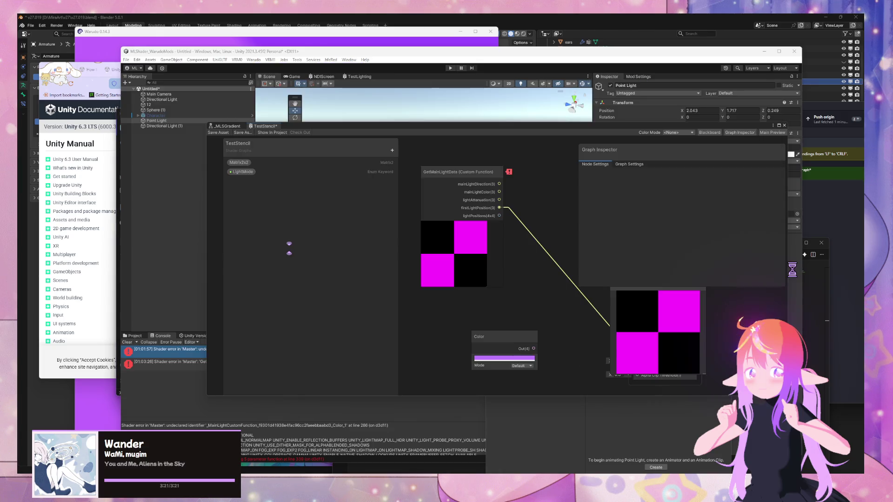
pyautogui.click(507, 217)
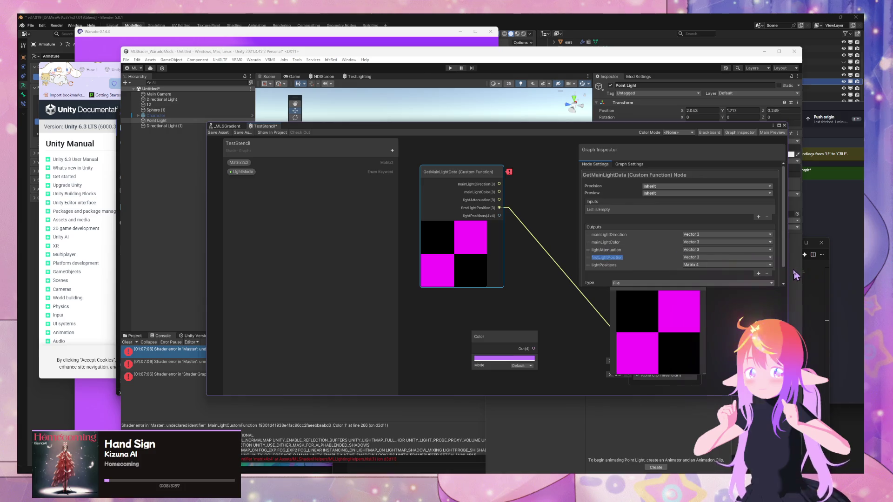
pyautogui.click(767, 274)
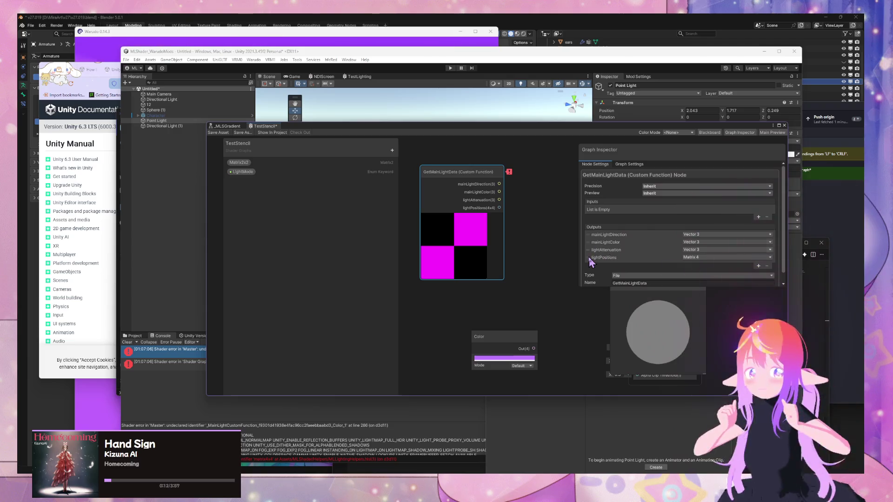
pyautogui.moveTo(511, 169)
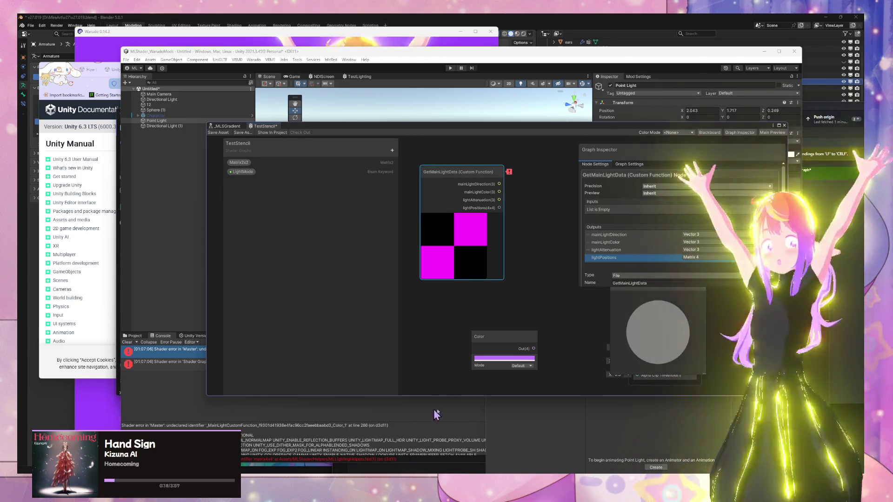
pyautogui.click(524, 401)
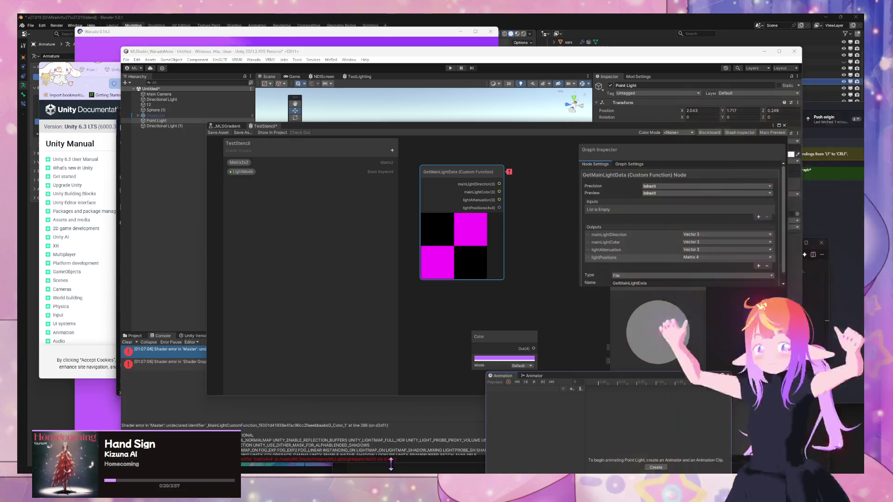
pyautogui.moveTo(478, 496)
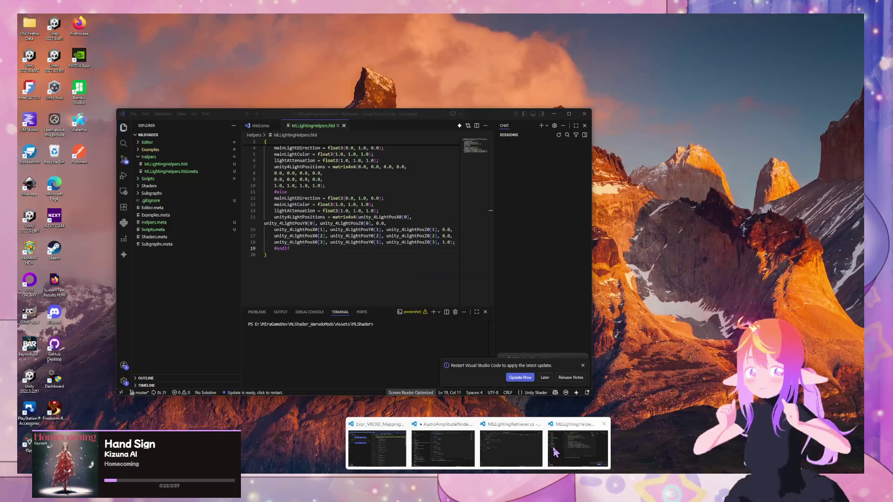
pyautogui.click(555, 451)
# Select the matrix4x4 type on line 15, then start a new browser search
pyautogui.scroll(2, 368, 262)
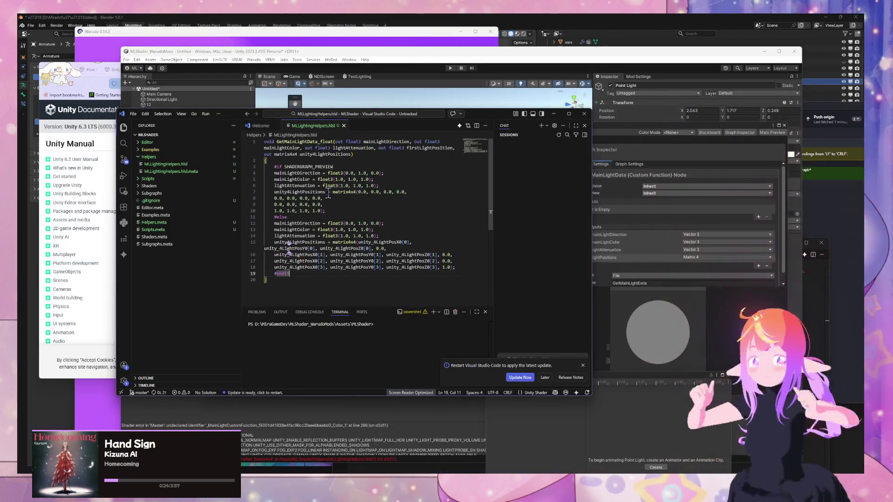
pyautogui.doubleClick(348, 242)
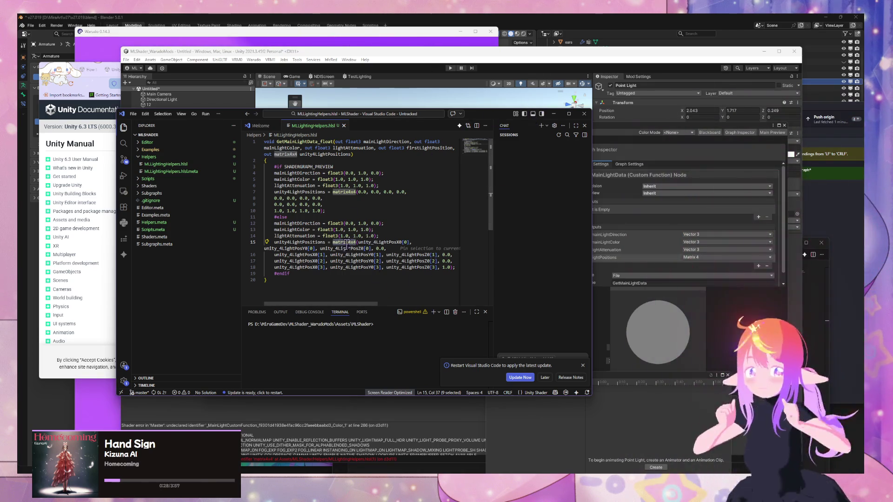
pyautogui.click(319, 439)
pyautogui.click(214, 75)
pyautogui.hotkey('ctrl', 'l')
# Search Google for 'hlsl matrix 4x4' and open the Stack Overflow matrix vs float4x4 question
pyautogui.write('hlsl matrix')
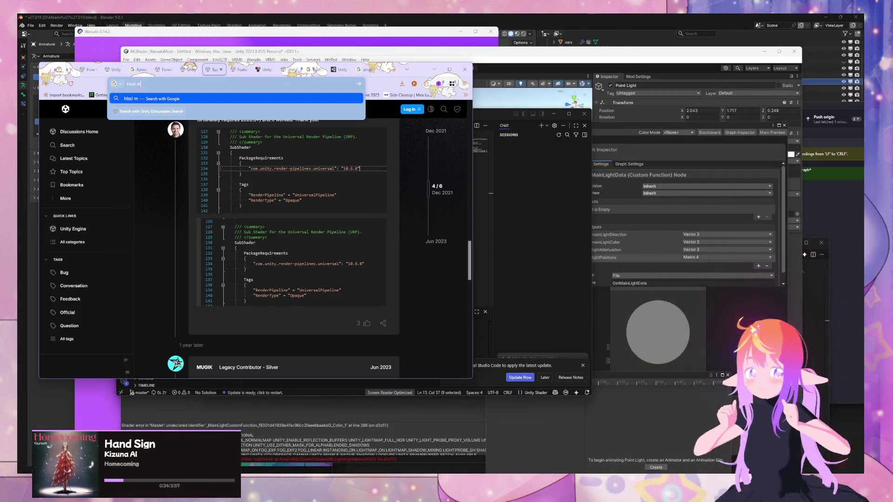
pyautogui.write(' 4x4')
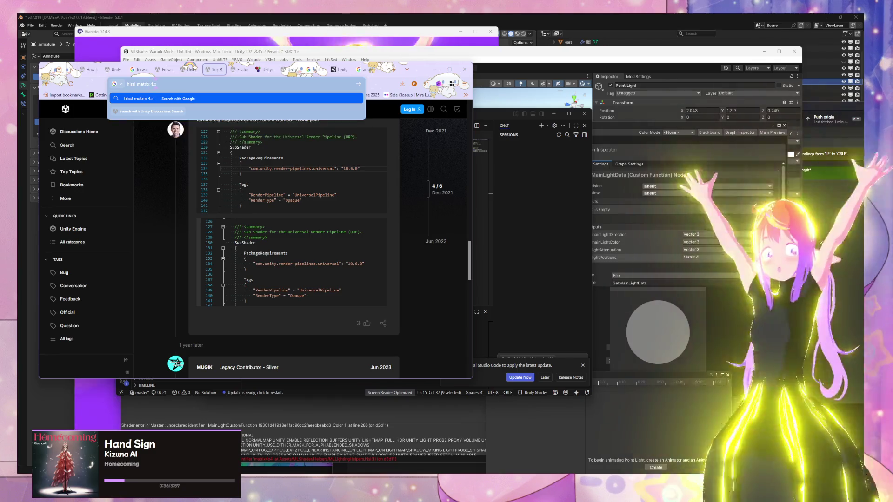
pyautogui.press('Return')
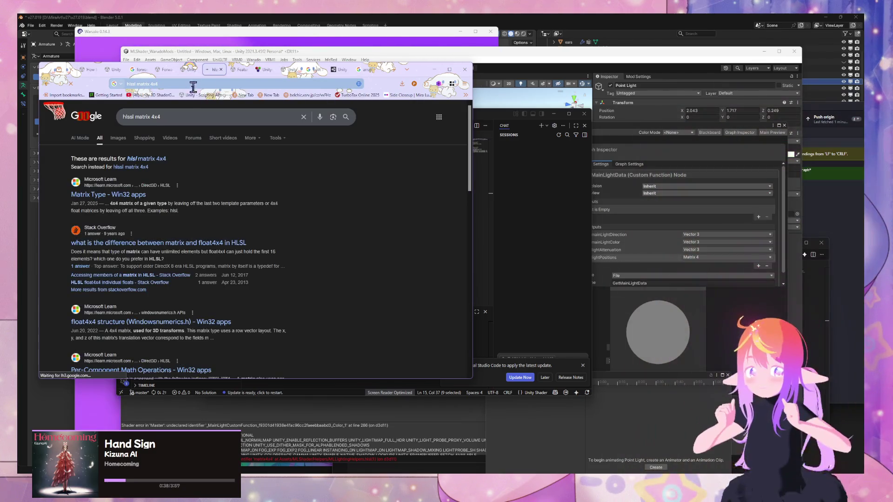
pyautogui.click(126, 116)
pyautogui.press('Delete')
pyautogui.press('Return')
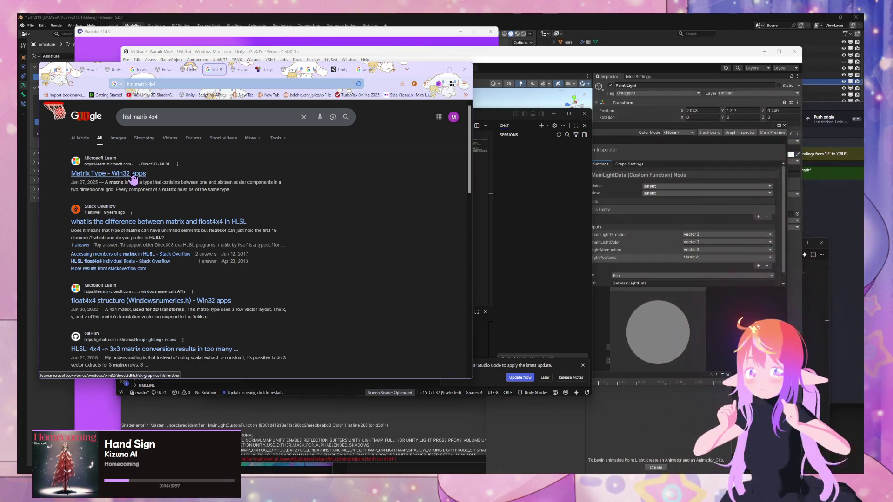
pyautogui.middleClick(154, 222)
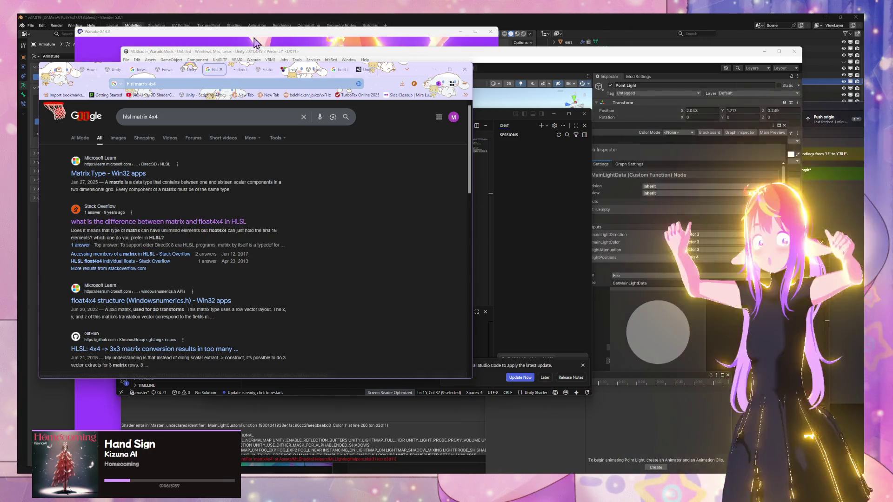
pyautogui.click(239, 69)
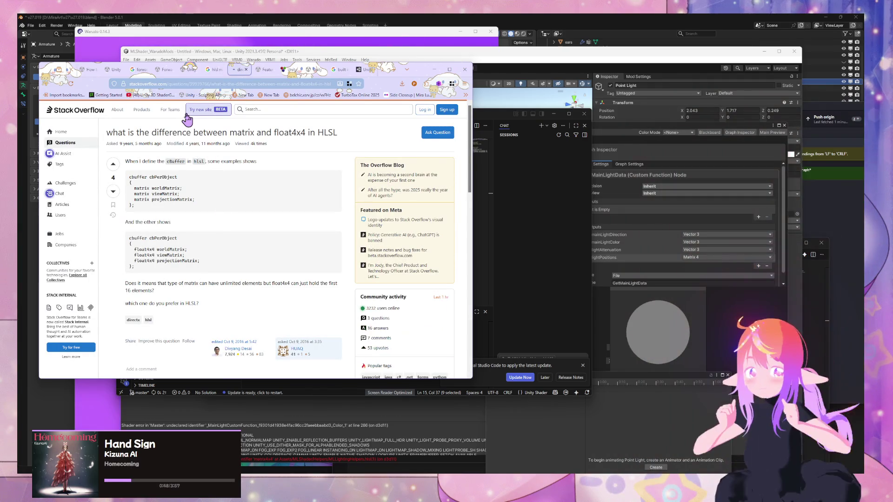
pyautogui.scroll(-2, 195, 126)
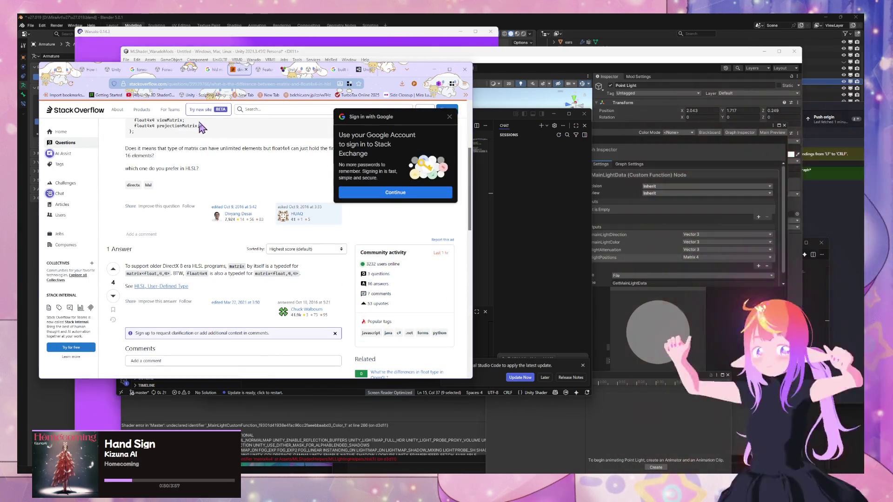
pyautogui.click(214, 69)
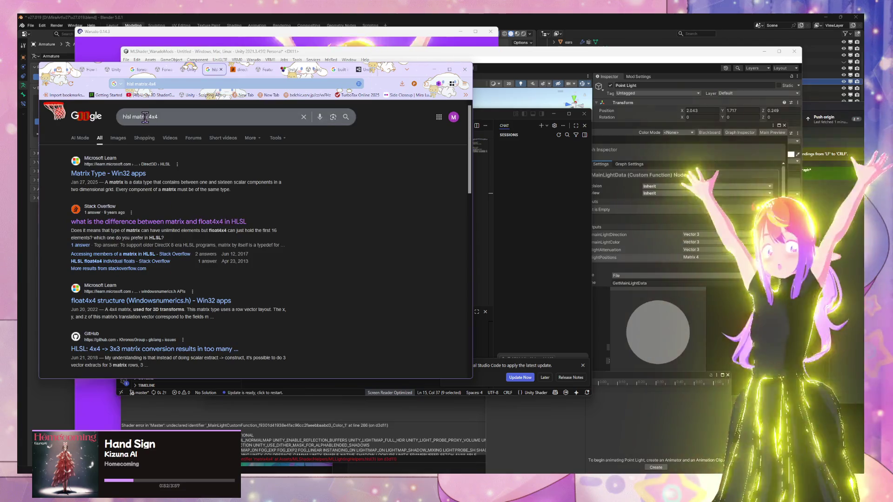
# Refine the search to 'hlsl matrix 4x4 unity' and open Shader data types and precision
pyautogui.click(167, 122)
pyautogui.write('unity')
pyautogui.press('Return')
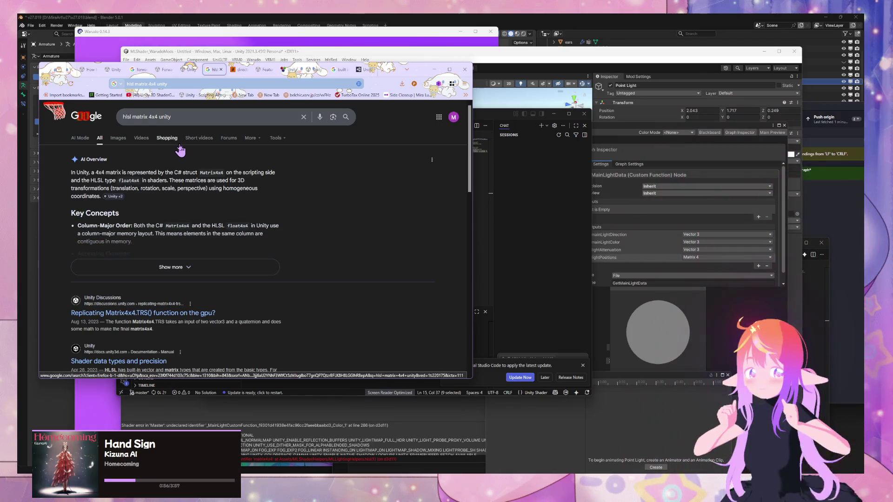
pyautogui.scroll(-2, 234, 264)
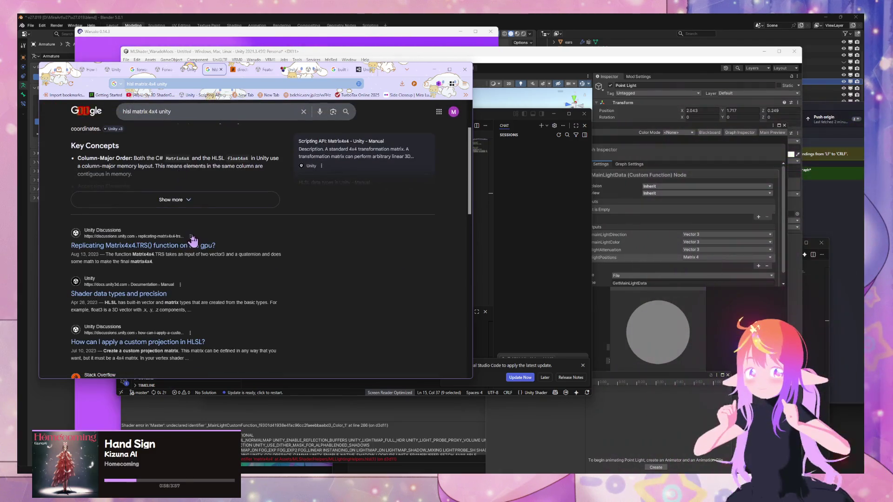
pyautogui.middleClick(134, 293)
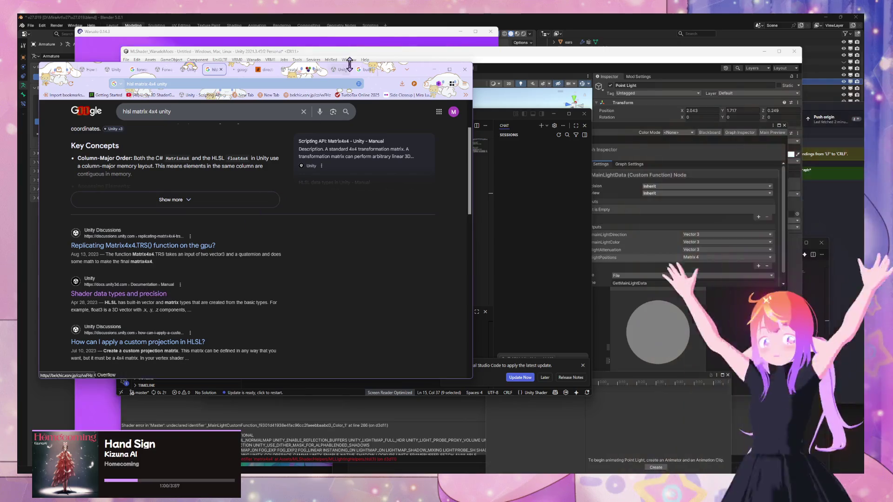
# Find the matrix types section on the Shader data types and precision page
pyautogui.click(231, 72)
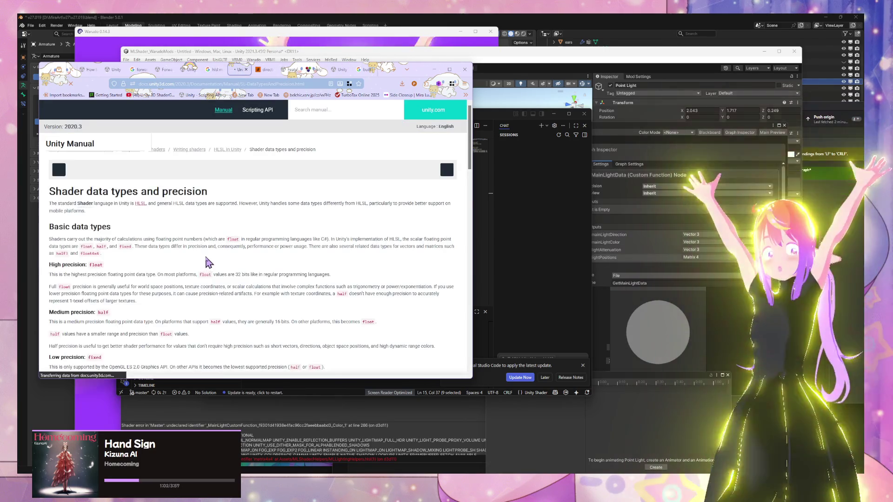
pyautogui.scroll(-10, 205, 180)
pyautogui.scroll(-6, 223, 182)
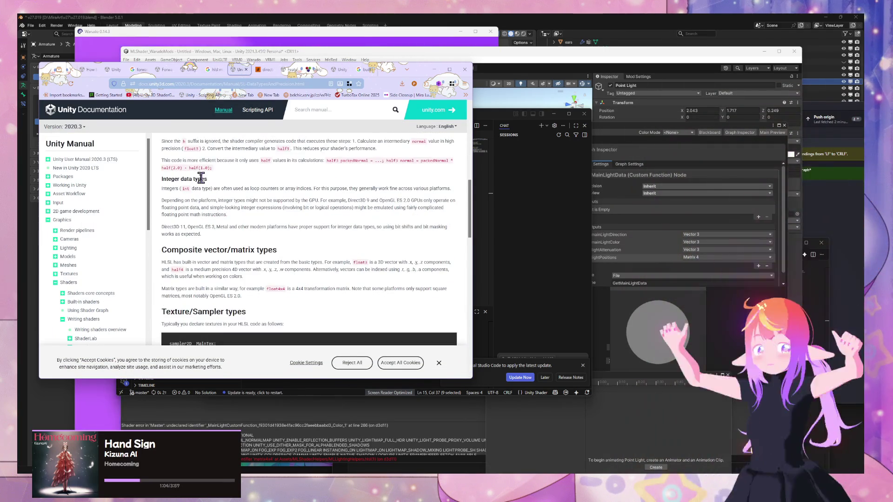
pyautogui.scroll(-2, 236, 193)
pyautogui.hotkey('ctrl', 'f')
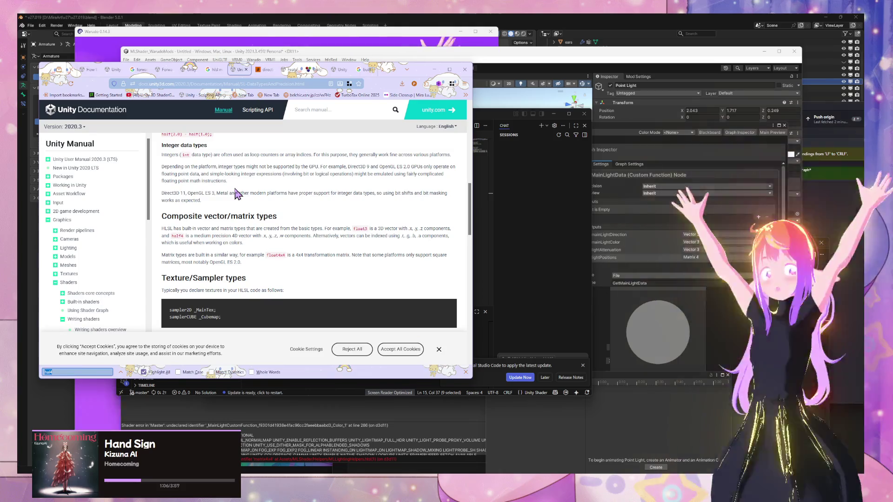
pyautogui.write('matri')
pyautogui.press('BackSpace')
pyautogui.write('x')
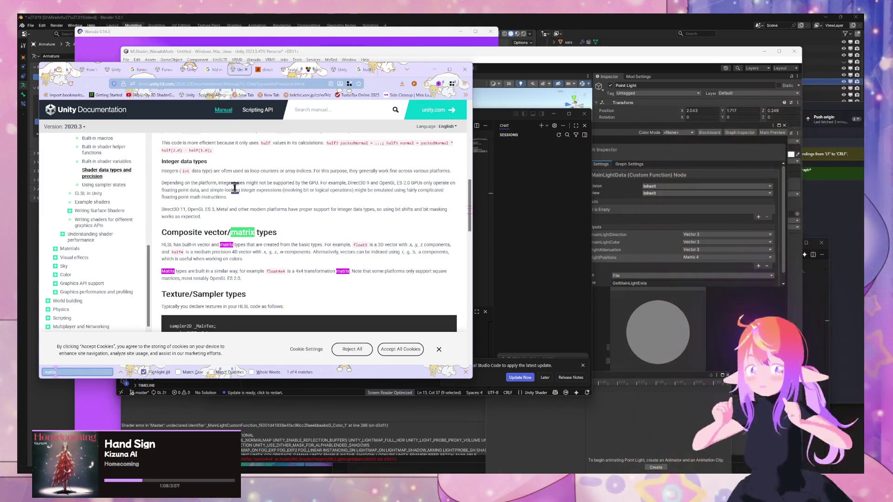
pyautogui.scroll(-3, 287, 212)
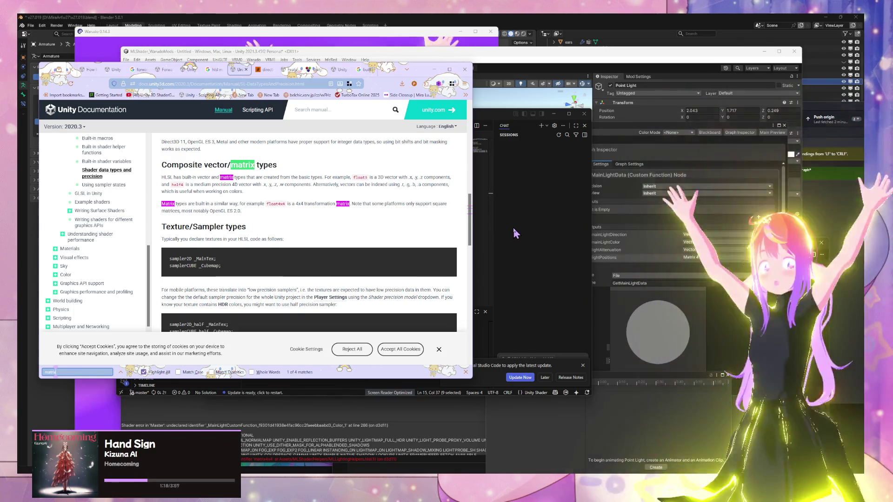
pyautogui.scroll(-3, 248, 195)
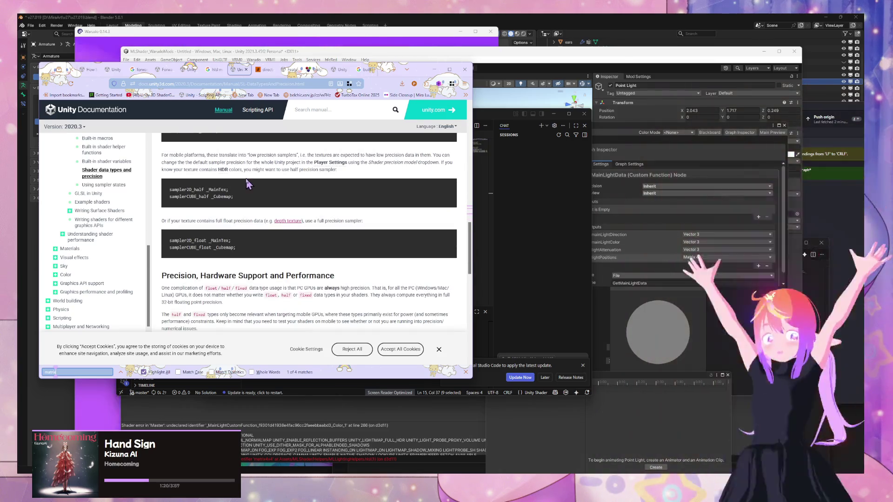
# Search 'shader graph matrix4' and open the Matrix 4x4 Node Shader Graph documentation page
pyautogui.click(268, 72)
pyautogui.write('s')
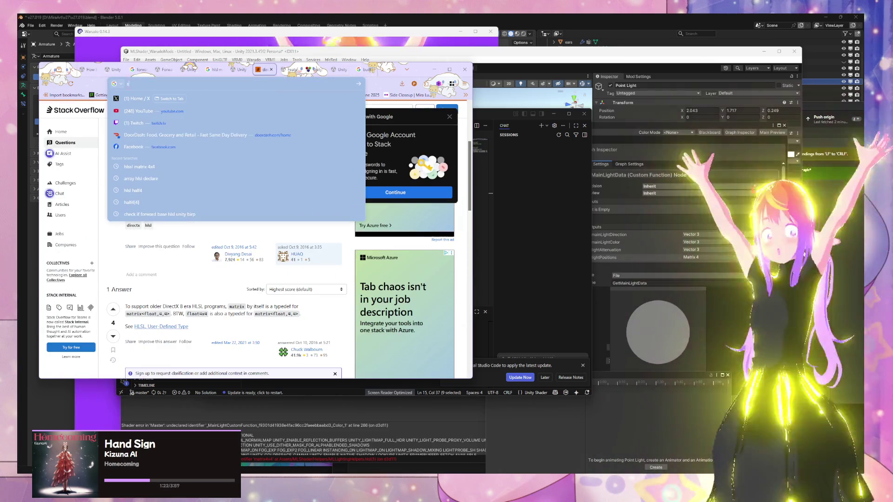
pyautogui.write('hader graph matrix4')
pyautogui.press('Return')
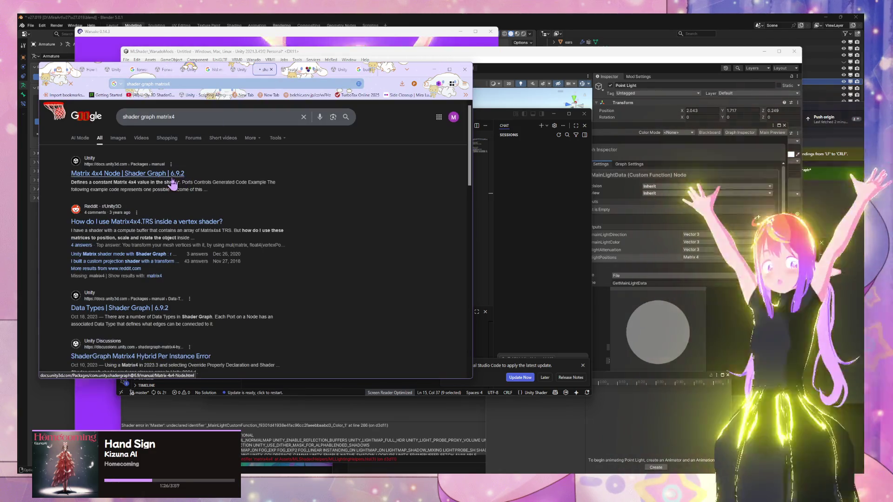
pyautogui.click(227, 183)
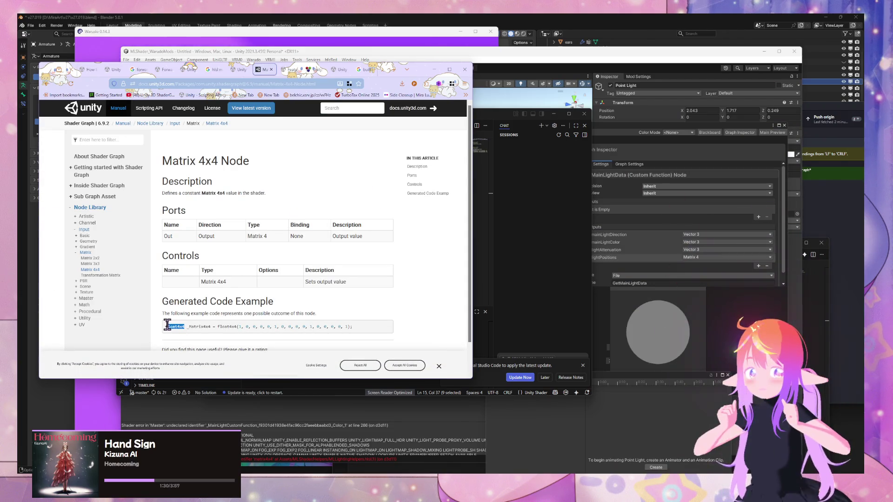
pyautogui.click(551, 188)
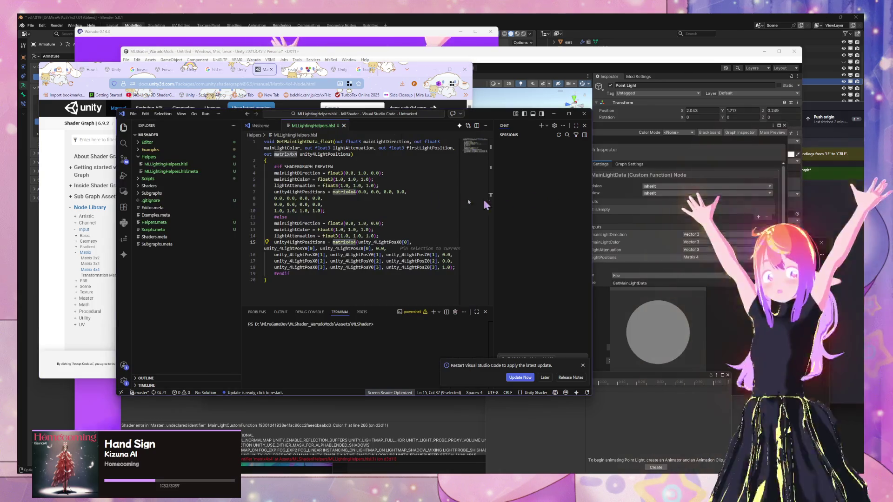
# Replace matrix4x4 with float4x4 on line 15 and in the MLLightingHelpers.hlsl function signature
pyautogui.write('float4x4')
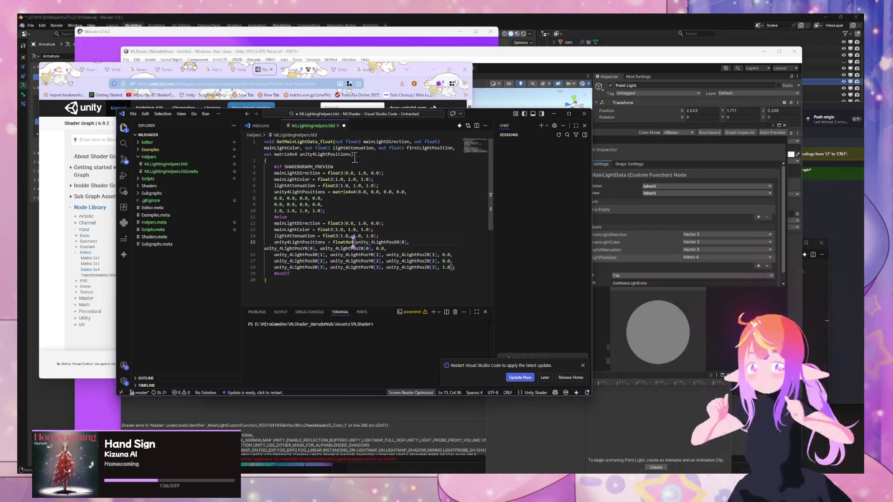
pyautogui.doubleClick(285, 154)
pyautogui.write('float4x4')
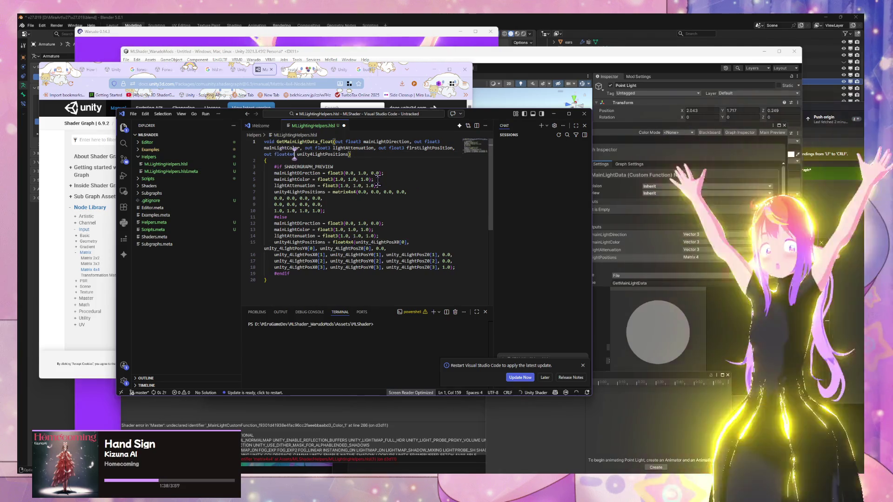
pyautogui.click(65, 175)
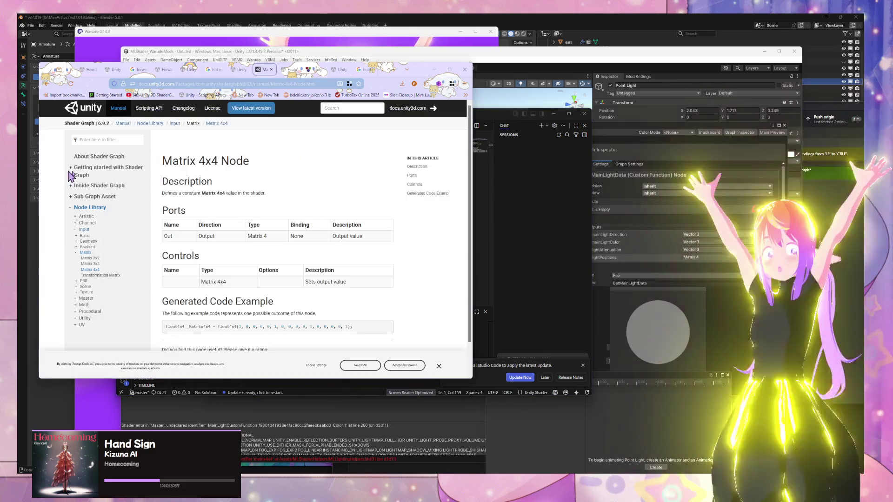
pyautogui.scroll(-2, 356, 209)
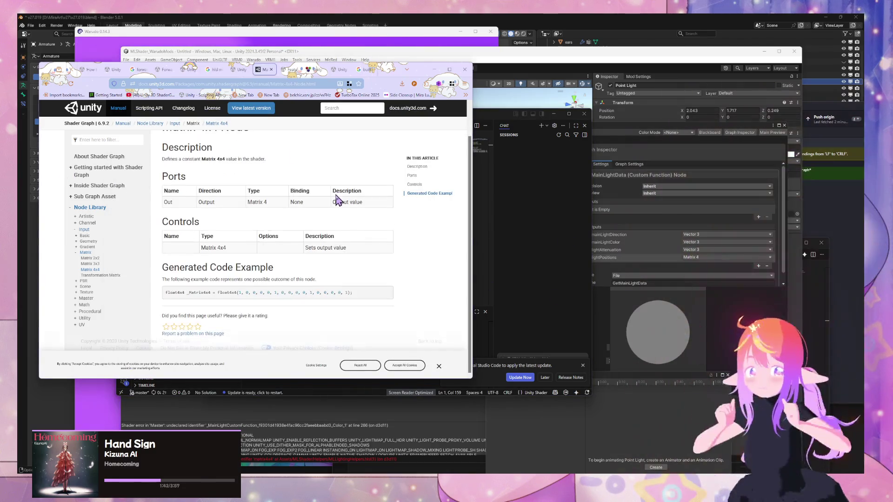
pyautogui.click(649, 267)
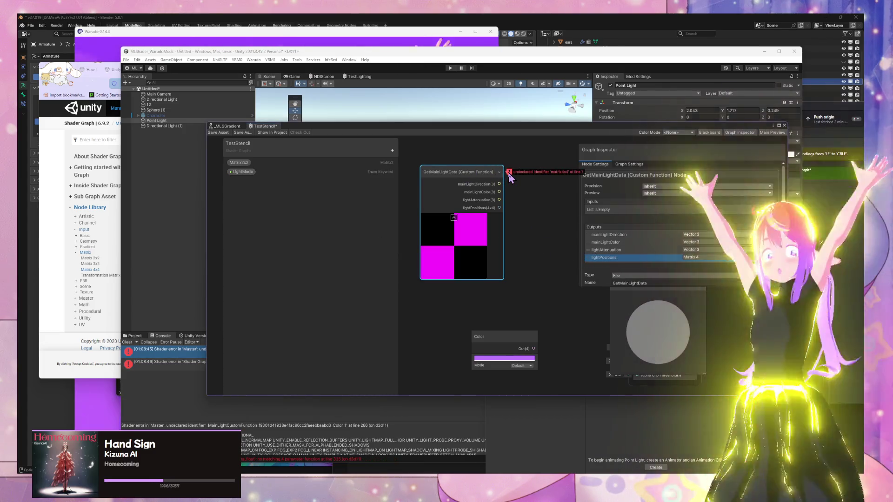
# Change the line 7 preview matrix to float4x4 and check the node's float4x4 conversion error
pyautogui.click(199, 259)
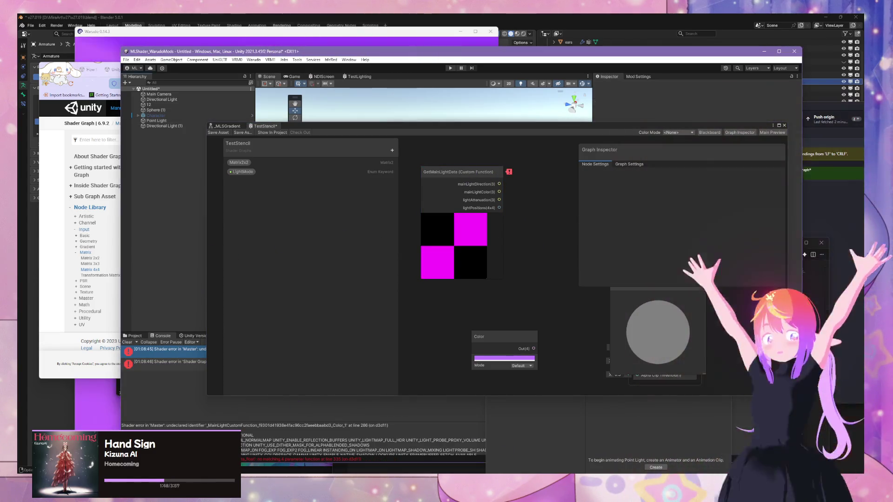
pyautogui.click(478, 496)
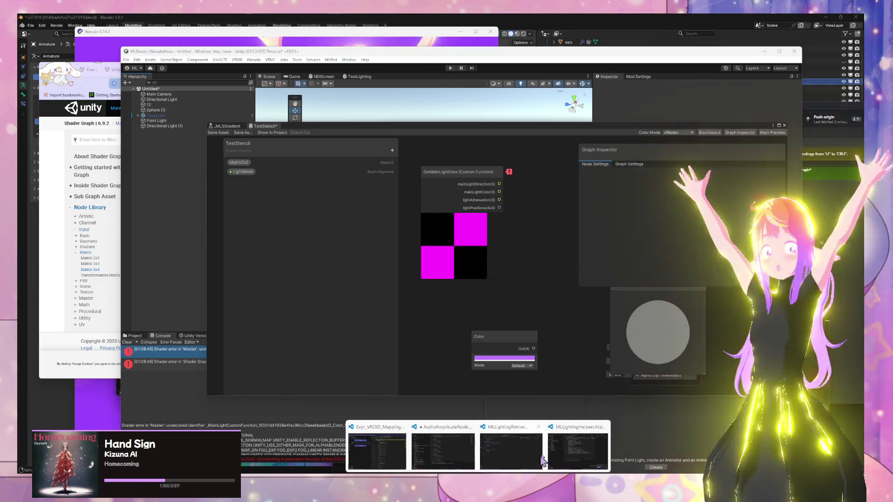
pyautogui.click(578, 451)
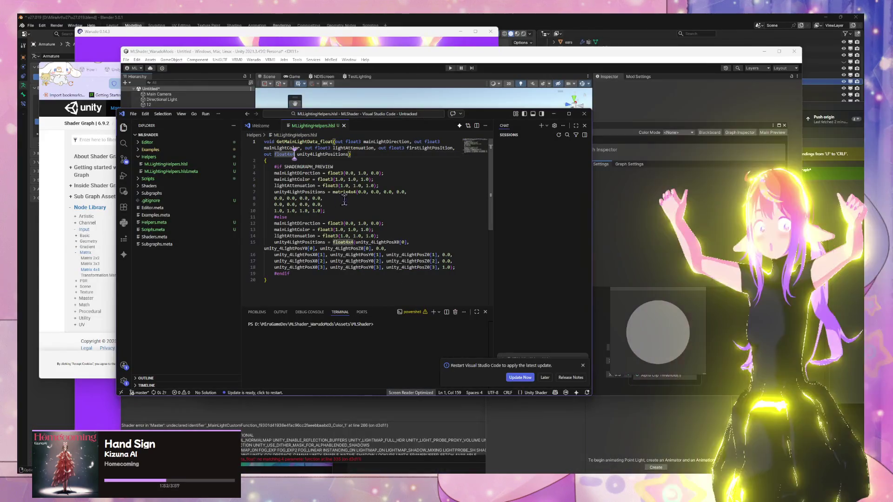
pyautogui.doubleClick(343, 192)
pyautogui.write('float4x4')
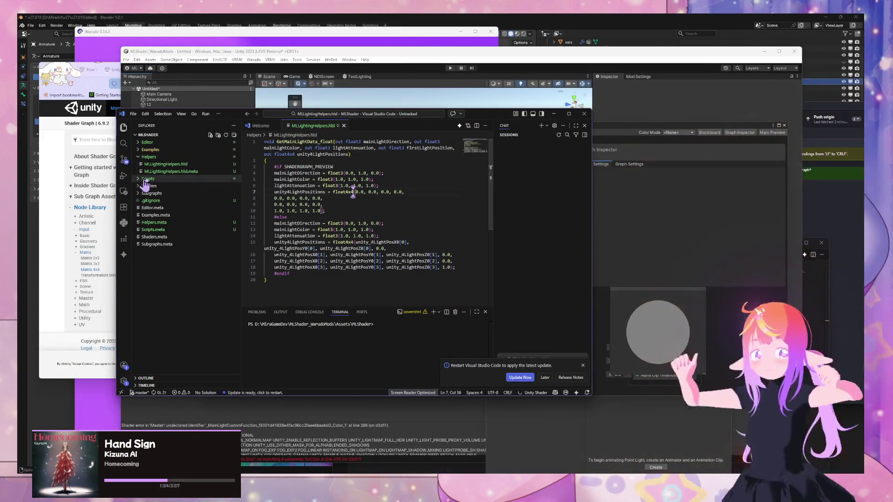
pyautogui.click(415, 55)
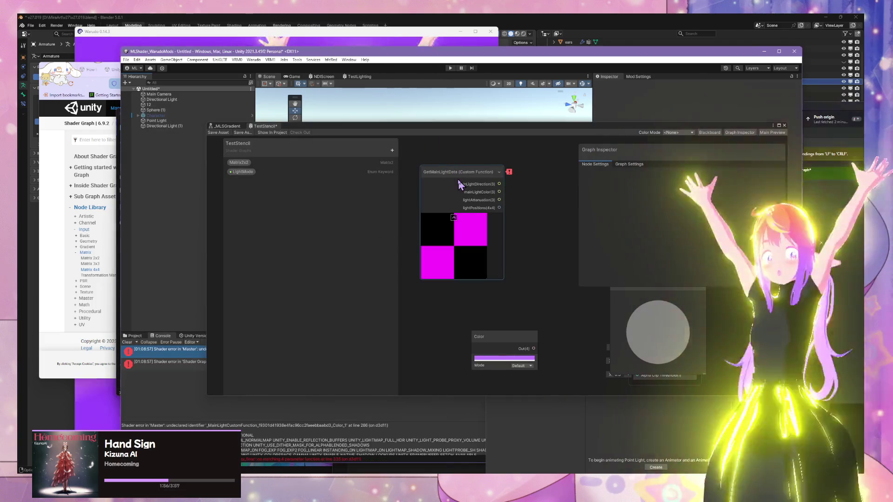
pyautogui.moveTo(510, 173)
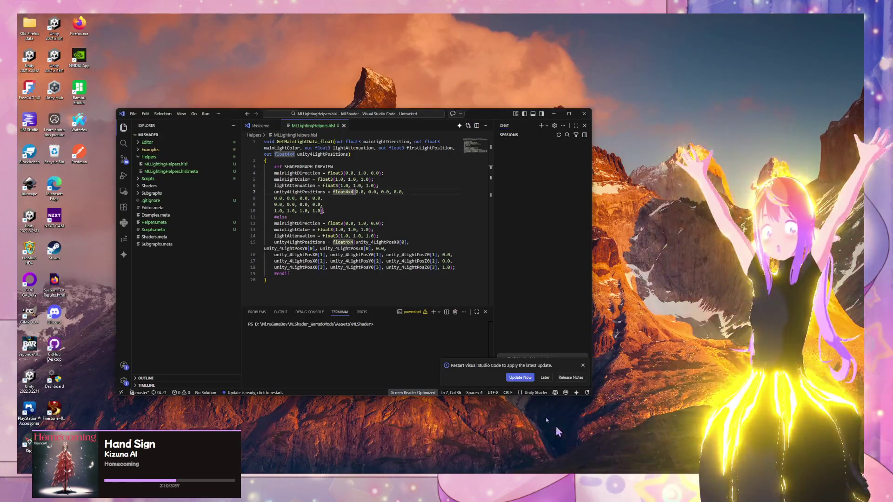
# Change the final 1.0 in line 18's float4x4 to 0.0, save MLLightingHelpers.hlsl, and recompile in Unity
pyautogui.click(353, 419)
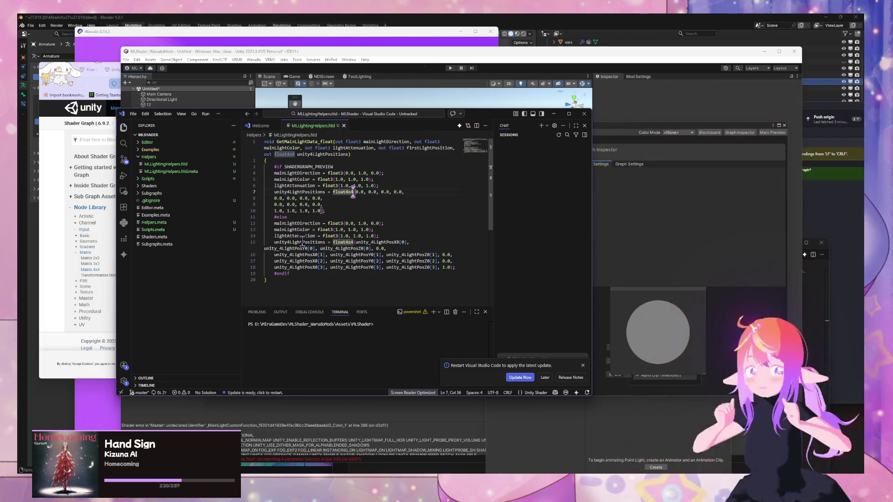
pyautogui.hotkey('alt', 'Tab')
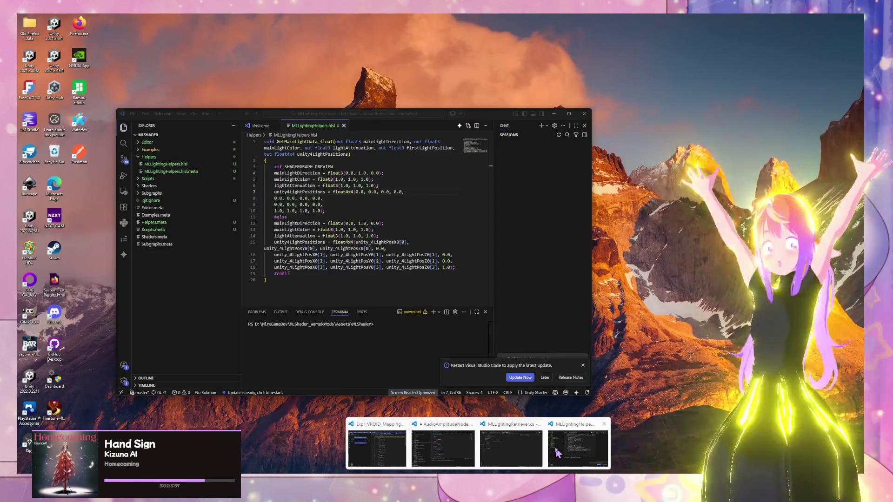
pyautogui.click(557, 453)
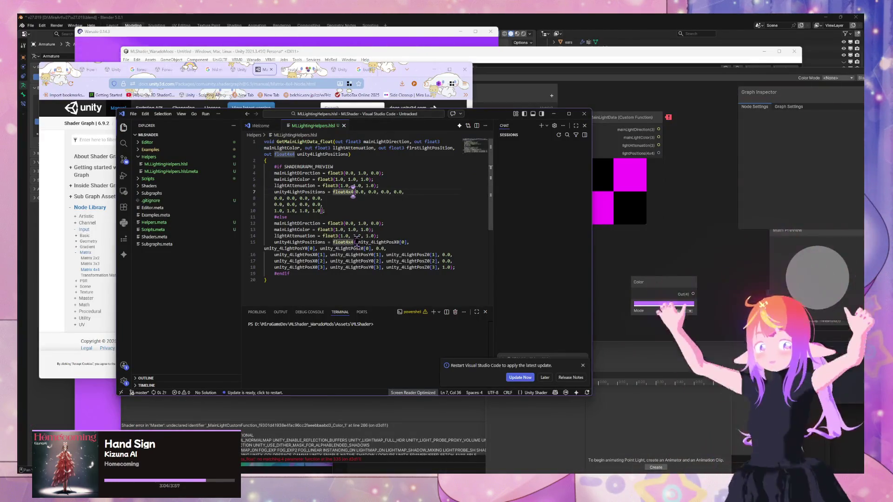
pyautogui.moveTo(355, 242)
pyautogui.mouseDown()
pyautogui.moveTo(408, 242)
pyautogui.moveTo(315, 248)
pyautogui.moveTo(367, 250)
pyautogui.mouseUp()
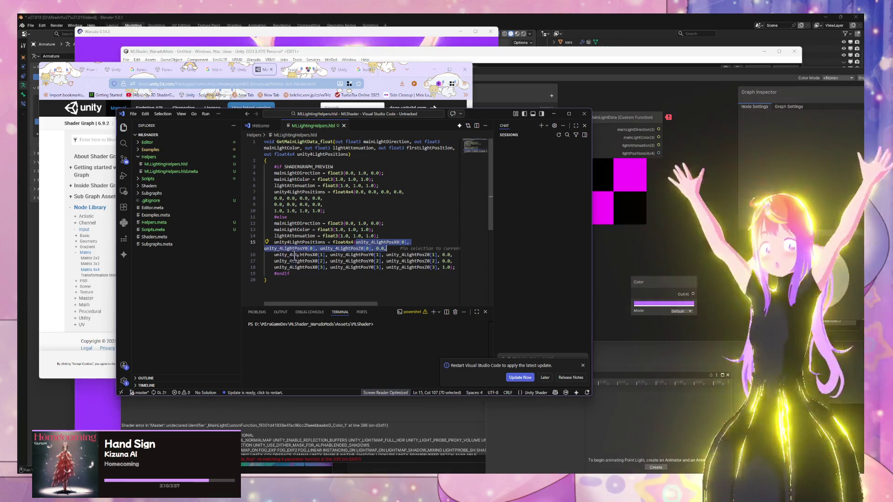
pyautogui.doubleClick(443, 268)
pyautogui.write('0')
pyautogui.press('Right')
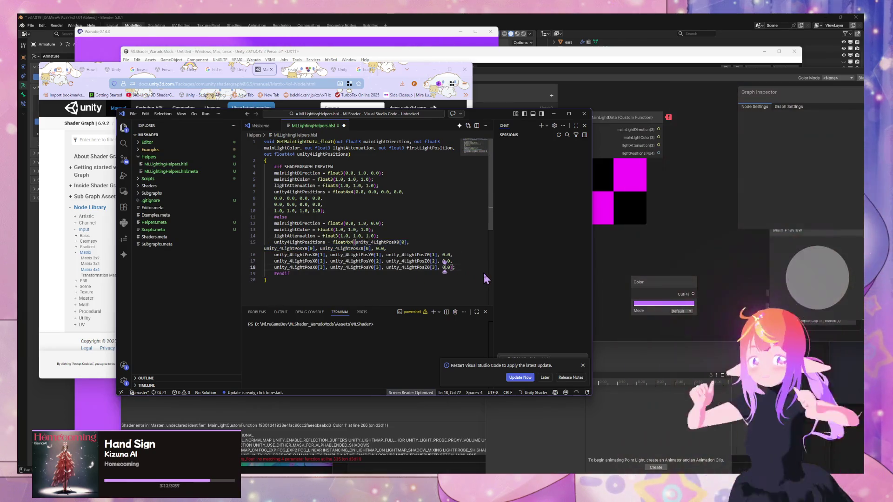
pyautogui.hotkey('ctrl', 's')
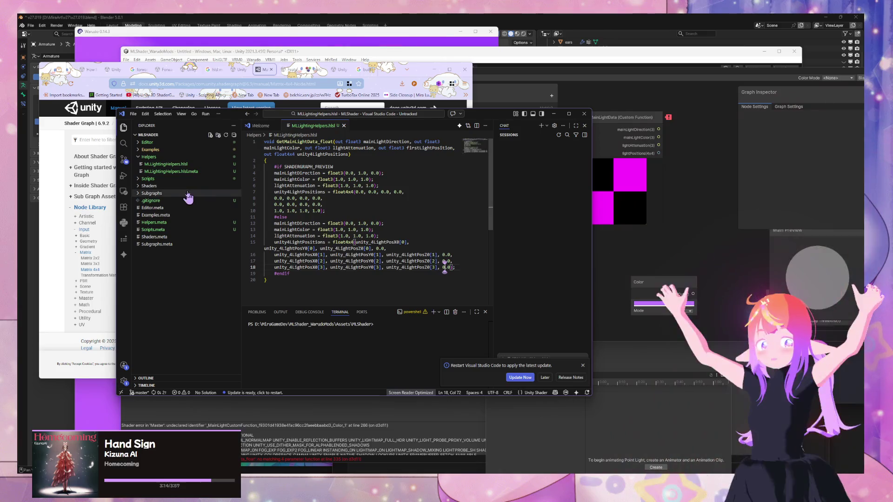
pyautogui.click(595, 264)
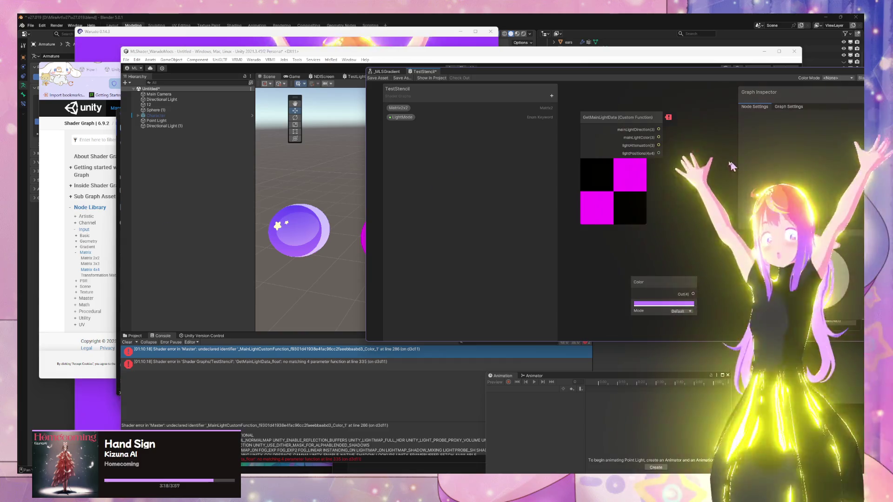
# Check the GetMainLightData node's 'no matching 4 parameter function' error, then return to MLLightingHelpers.hlsl
pyautogui.moveTo(669, 119)
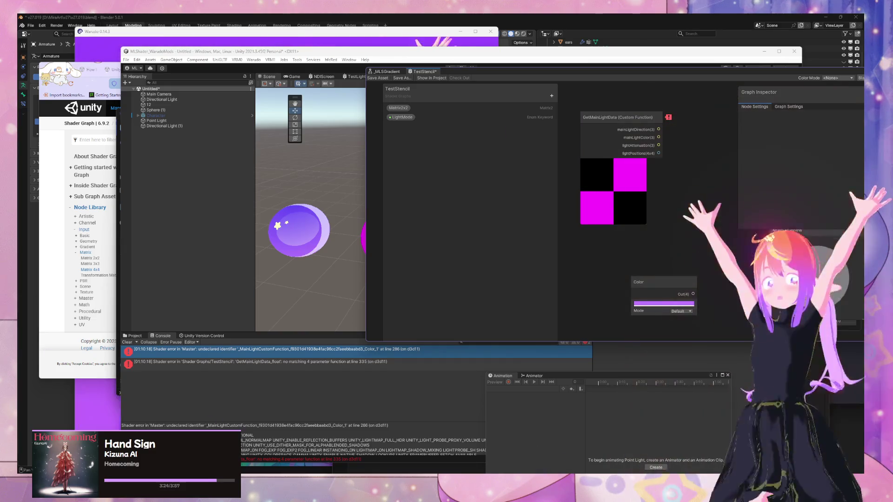
pyautogui.moveTo(478, 493)
pyautogui.click(564, 441)
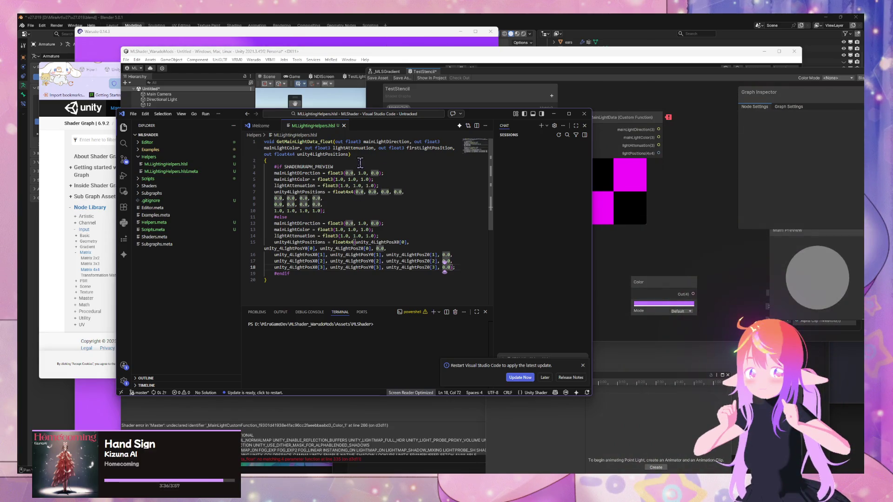
# Delete the direction, colour and attenuation outputs from the signature and both branches, keeping unity4LightPositions, then save
pyautogui.moveTo(452, 149)
pyautogui.mouseDown()
pyautogui.moveTo(279, 142)
pyautogui.moveTo(338, 141)
pyautogui.mouseUp()
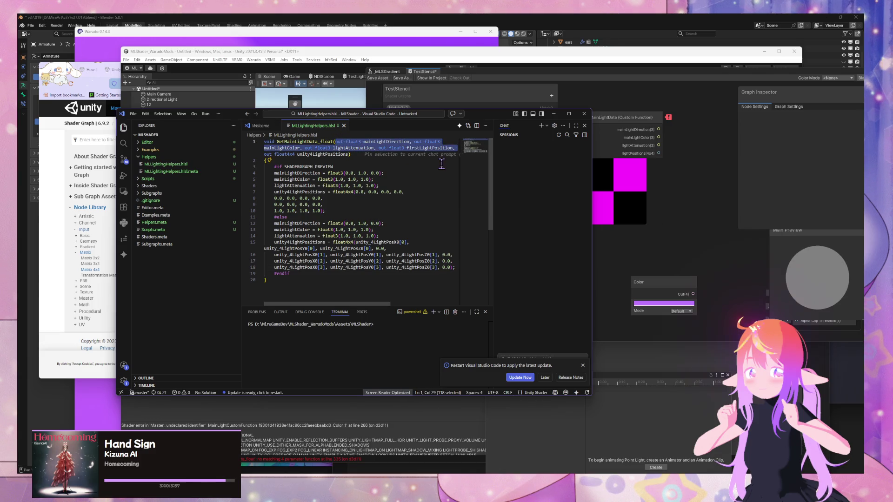
pyautogui.press('BackSpace')
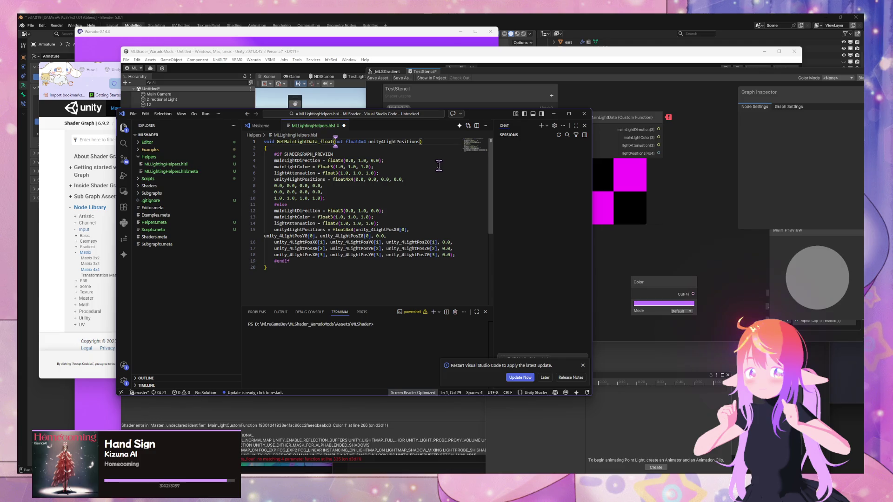
pyautogui.moveTo(379, 173); pyautogui.dragTo(333, 155)
pyautogui.press('BackSpace')
pyautogui.moveTo(396, 200)
pyautogui.mouseDown()
pyautogui.moveTo(382, 210)
pyautogui.moveTo(288, 186)
pyautogui.mouseUp()
pyautogui.press('BackSpace')
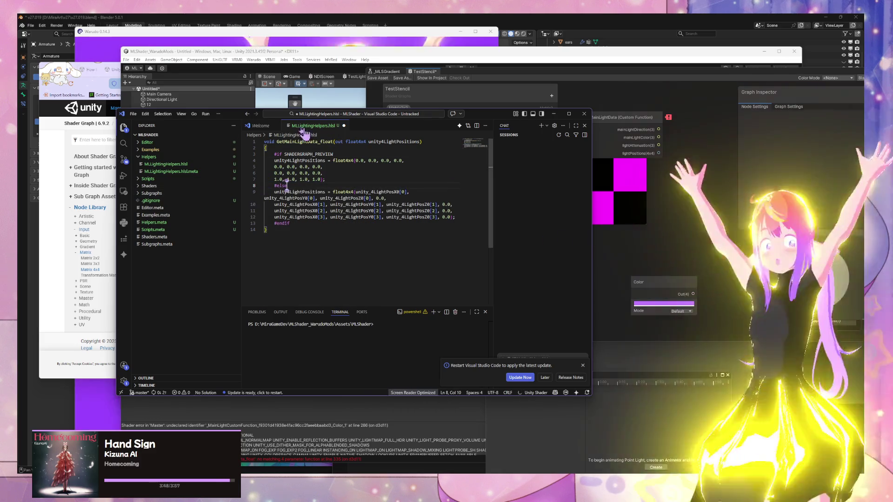
pyautogui.hotkey('ctrl', 's')
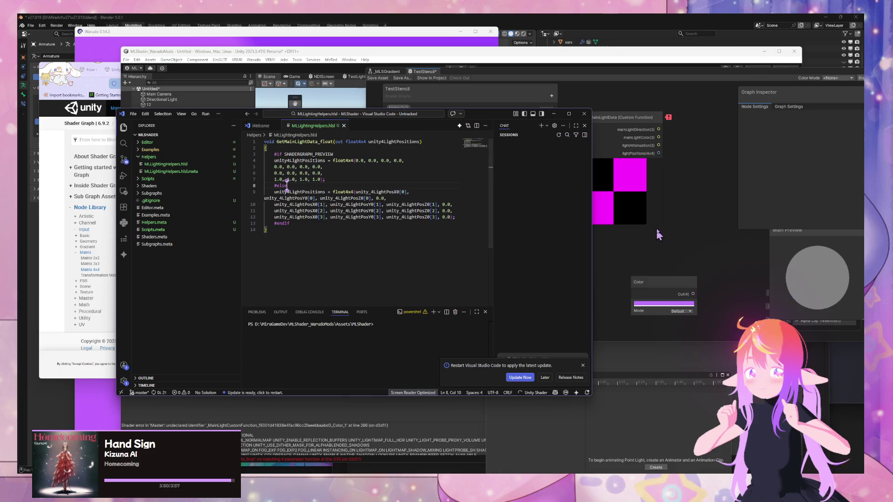
pyautogui.click(658, 235)
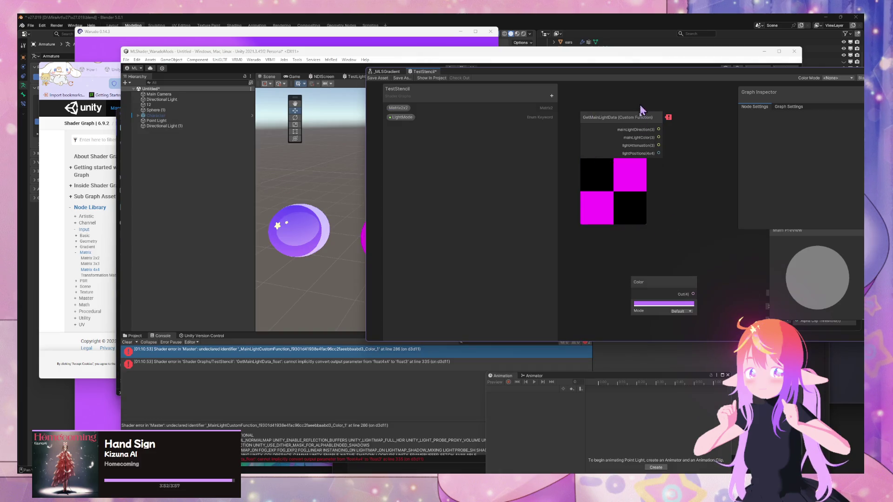
# Remove the lightAttenuation and mainLightColor outputs from the GetMainLightData custom function node
pyautogui.click(656, 120)
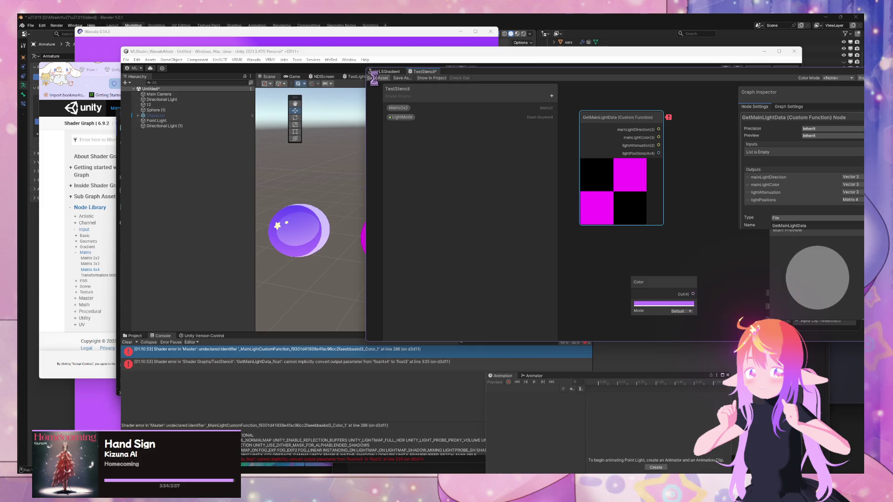
pyautogui.moveTo(639, 76); pyautogui.dragTo(373, 91)
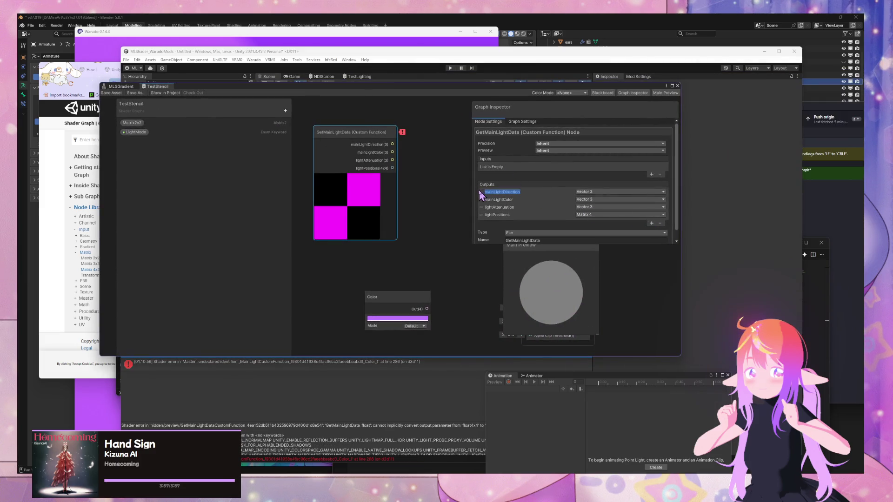
pyautogui.click(482, 208)
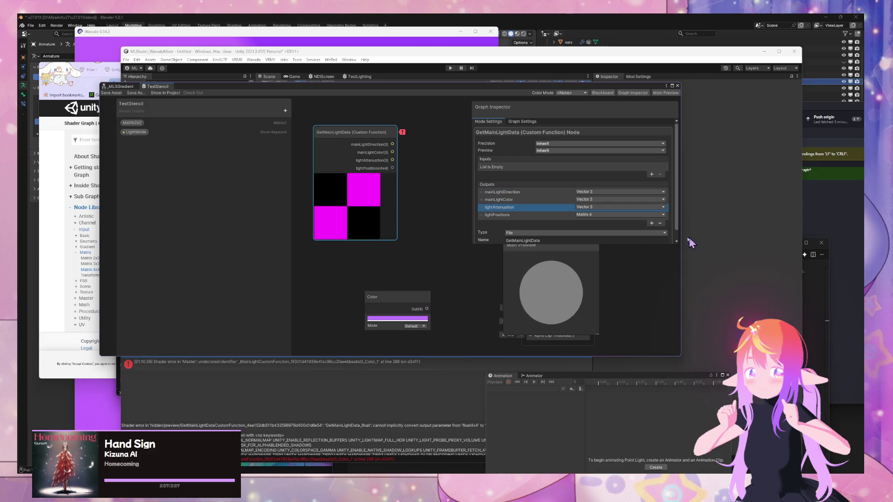
pyautogui.click(660, 224)
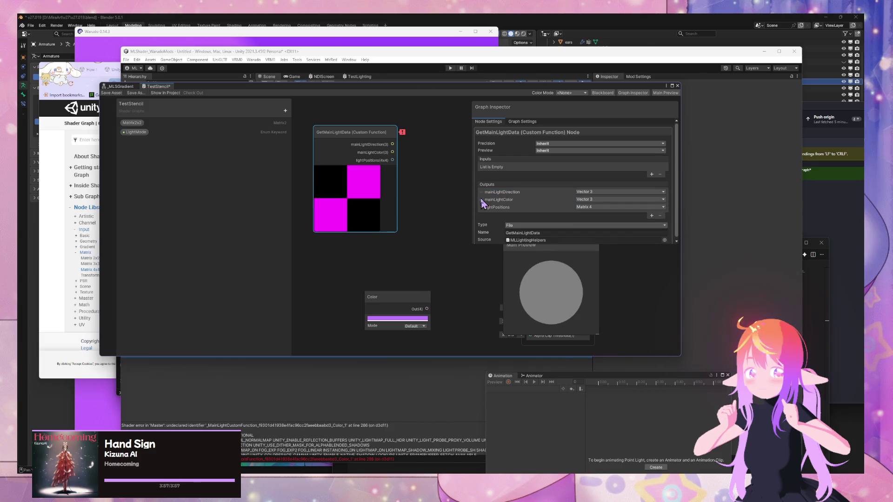
pyautogui.click(660, 216)
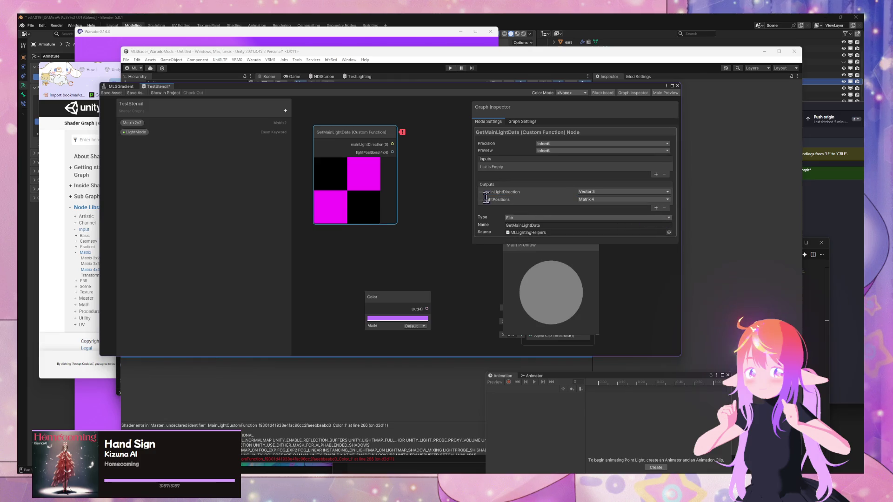
# Remove mainLightDirection, then rename the lightPositions output to unity4LightPositions, copied from the HLSL file
pyautogui.click(664, 209)
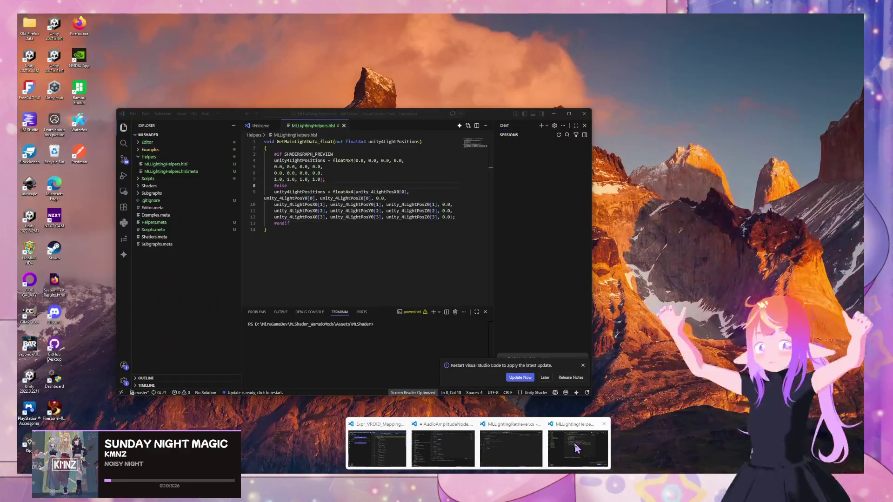
pyautogui.click(576, 450)
pyautogui.doubleClick(398, 142)
pyautogui.hotkey('ctrl', 'c')
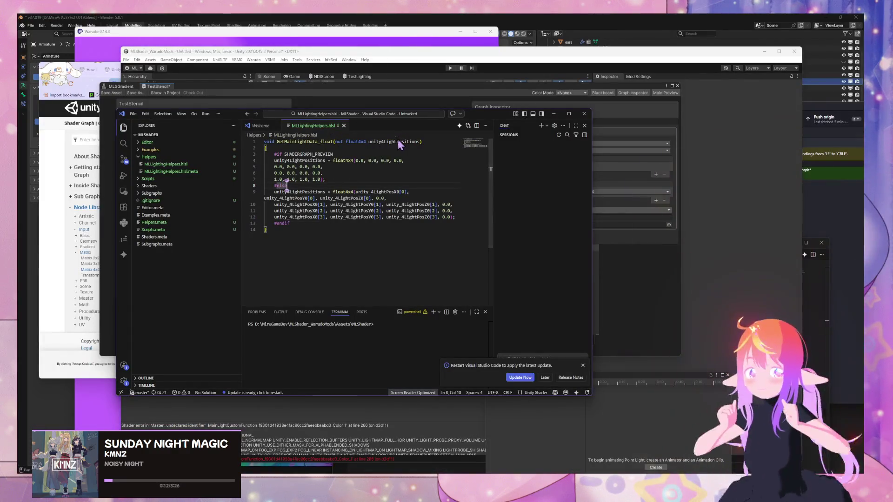
pyautogui.click(615, 215)
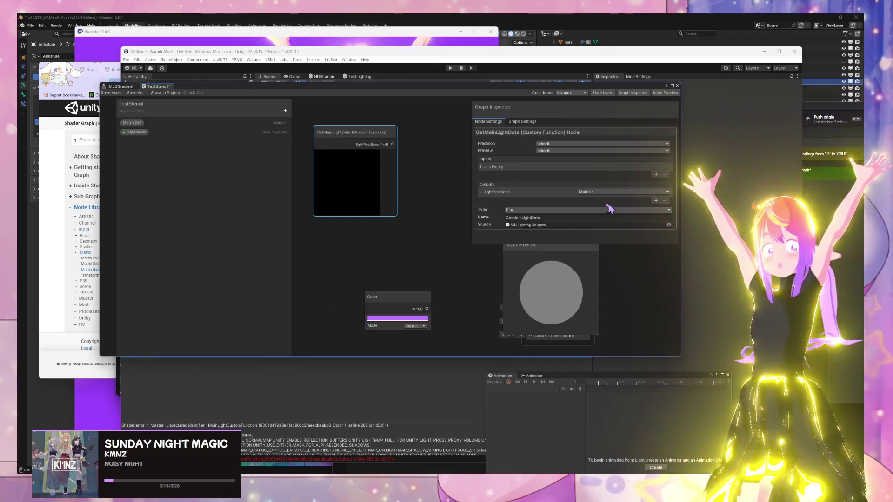
pyautogui.doubleClick(493, 192)
pyautogui.hotkey('ctrl', 'v')
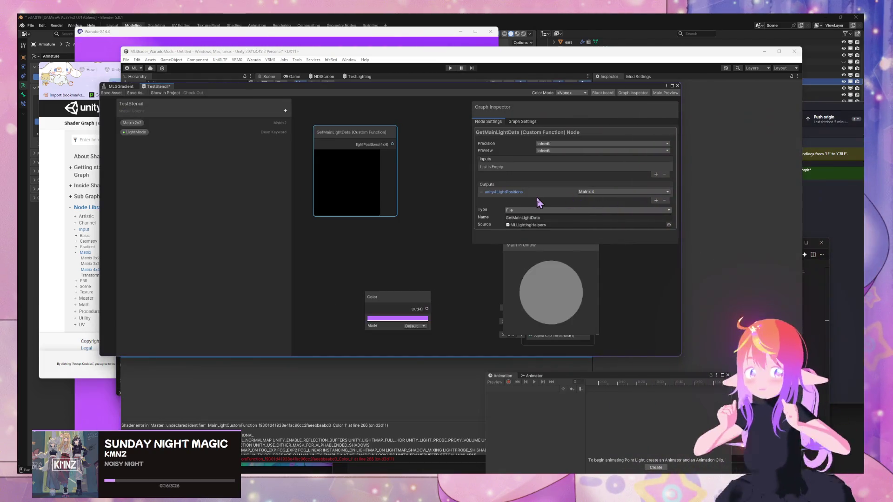
pyautogui.click(419, 180)
pyautogui.click(385, 146)
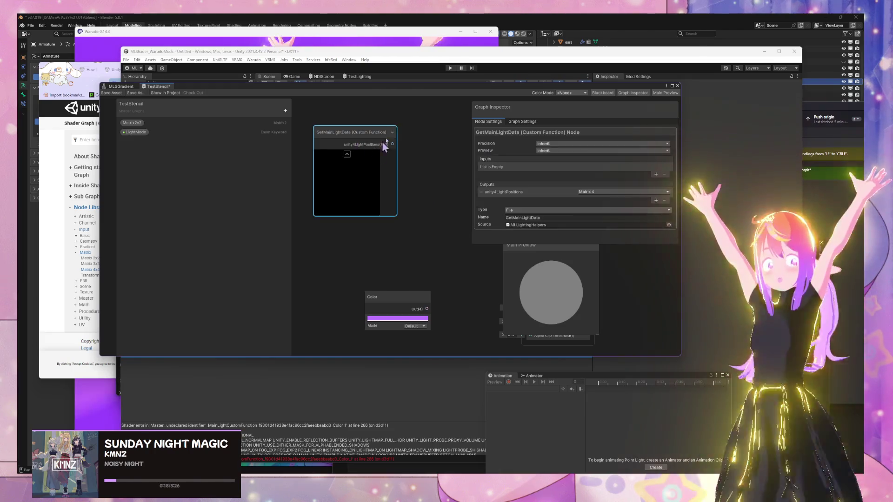
pyautogui.moveTo(367, 90)
pyautogui.mouseDown()
pyautogui.moveTo(703, 184)
pyautogui.moveTo(694, 160)
pyautogui.moveTo(678, 149)
pyautogui.moveTo(785, 209)
pyautogui.moveTo(679, 149)
pyautogui.moveTo(662, 160)
pyautogui.mouseUp()
pyautogui.moveTo(644, 212); pyautogui.dragTo(581, 231)
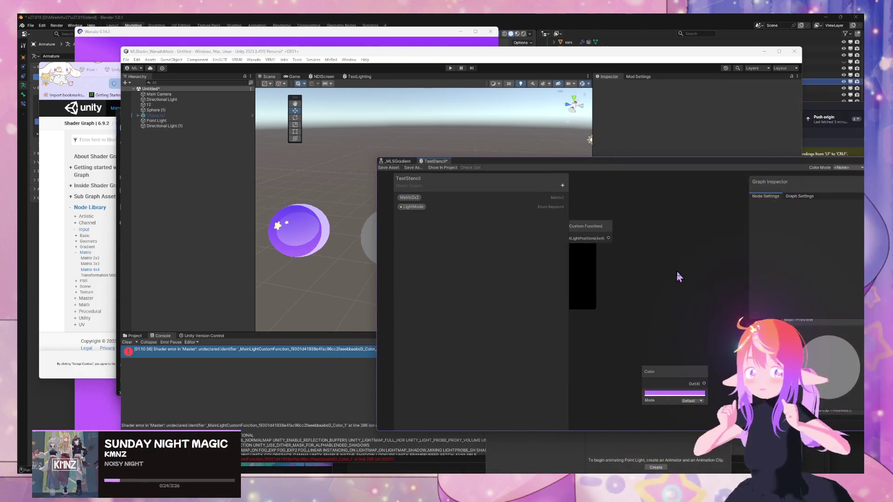
pyautogui.scroll(-3, 679, 277)
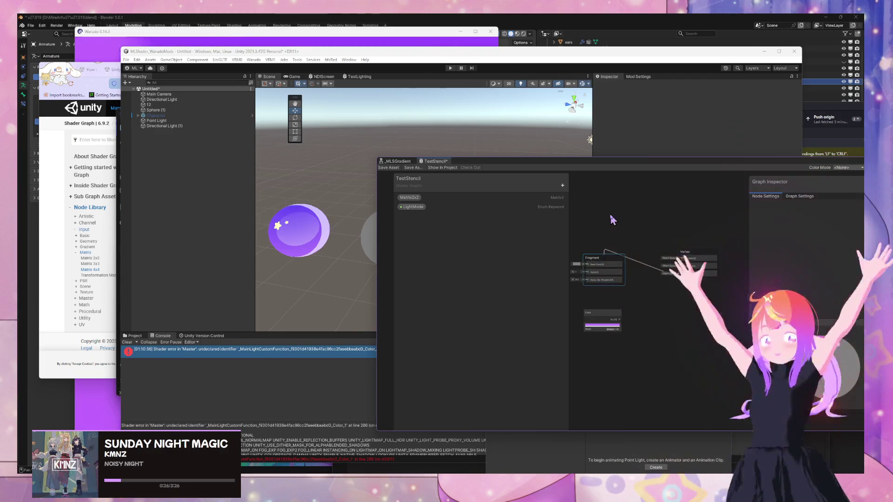
# Add a Matrix Split node fed by unity4LightPositions, with its M0 row driving Base Color
pyautogui.scroll(5, 610, 219)
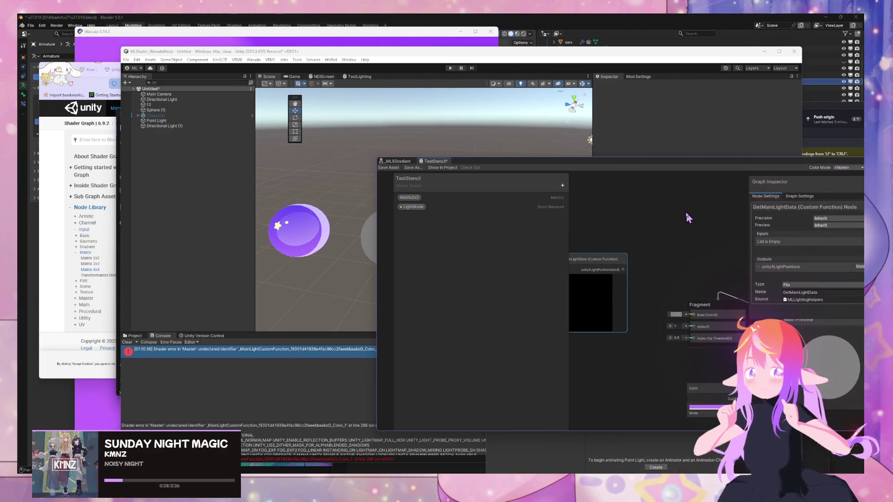
pyautogui.write('matrix')
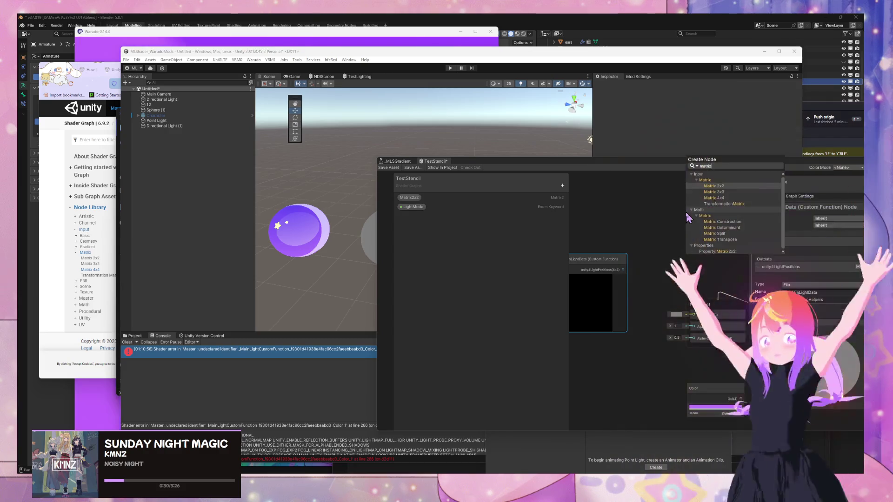
pyautogui.press('Return')
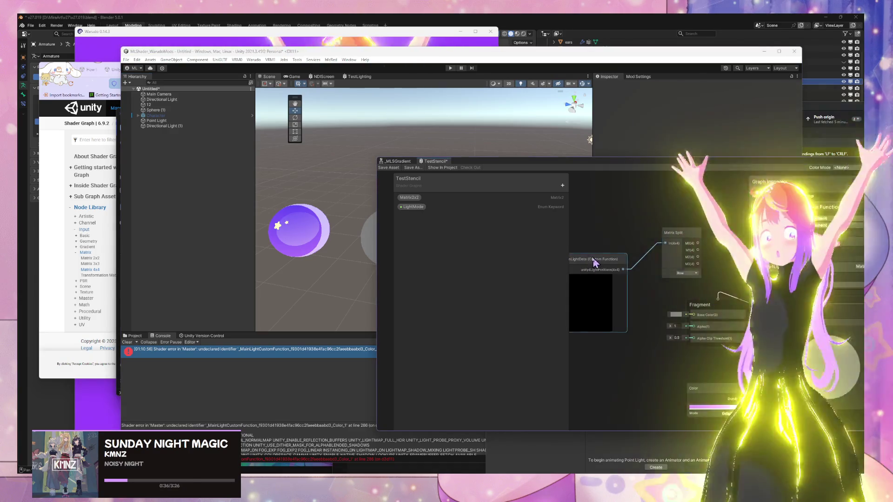
pyautogui.moveTo(592, 260); pyautogui.dragTo(539, 239)
pyautogui.moveTo(698, 234)
pyautogui.mouseDown()
pyautogui.moveTo(599, 286)
pyautogui.moveTo(605, 299)
pyautogui.moveTo(693, 317)
pyautogui.mouseUp()
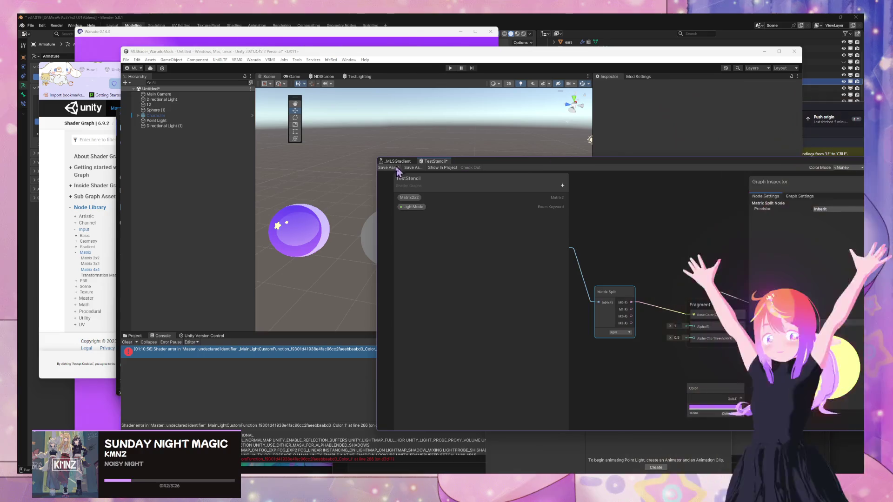
pyautogui.moveTo(511, 167); pyautogui.dragTo(695, 177)
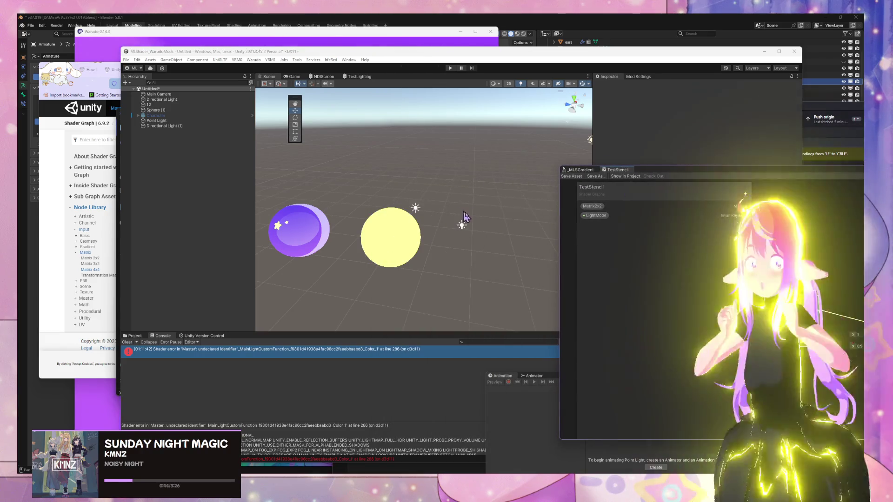
# Reposition the Point Light with the move gizmo, raising it and shifting it near the test sphere
pyautogui.click(133, 121)
pyautogui.moveTo(438, 228)
pyautogui.mouseDown()
pyautogui.moveTo(279, 225)
pyautogui.moveTo(444, 229)
pyautogui.moveTo(377, 228)
pyautogui.moveTo(465, 240)
pyautogui.moveTo(367, 227)
pyautogui.moveTo(415, 237)
pyautogui.moveTo(387, 235)
pyautogui.moveTo(415, 235)
pyautogui.moveTo(437, 217)
pyautogui.moveTo(423, 239)
pyautogui.mouseUp()
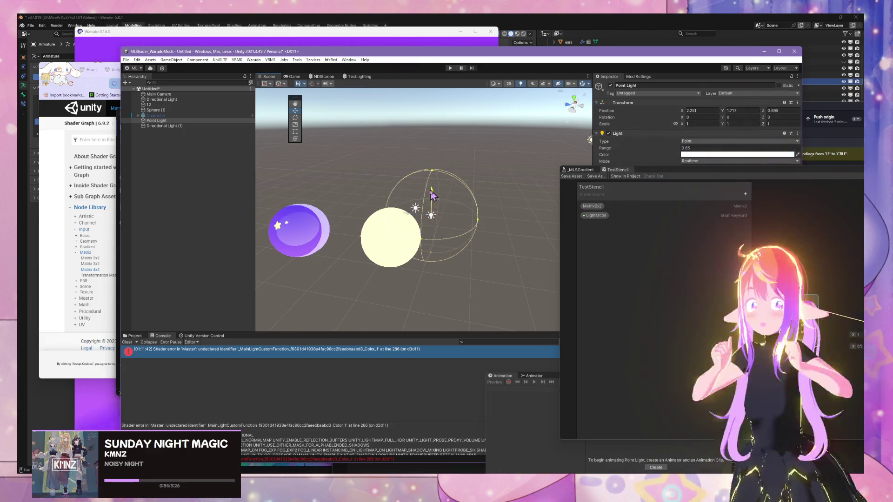
pyautogui.moveTo(441, 281); pyautogui.dragTo(448, 270)
pyautogui.moveTo(459, 167)
pyautogui.mouseDown()
pyautogui.moveTo(424, 223)
pyautogui.moveTo(462, 163)
pyautogui.moveTo(441, 283)
pyautogui.moveTo(519, 181)
pyautogui.mouseUp()
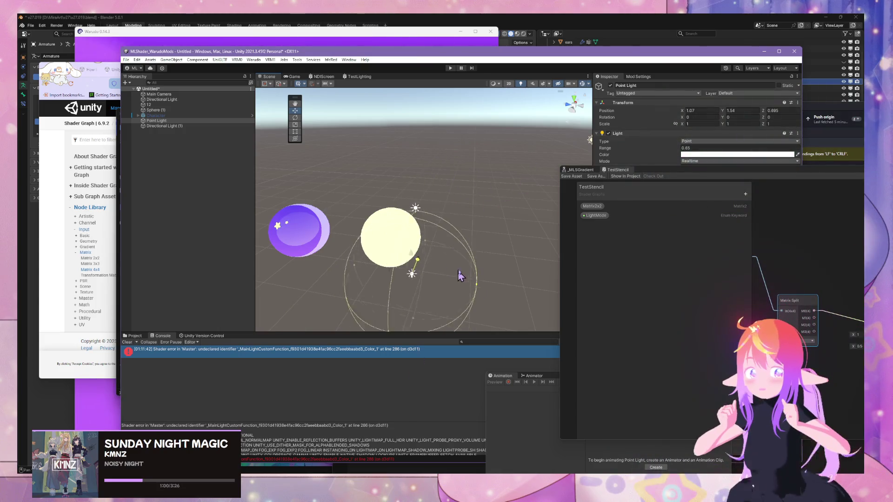
pyautogui.moveTo(460, 276); pyautogui.dragTo(496, 221)
pyautogui.doubleClick(710, 170)
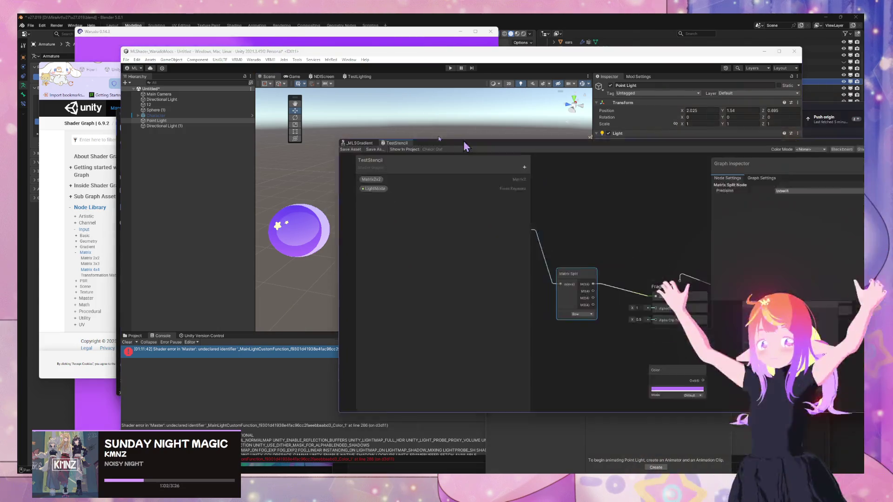
pyautogui.doubleClick(464, 125)
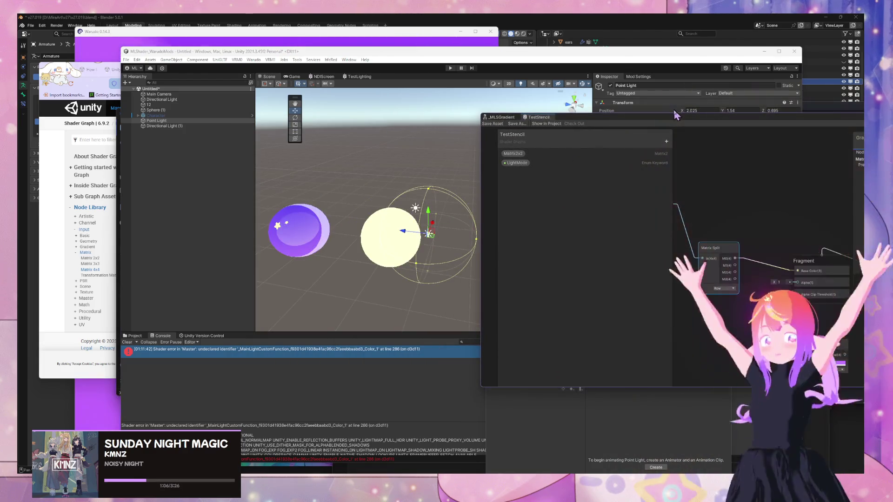
pyautogui.moveTo(666, 122)
pyautogui.mouseDown()
pyautogui.moveTo(684, 243)
pyautogui.moveTo(545, 200)
pyautogui.moveTo(682, 172)
pyautogui.moveTo(698, 179)
pyautogui.moveTo(699, 172)
pyautogui.mouseUp()
pyautogui.moveTo(445, 159)
pyautogui.mouseDown()
pyautogui.moveTo(353, 168)
pyautogui.moveTo(384, 171)
pyautogui.mouseUp()
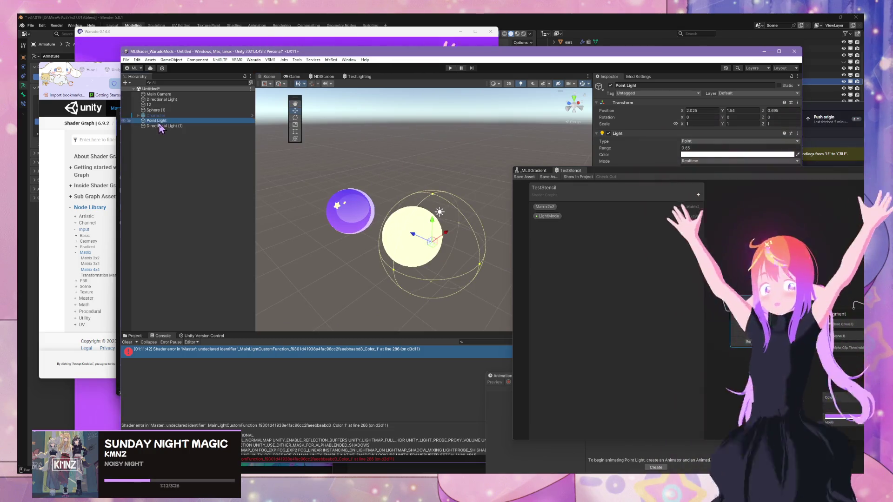
# Duplicate the point light, place the copy near the purple sphere, and nudge the original
pyautogui.hotkey('ctrl', 'd')
pyautogui.moveTo(444, 242)
pyautogui.mouseDown()
pyautogui.moveTo(393, 280)
pyautogui.moveTo(284, 248)
pyautogui.mouseUp()
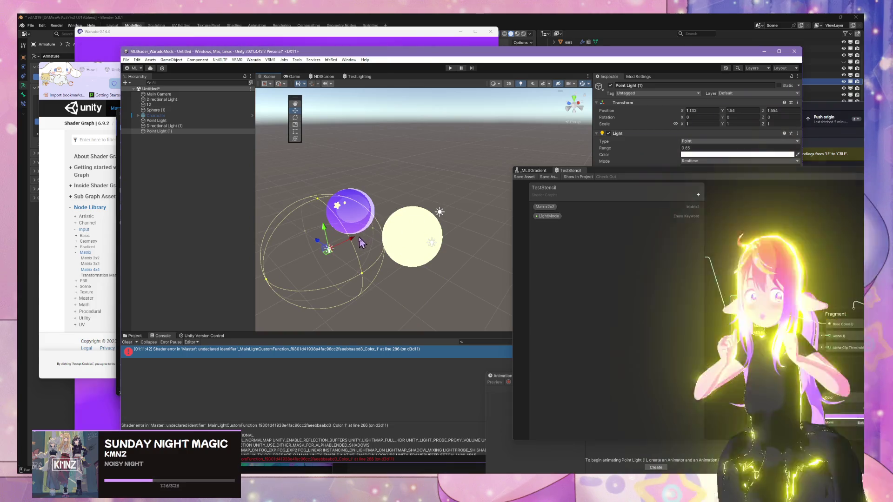
pyautogui.moveTo(352, 242)
pyautogui.mouseDown()
pyautogui.moveTo(390, 238)
pyautogui.moveTo(342, 247)
pyautogui.moveTo(405, 233)
pyautogui.moveTo(368, 226)
pyautogui.moveTo(394, 240)
pyautogui.mouseUp()
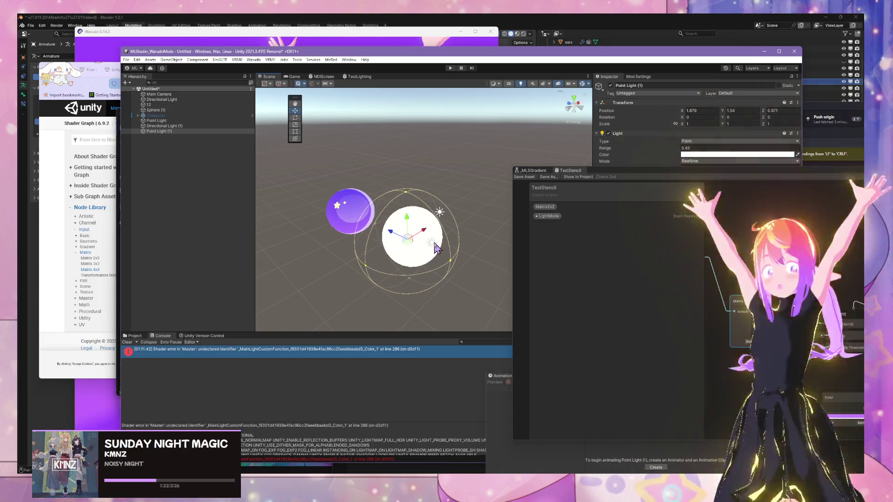
pyautogui.click(435, 243)
pyautogui.moveTo(449, 239)
pyautogui.mouseDown()
pyautogui.moveTo(335, 316)
pyautogui.moveTo(425, 243)
pyautogui.moveTo(477, 265)
pyautogui.mouseUp()
# Move test sphere 12 to X 3.008, Z 1.705 near the point lights
pyautogui.click(409, 244)
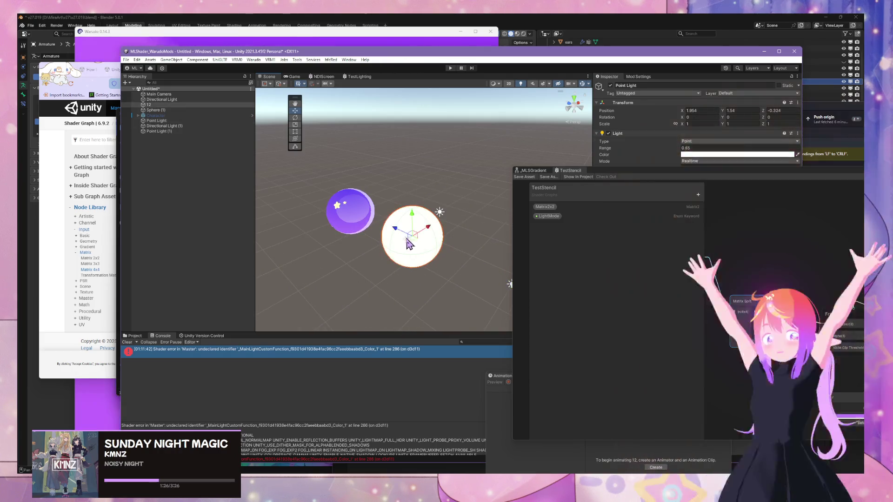
pyautogui.moveTo(393, 234)
pyautogui.mouseDown()
pyautogui.moveTo(284, 184)
pyautogui.moveTo(376, 232)
pyautogui.moveTo(471, 219)
pyautogui.moveTo(331, 277)
pyautogui.moveTo(456, 234)
pyautogui.moveTo(422, 241)
pyautogui.moveTo(414, 205)
pyautogui.moveTo(418, 217)
pyautogui.moveTo(399, 215)
pyautogui.moveTo(406, 212)
pyautogui.mouseUp()
pyautogui.click(184, 132)
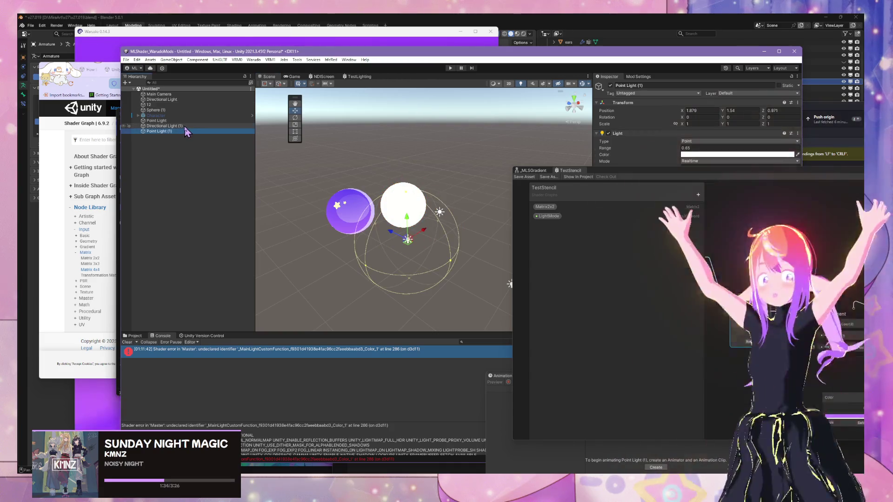
pyautogui.press('Up')
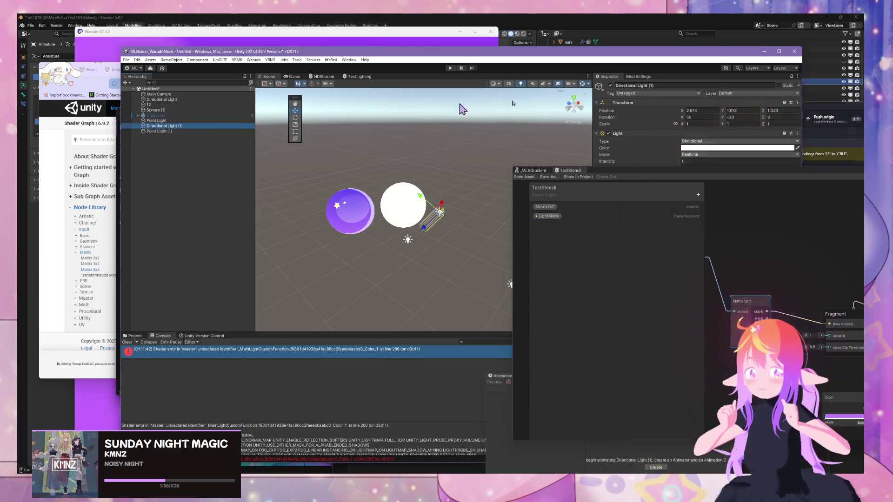
# Frame the first Point Light, set its range to 1.47, and move it to the lower left
pyautogui.press('Up')
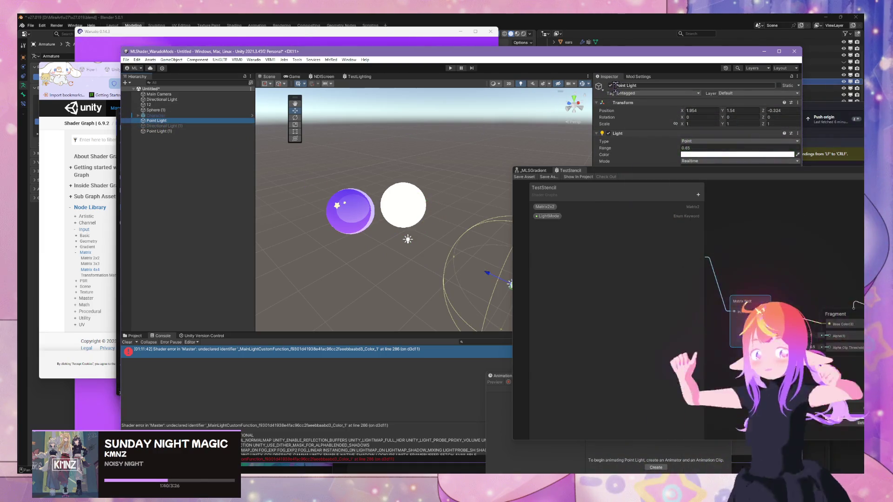
pyautogui.press('f')
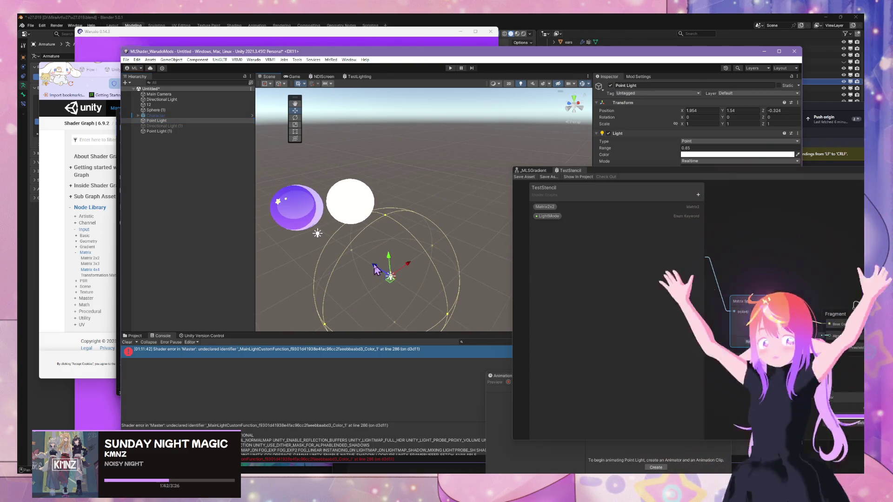
pyautogui.moveTo(376, 269); pyautogui.dragTo(315, 259)
pyautogui.moveTo(671, 153); pyautogui.dragTo(716, 156)
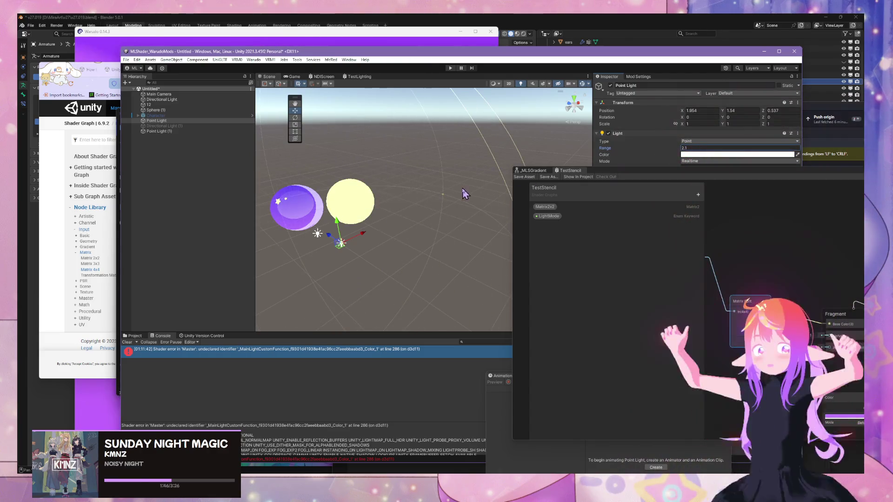
pyautogui.moveTo(351, 258)
pyautogui.mouseDown()
pyautogui.moveTo(466, 266)
pyautogui.moveTo(352, 210)
pyautogui.moveTo(395, 290)
pyautogui.moveTo(500, 264)
pyautogui.moveTo(390, 247)
pyautogui.moveTo(375, 283)
pyautogui.moveTo(489, 299)
pyautogui.moveTo(350, 214)
pyautogui.moveTo(393, 286)
pyautogui.moveTo(496, 263)
pyautogui.mouseUp()
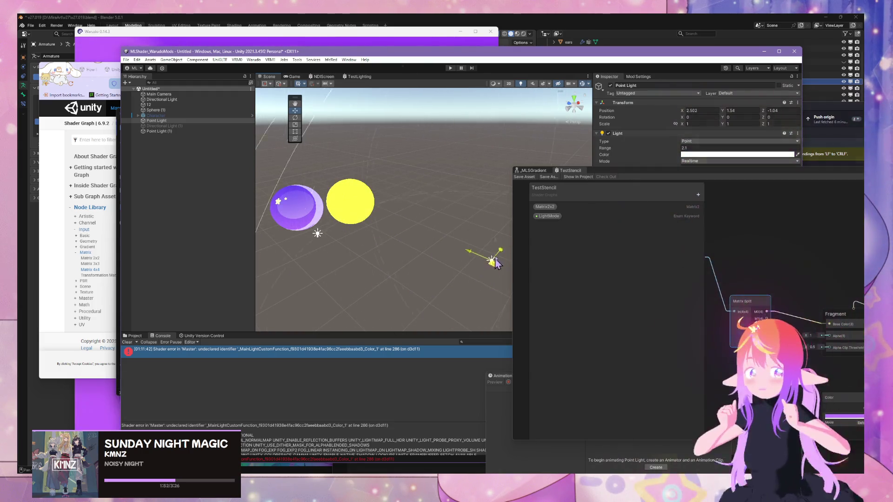
pyautogui.moveTo(429, 262)
pyautogui.mouseDown()
pyautogui.moveTo(275, 267)
pyautogui.moveTo(469, 196)
pyautogui.moveTo(329, 304)
pyautogui.mouseUp()
# Move Point Light (1) beside the yellow sphere and set its Range to 1.33
pyautogui.click(163, 132)
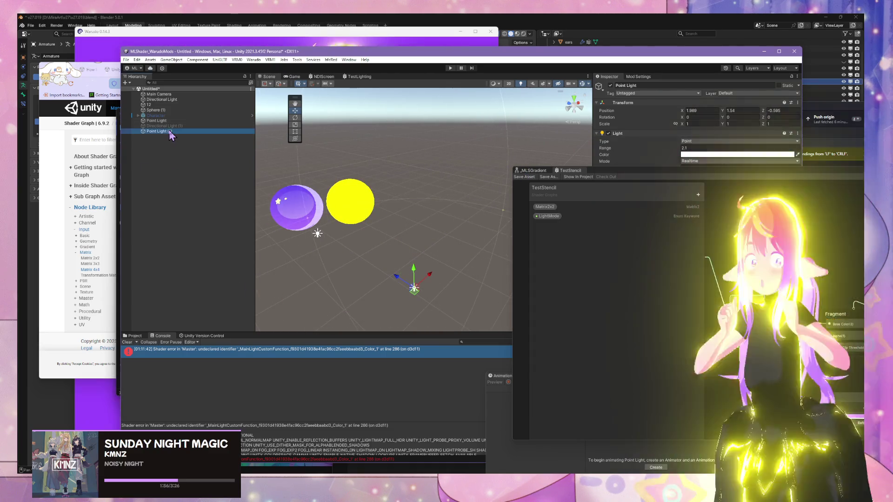
pyautogui.moveTo(328, 242)
pyautogui.mouseDown()
pyautogui.moveTo(478, 201)
pyautogui.moveTo(366, 207)
pyautogui.mouseUp()
pyautogui.click(688, 148)
pyautogui.write('1.33')
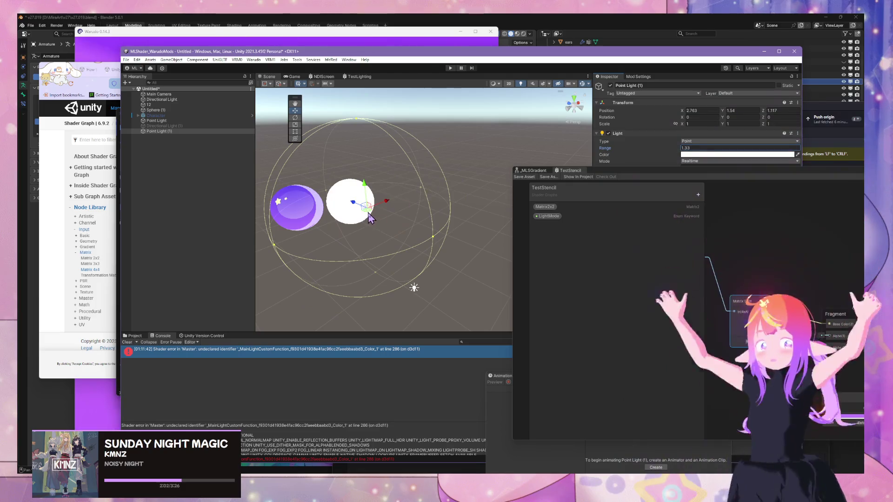
pyautogui.moveTo(370, 215)
pyautogui.mouseDown()
pyautogui.moveTo(437, 246)
pyautogui.moveTo(356, 221)
pyautogui.moveTo(323, 264)
pyautogui.moveTo(327, 247)
pyautogui.moveTo(332, 280)
pyautogui.moveTo(307, 196)
pyautogui.moveTo(338, 240)
pyautogui.moveTo(366, 189)
pyautogui.mouseUp()
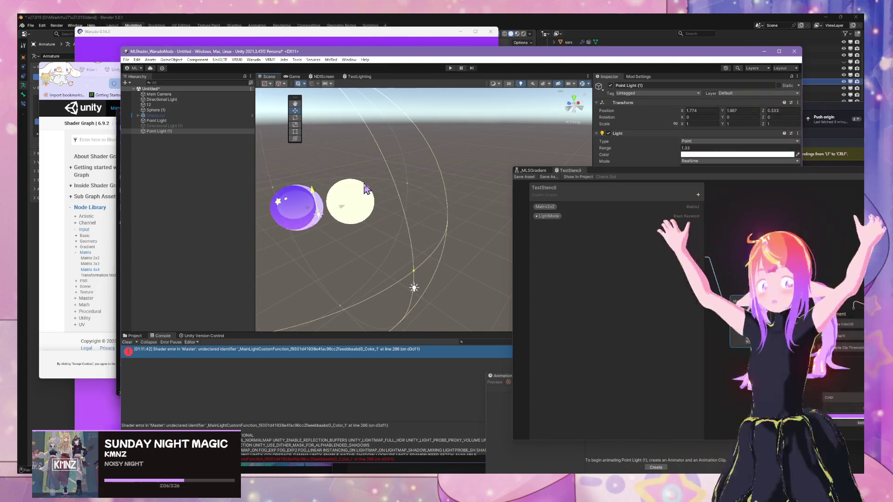
# Lift the first Point Light high above the test sphere along its Y arrow
pyautogui.click(418, 292)
pyautogui.moveTo(414, 261)
pyautogui.mouseDown()
pyautogui.moveTo(421, 213)
pyautogui.moveTo(350, 211)
pyautogui.mouseUp()
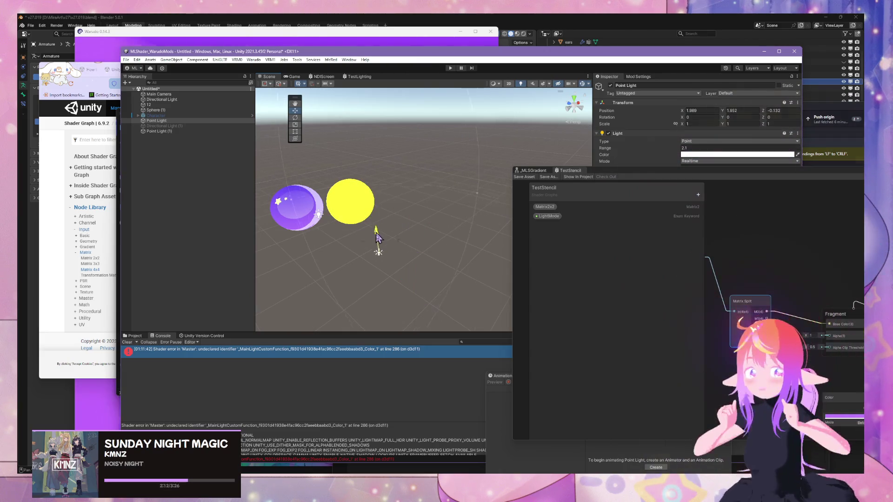
pyautogui.moveTo(382, 327); pyautogui.dragTo(377, 158)
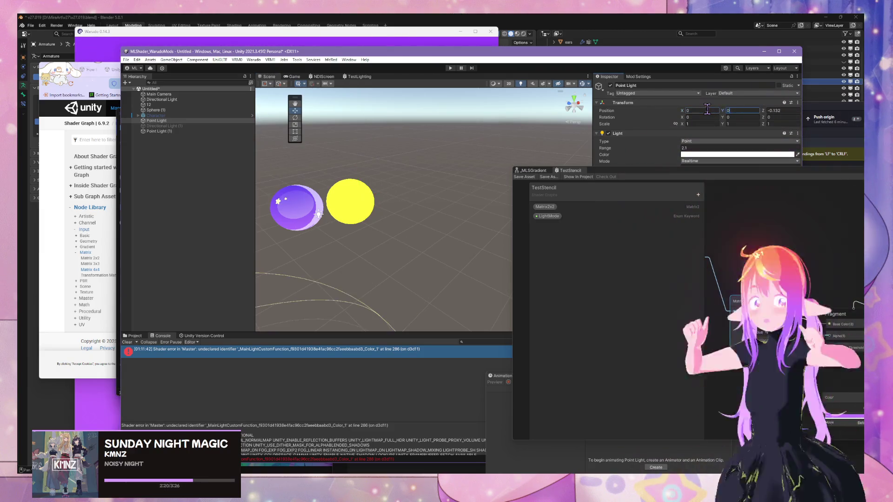
pyautogui.rightClick(708, 108)
pyautogui.click(409, 259)
pyautogui.scroll(-3, 409, 260)
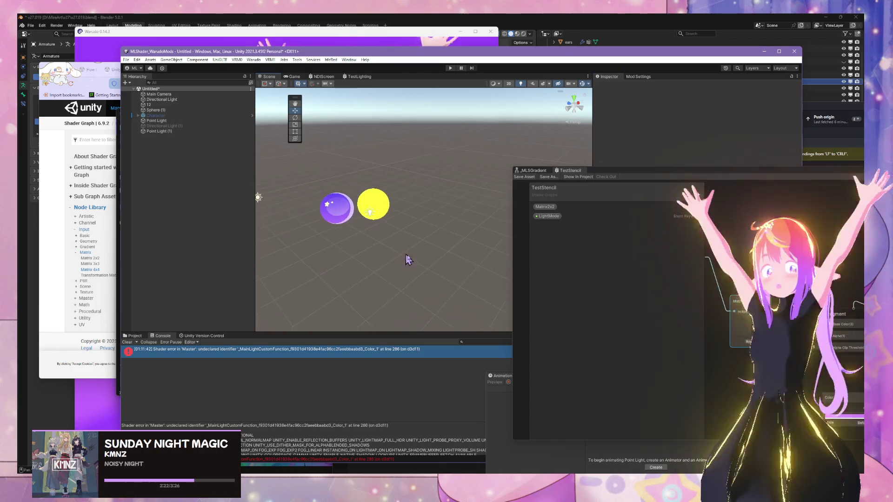
# Set test sphere 12's Transform Position to 0, 0, 0
pyautogui.moveTo(401, 215); pyautogui.dragTo(401, 228)
pyautogui.click(402, 245)
pyautogui.click(456, 169)
pyautogui.moveTo(451, 165); pyautogui.dragTo(407, 239)
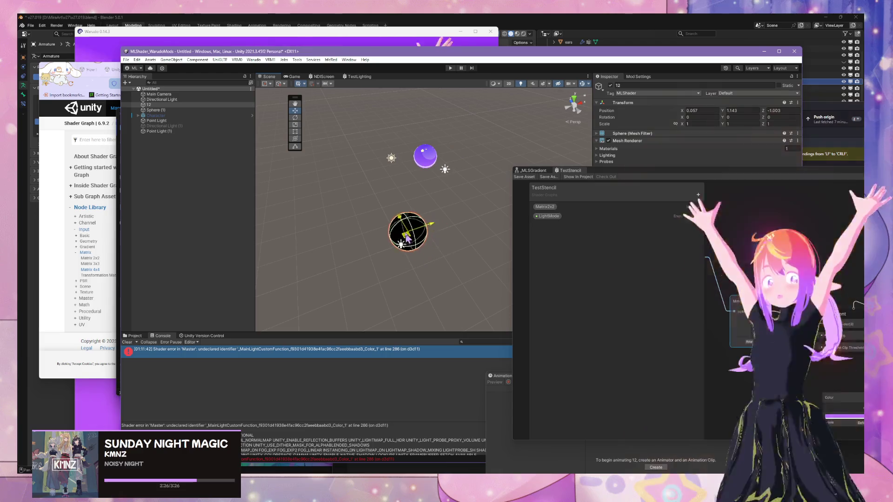
pyautogui.write('0')
pyautogui.press('Tab')
pyautogui.write('0')
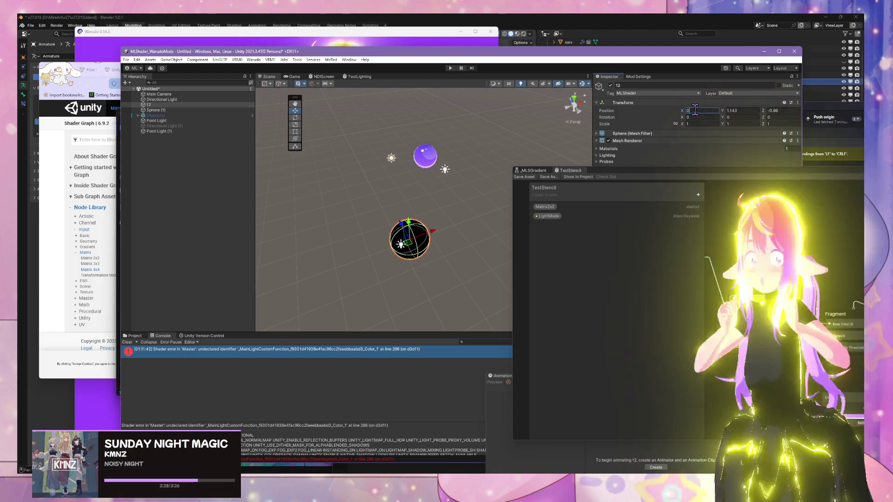
pyautogui.press('Tab')
# Zero Point Light (1)'s Transform Position at the origin
pyautogui.write('0')
pyautogui.click(445, 170)
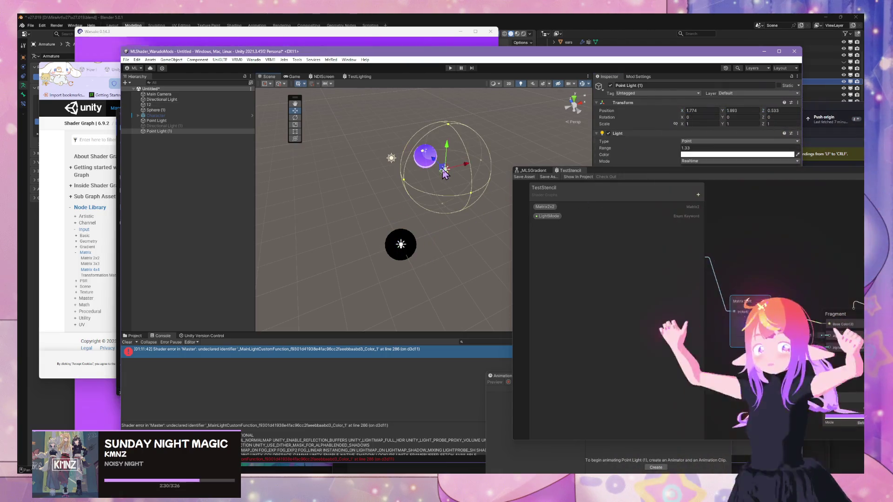
pyautogui.click(704, 110)
pyautogui.write('0')
pyautogui.press('Tab')
pyautogui.write('0')
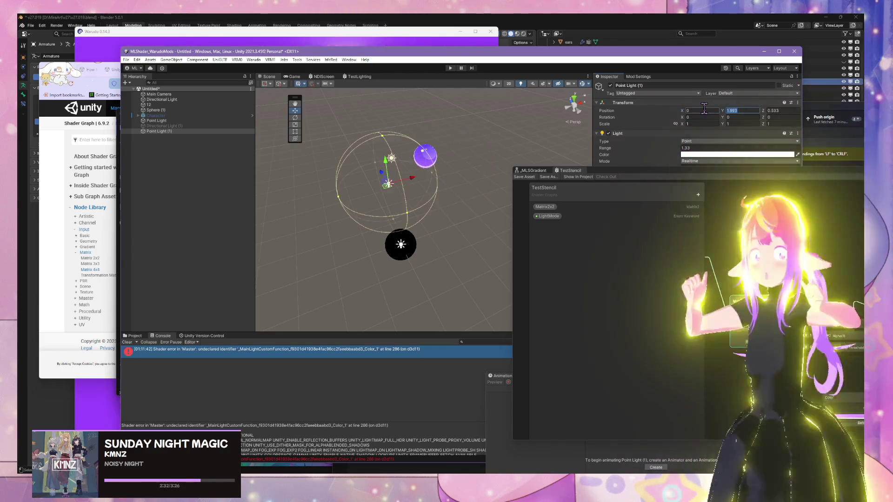
pyautogui.press('Tab')
pyautogui.write('0')
pyautogui.moveTo(461, 261); pyautogui.dragTo(452, 268)
pyautogui.scroll(3, 451, 268)
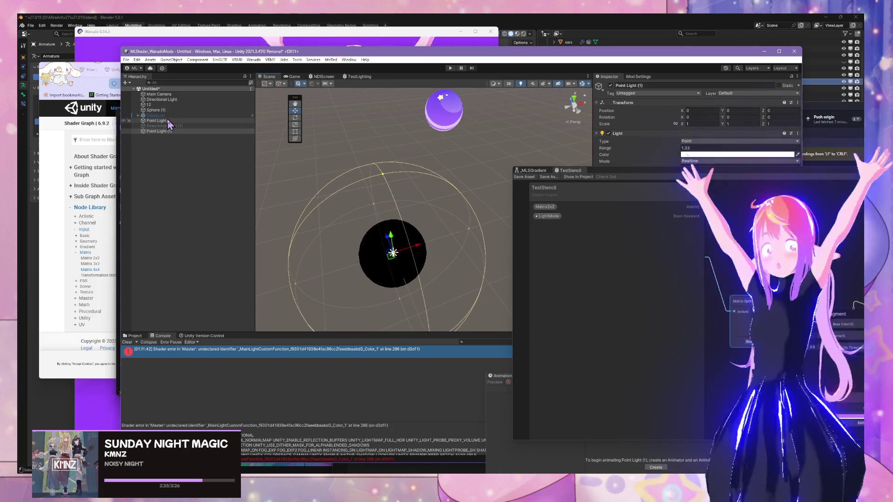
# Slide both point lights along X, placing the second at X 2.43 so the sphere turns red
pyautogui.doubleClick(168, 121)
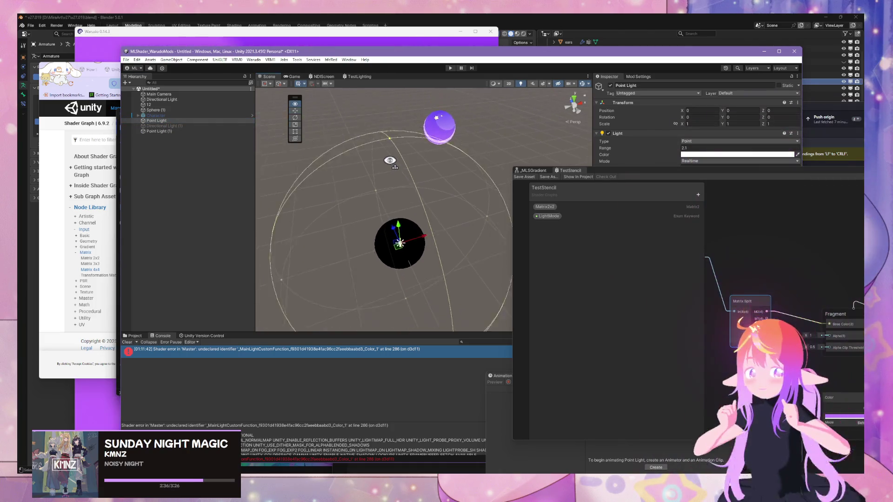
pyautogui.moveTo(414, 254)
pyautogui.mouseDown()
pyautogui.moveTo(298, 279)
pyautogui.moveTo(420, 261)
pyautogui.moveTo(415, 238)
pyautogui.moveTo(335, 251)
pyautogui.moveTo(390, 226)
pyautogui.moveTo(413, 228)
pyautogui.moveTo(215, 195)
pyautogui.moveTo(299, 218)
pyautogui.mouseUp()
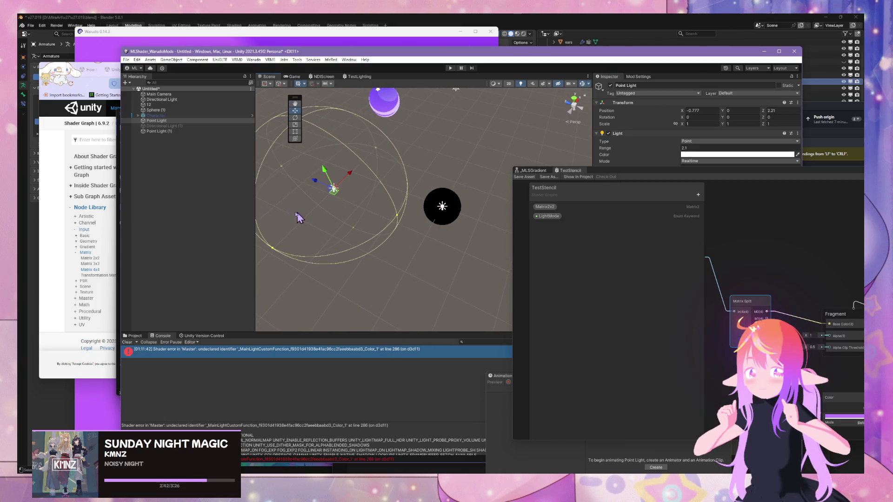
pyautogui.click(171, 132)
pyautogui.moveTo(452, 195)
pyautogui.mouseDown()
pyautogui.moveTo(514, 135)
pyautogui.moveTo(454, 241)
pyautogui.moveTo(486, 143)
pyautogui.moveTo(493, 211)
pyautogui.moveTo(488, 128)
pyautogui.moveTo(448, 228)
pyautogui.moveTo(460, 177)
pyautogui.moveTo(440, 216)
pyautogui.moveTo(491, 152)
pyautogui.mouseUp()
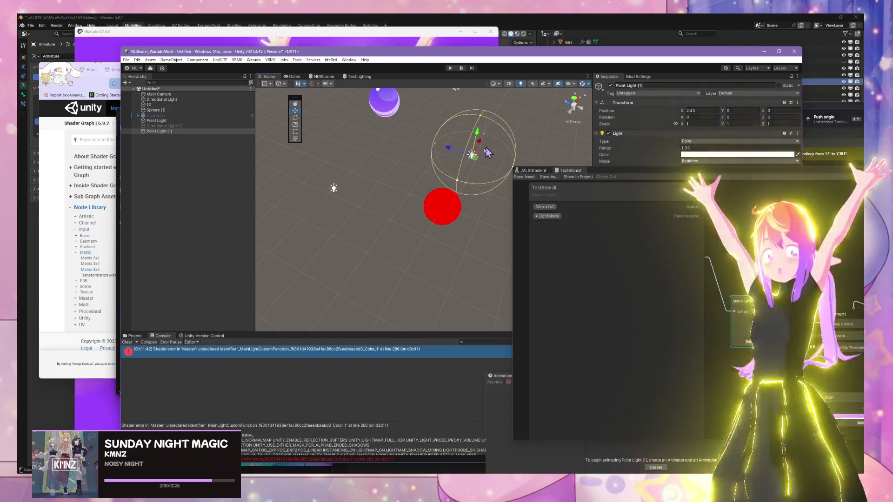
# Set the first Point Light to X 0, Z 3.52 and re-enable it
pyautogui.click(335, 189)
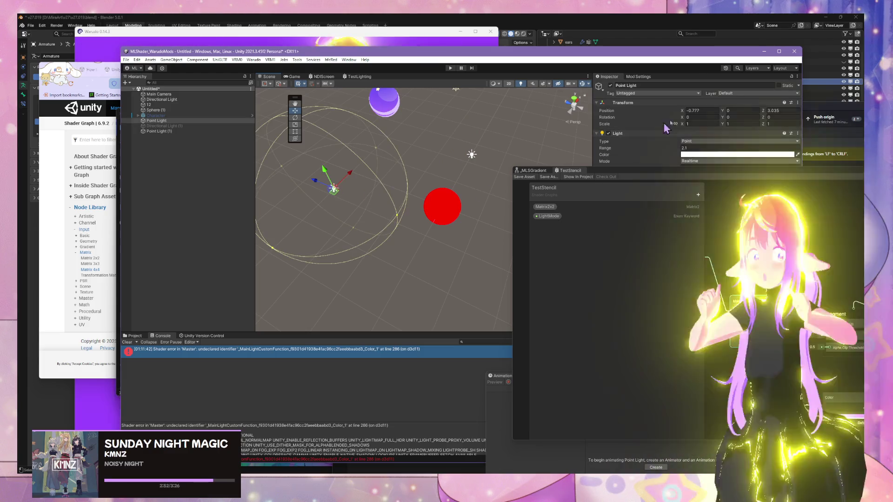
pyautogui.click(714, 111)
pyautogui.write('0')
pyautogui.press('Tab')
pyautogui.press('Tab')
pyautogui.write('0')
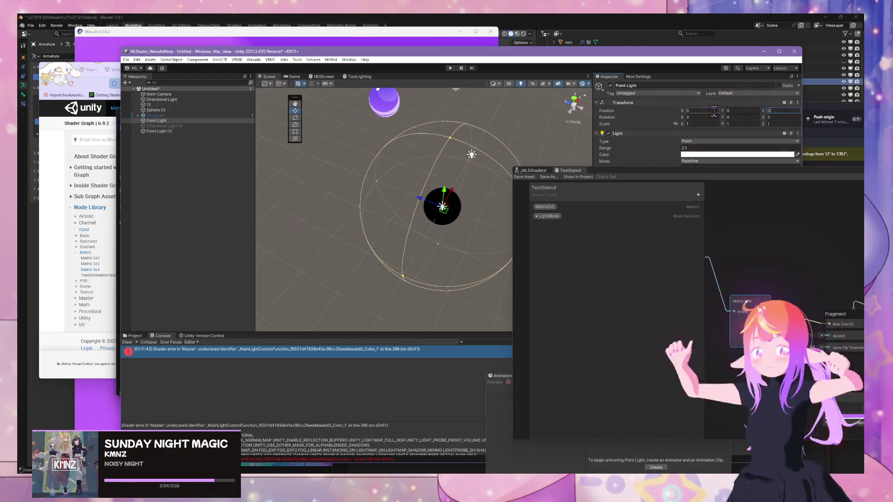
pyautogui.moveTo(420, 202); pyautogui.dragTo(317, 162)
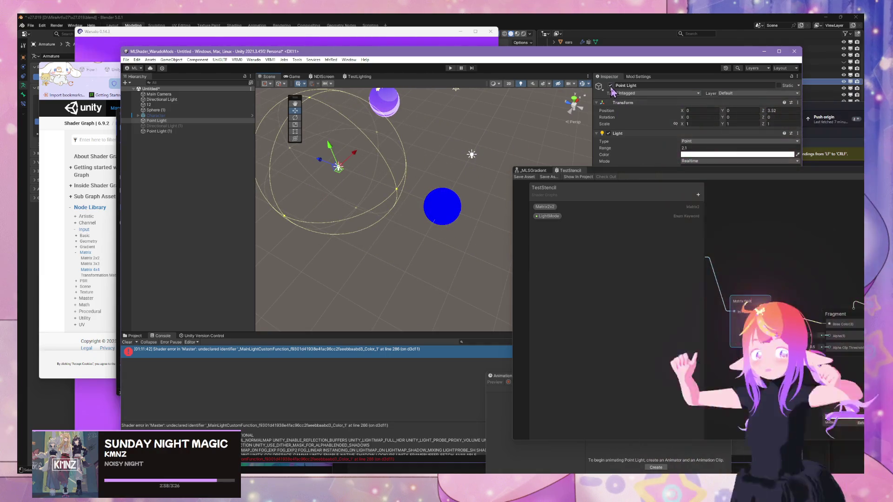
pyautogui.click(610, 86)
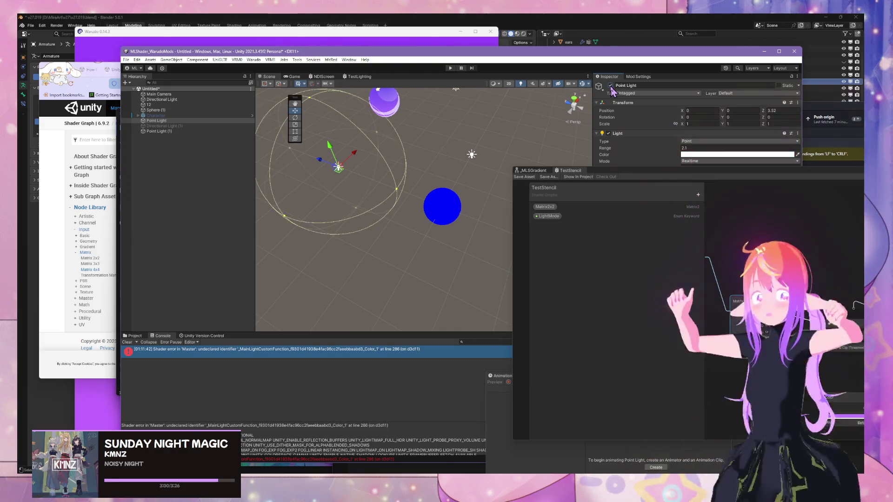
# Enable Point Light (1) and reduce its Range to 1.86, turning the sphere blue
pyautogui.click(208, 131)
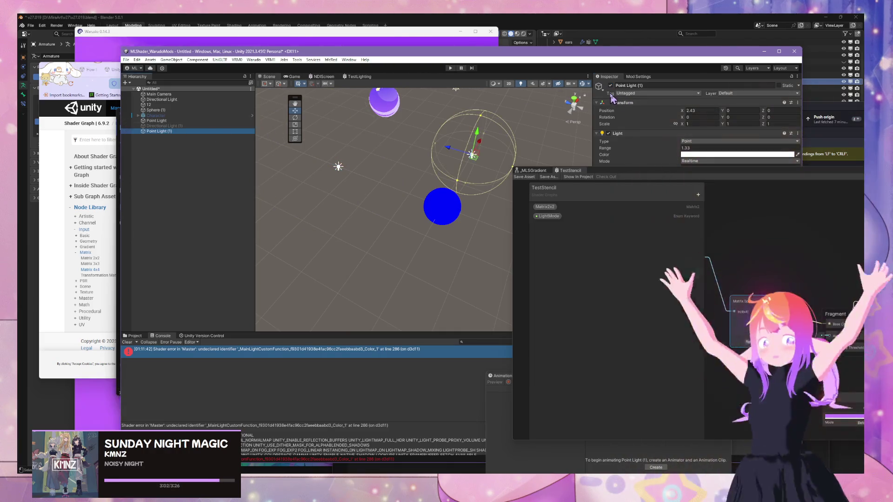
pyautogui.click(610, 86)
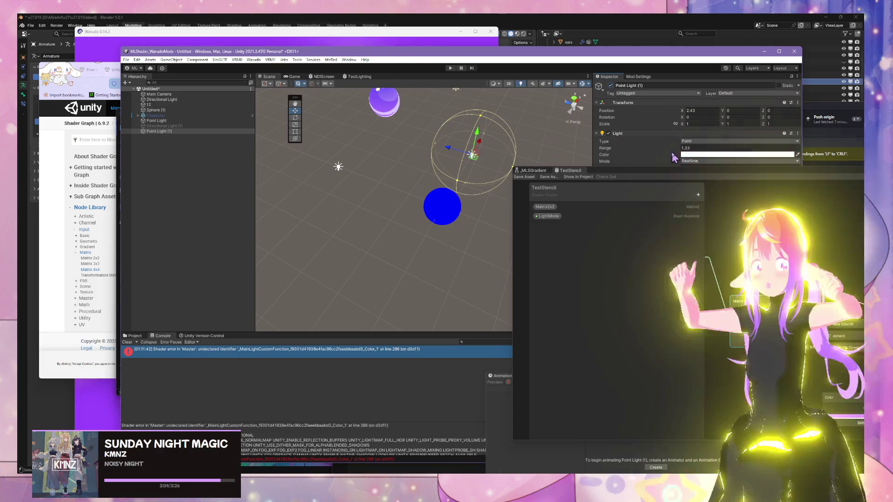
pyautogui.click(693, 147)
pyautogui.write('3.09')
pyautogui.press('BackSpace')
pyautogui.press('BackSpace')
pyautogui.press('BackSpace')
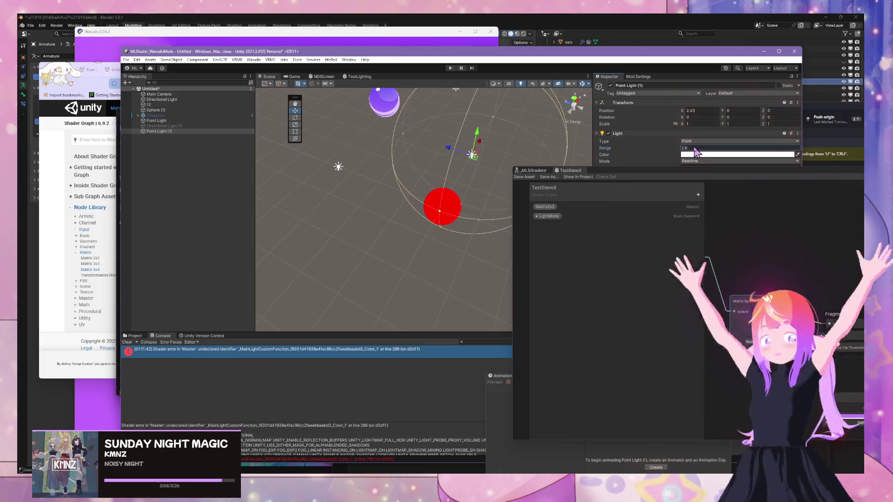
pyautogui.write('2.54')
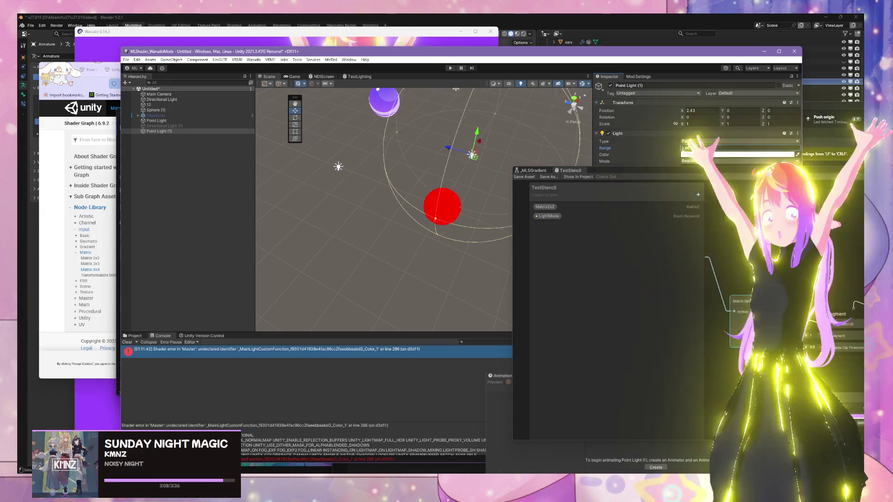
pyautogui.moveTo(677, 149)
pyautogui.mouseDown()
pyautogui.moveTo(669, 165)
pyautogui.moveTo(701, 164)
pyautogui.moveTo(684, 175)
pyautogui.mouseUp()
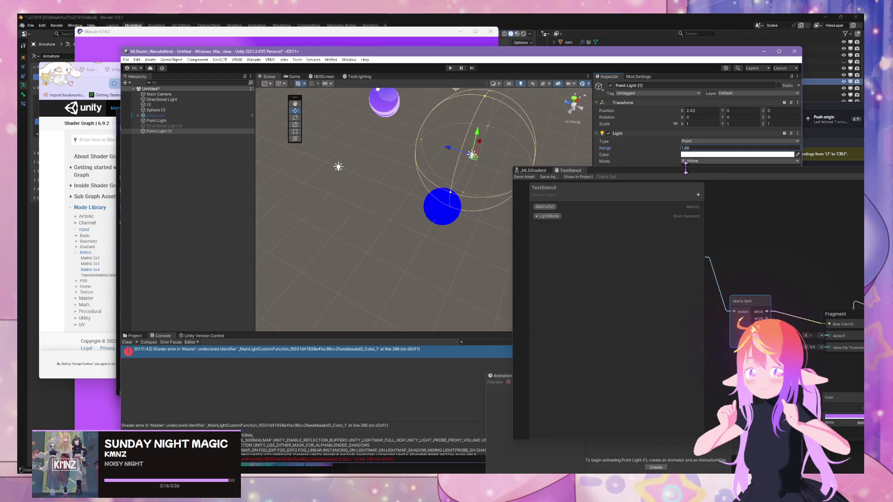
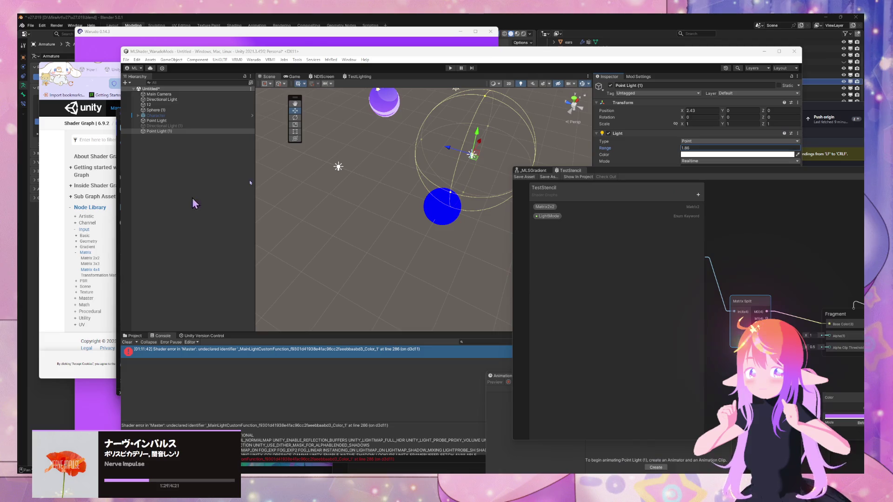
# Move Point Light (1) left and Point Light along its Z axis, then resize the shader graph window
pyautogui.moveTo(484, 148)
pyautogui.mouseDown()
pyautogui.moveTo(470, 160)
pyautogui.moveTo(475, 186)
pyautogui.moveTo(467, 163)
pyautogui.moveTo(435, 267)
pyautogui.moveTo(477, 148)
pyautogui.mouseUp()
pyautogui.click(339, 168)
pyautogui.moveTo(326, 165)
pyautogui.mouseDown()
pyautogui.moveTo(465, 249)
pyautogui.moveTo(345, 194)
pyautogui.moveTo(414, 224)
pyautogui.moveTo(356, 176)
pyautogui.mouseUp()
pyautogui.moveTo(698, 178)
pyautogui.mouseDown()
pyautogui.moveTo(604, 149)
pyautogui.moveTo(553, 154)
pyautogui.mouseUp()
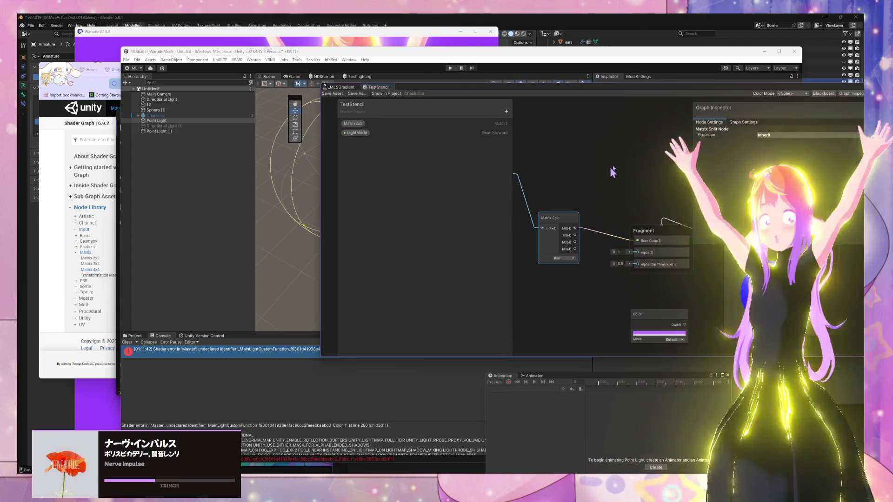
pyautogui.doubleClick(498, 90)
# Move Point Light (1) down-left toward the sphere and shift Point Light until the sphere turns red
pyautogui.click(475, 147)
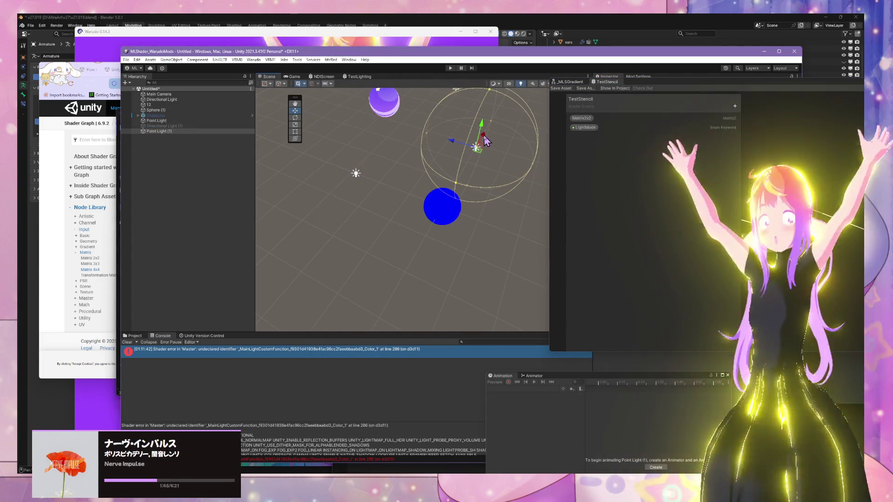
pyautogui.moveTo(479, 140); pyautogui.dragTo(466, 166)
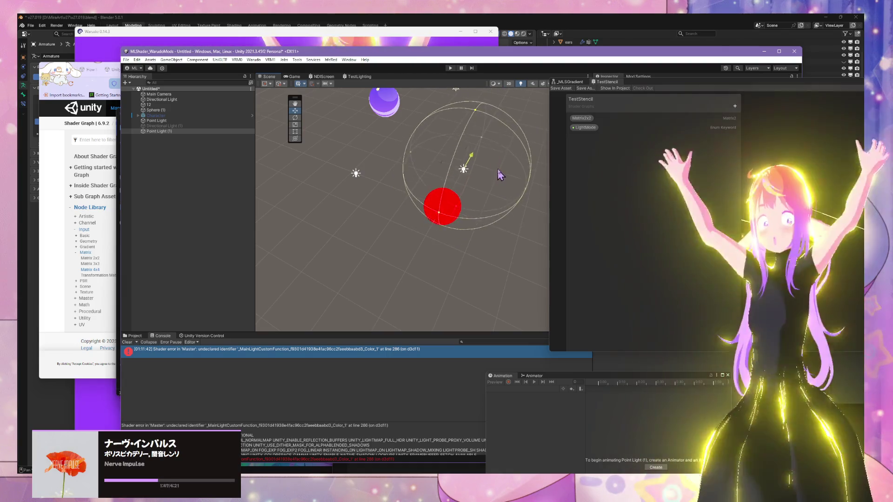
pyautogui.click(356, 173)
pyautogui.moveTo(348, 170)
pyautogui.mouseDown()
pyautogui.moveTo(367, 182)
pyautogui.moveTo(338, 166)
pyautogui.moveTo(475, 220)
pyautogui.moveTo(321, 176)
pyautogui.moveTo(379, 192)
pyautogui.moveTo(321, 164)
pyautogui.moveTo(359, 182)
pyautogui.moveTo(345, 183)
pyautogui.moveTo(460, 211)
pyautogui.moveTo(519, 238)
pyautogui.moveTo(295, 159)
pyautogui.moveTo(335, 175)
pyautogui.moveTo(323, 172)
pyautogui.mouseUp()
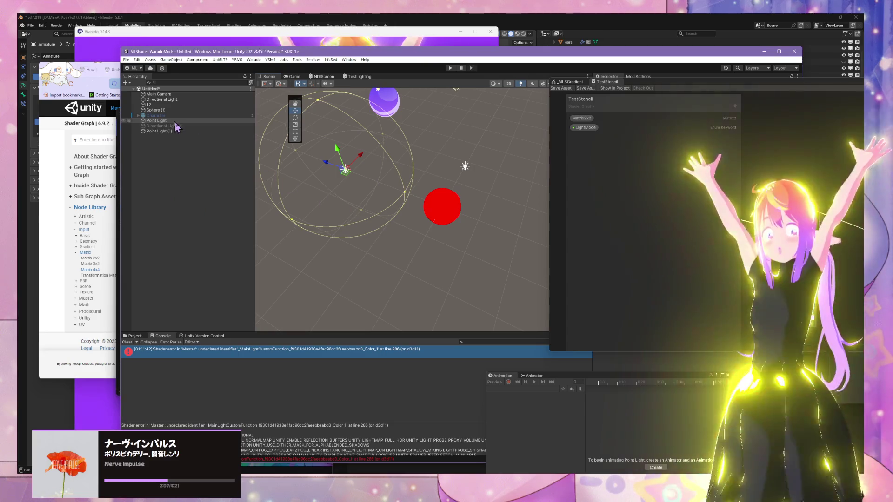
pyautogui.click(176, 100)
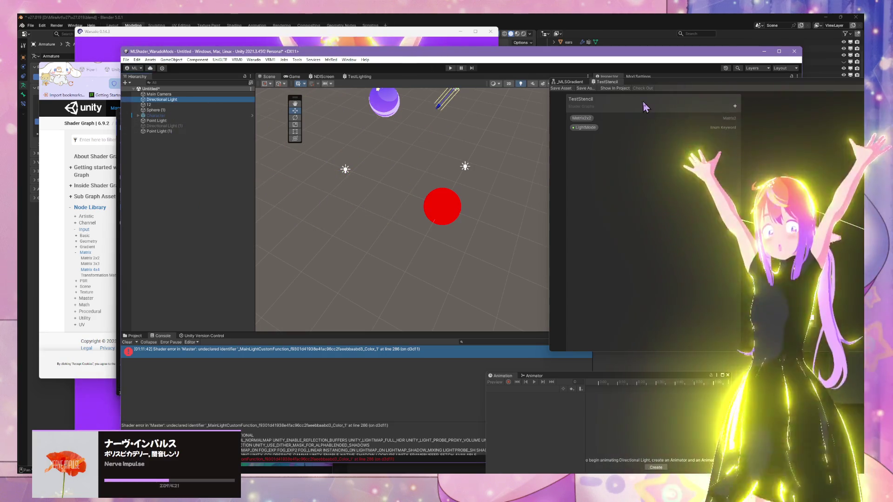
# Nudge Point Light (1) up-left and reframe the scene view around the sphere
pyautogui.click(442, 149)
pyautogui.click(345, 169)
pyautogui.moveTo(345, 169); pyautogui.dragTo(327, 162)
pyautogui.click(467, 167)
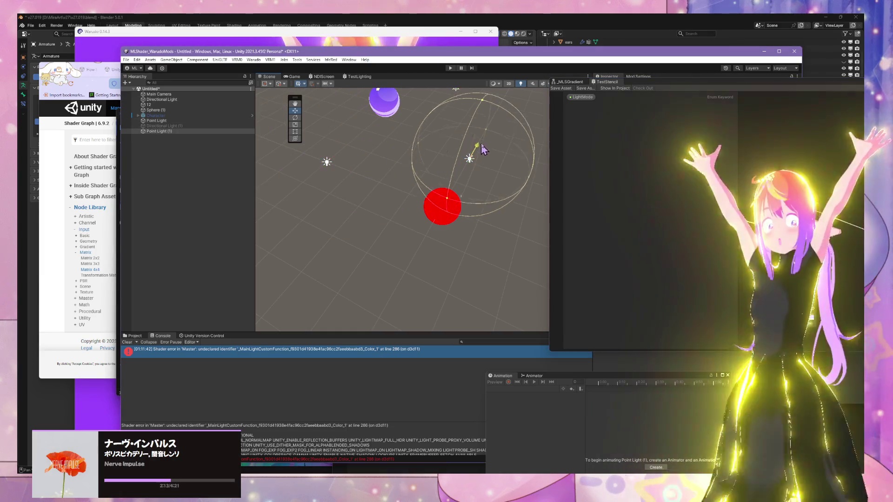
pyautogui.moveTo(424, 179); pyautogui.dragTo(349, 137)
pyautogui.click(349, 137)
pyautogui.click(362, 153)
# Set the Directional Light's position to X 0, Y 3, Z 0 in the Inspector
pyautogui.moveTo(570, 81); pyautogui.dragTo(580, 174)
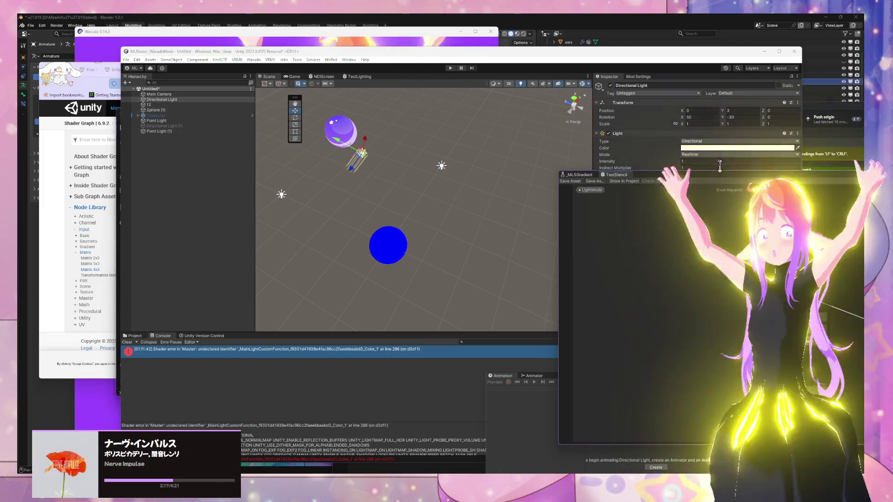
pyautogui.click(699, 110)
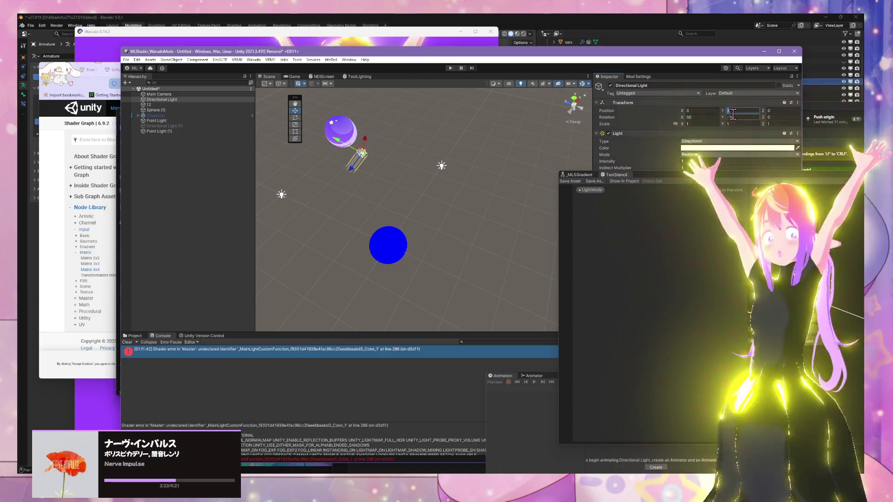
pyautogui.click(545, 120)
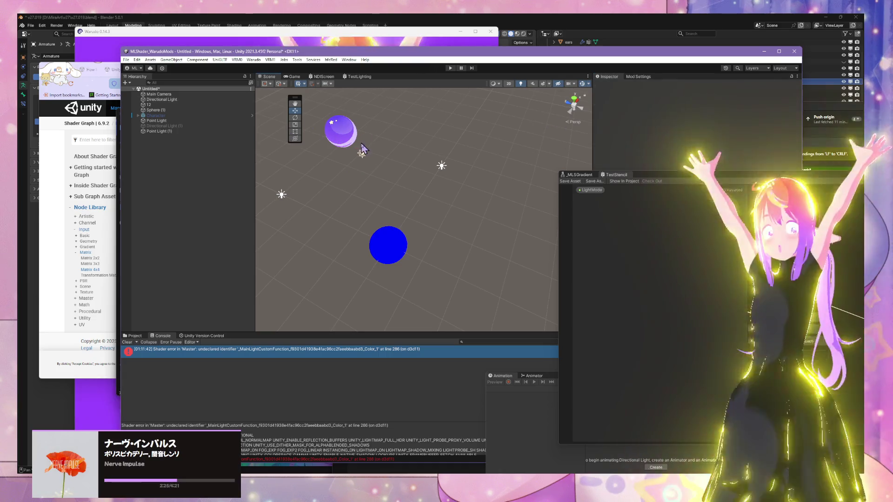
pyautogui.click(362, 150)
pyautogui.click(734, 111)
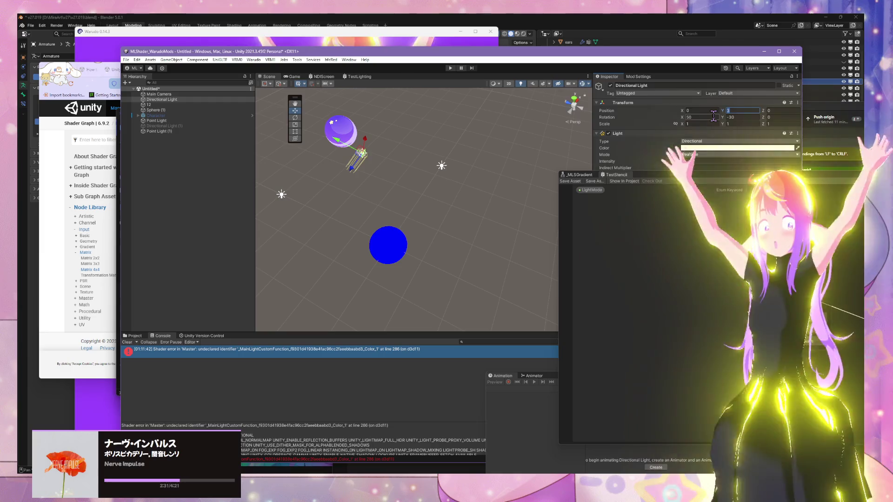
pyautogui.write('0')
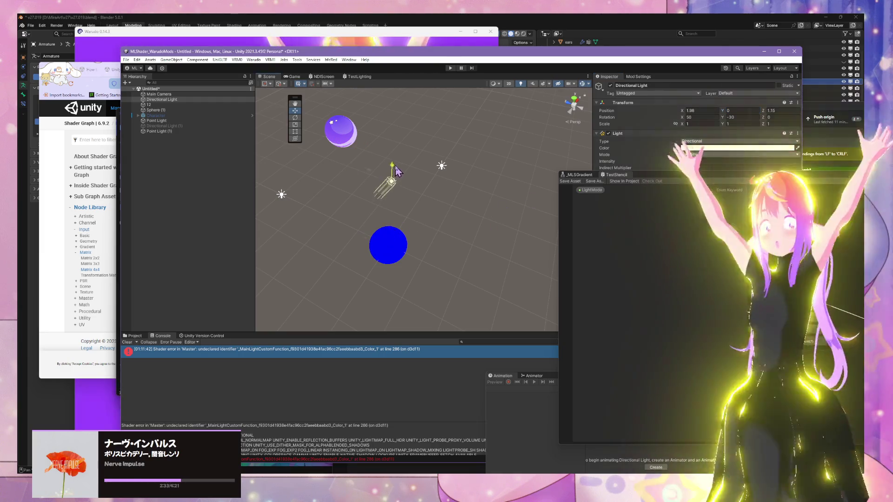
pyautogui.scroll(5, 421, 184)
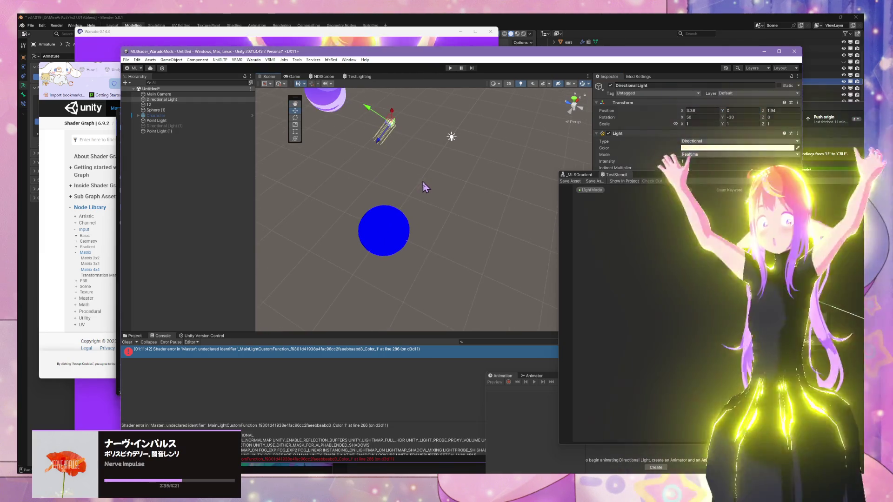
pyautogui.click(688, 111)
pyautogui.write('0')
pyautogui.press('Tab')
pyautogui.press('Tab')
pyautogui.write('0')
pyautogui.hotkey('shift', 'Tab')
pyautogui.write('3')
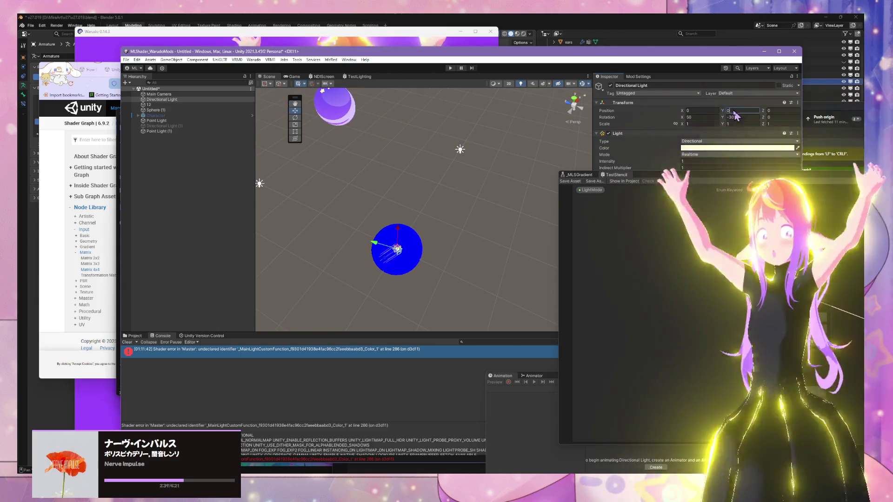
pyautogui.press('Return')
# Frame the Directional Light, keep handles at Pivot, and bring the shader graph back in front
pyautogui.press('f')
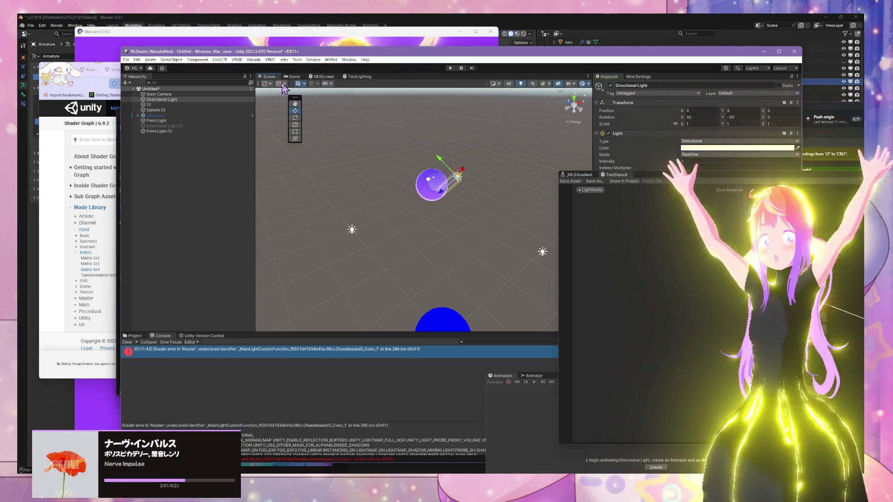
pyautogui.click(265, 84)
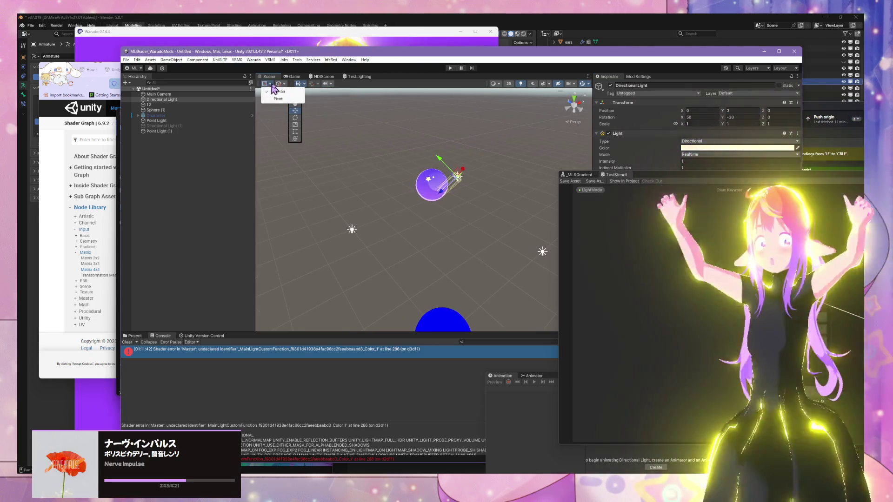
pyautogui.click(279, 99)
pyautogui.click(403, 262)
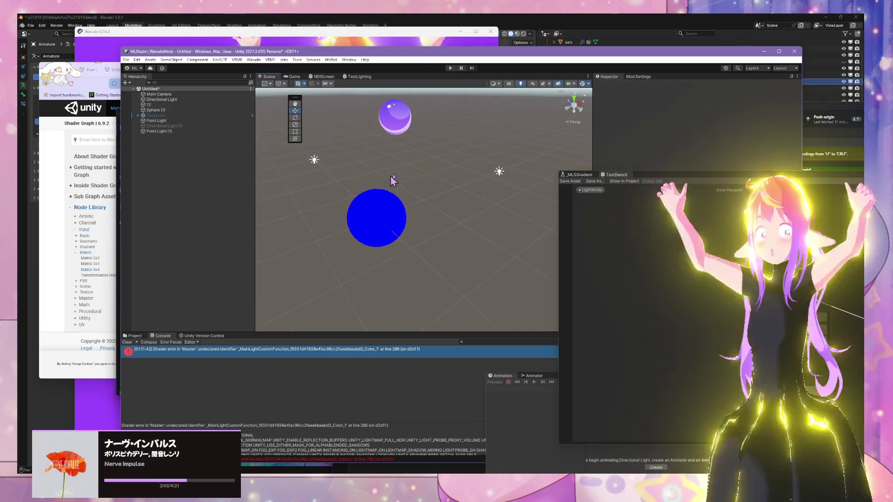
pyautogui.scroll(-3, 492, 236)
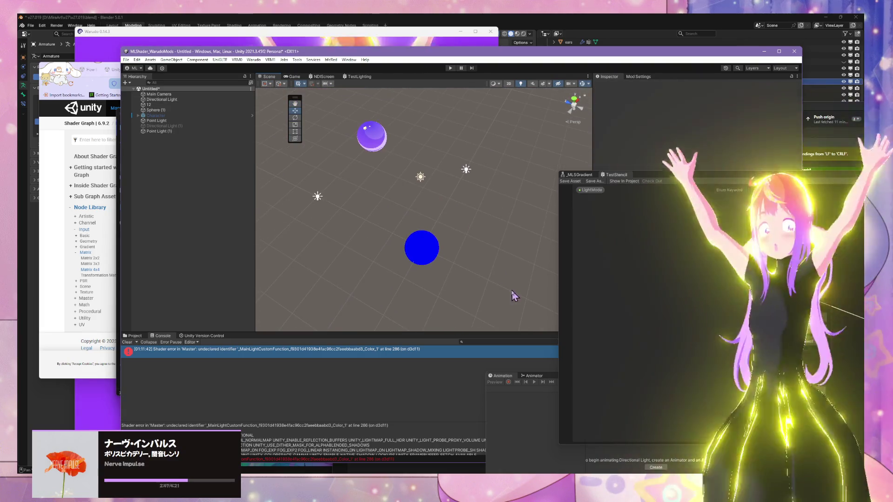
pyautogui.moveTo(766, 176)
pyautogui.mouseDown()
pyautogui.moveTo(583, 85)
pyautogui.moveTo(516, 99)
pyautogui.mouseUp()
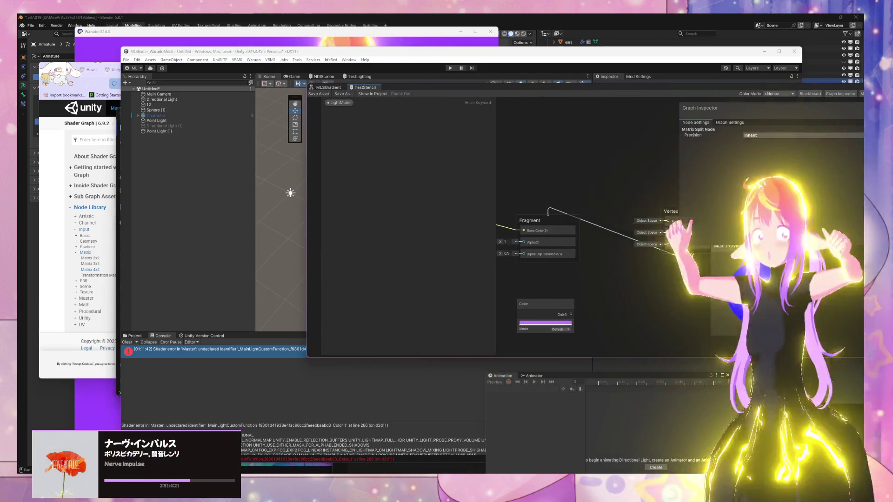
# Bring up the MLLightingHelpers.hlsl code, then the Matrix 4x4 Node docs page
pyautogui.moveTo(541, 453)
pyautogui.click(578, 449)
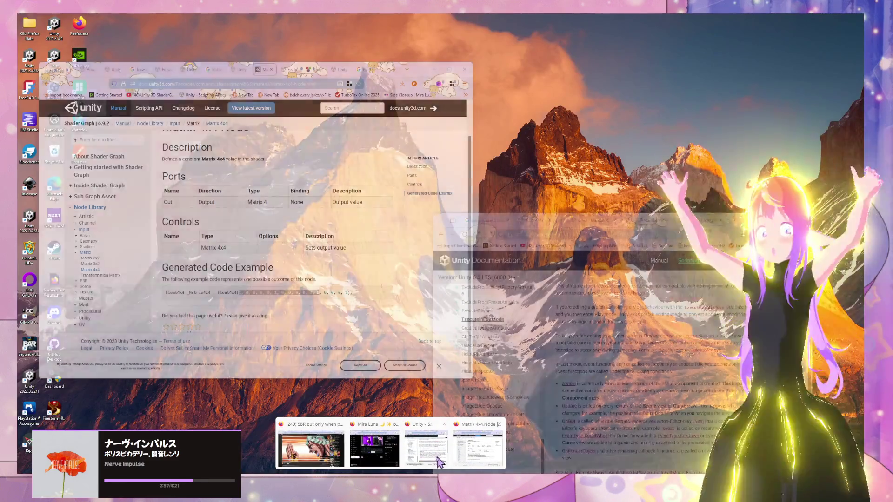
pyautogui.moveTo(437, 460)
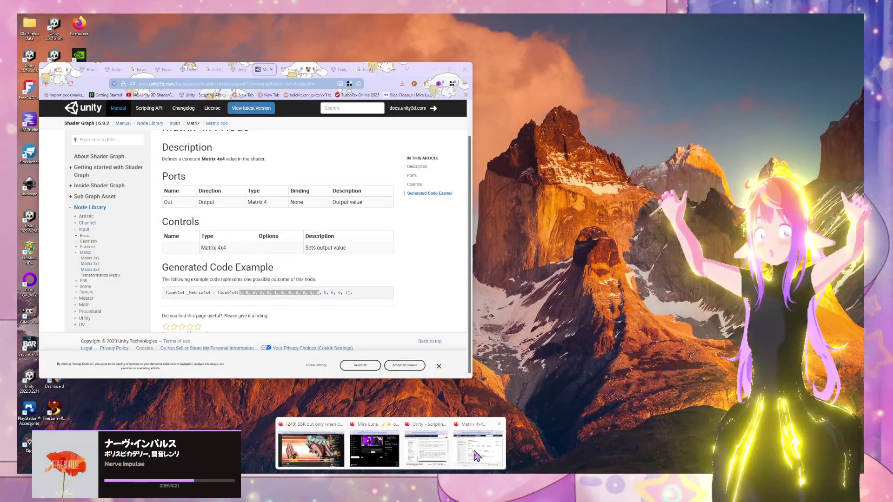
pyautogui.click(478, 449)
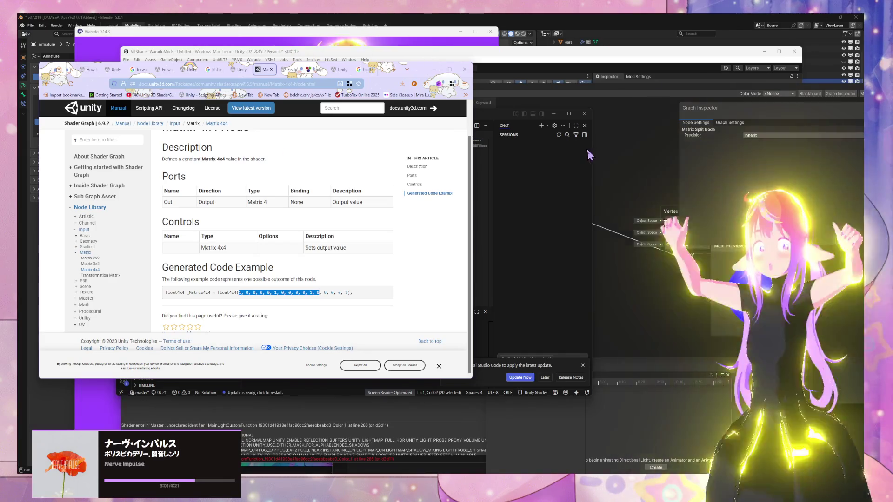
# Review the Matrix Split node's settings, then move the code window aside and bring the Matrix 4x4 docs forward
pyautogui.click(558, 164)
pyautogui.click(697, 127)
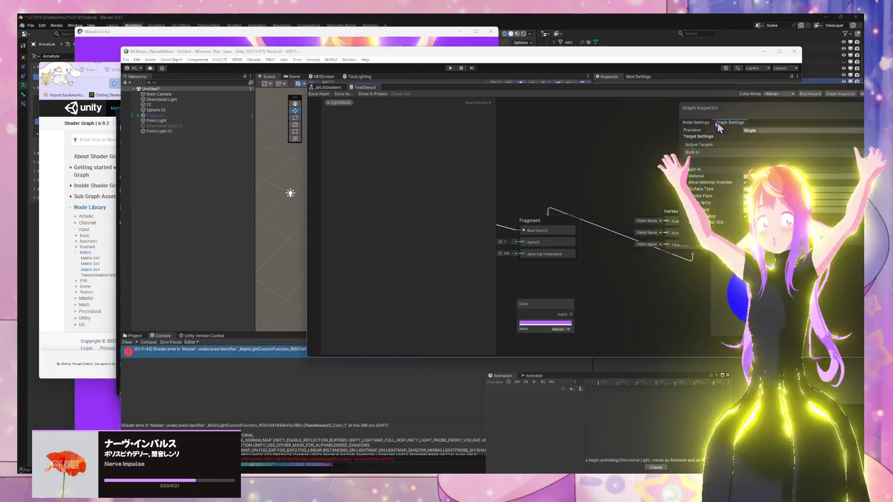
pyautogui.click(696, 123)
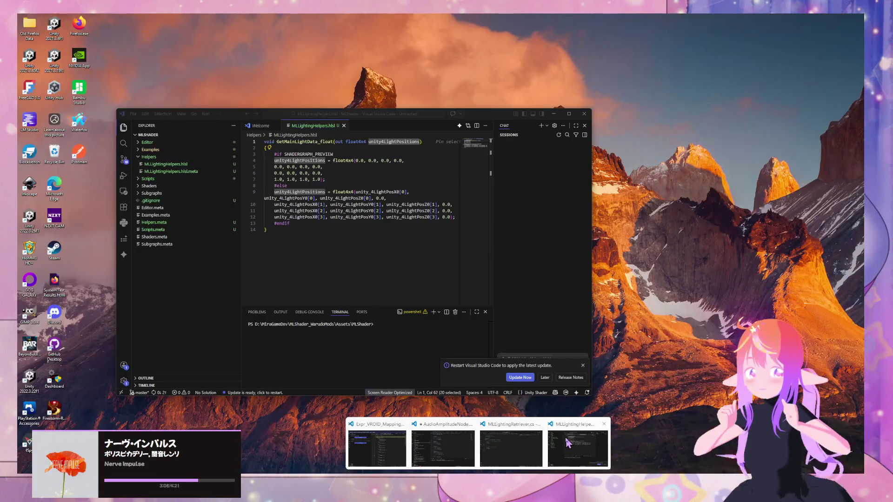
pyautogui.click(379, 453)
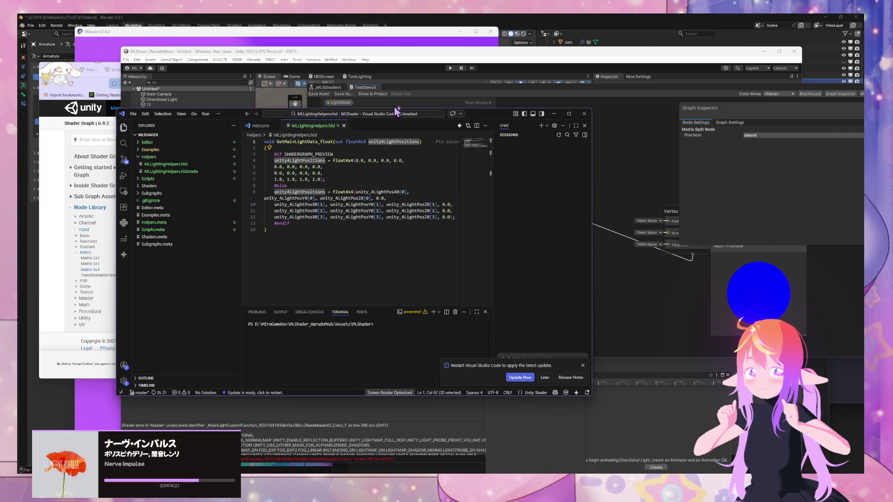
pyautogui.moveTo(470, 116); pyautogui.dragTo(647, 169)
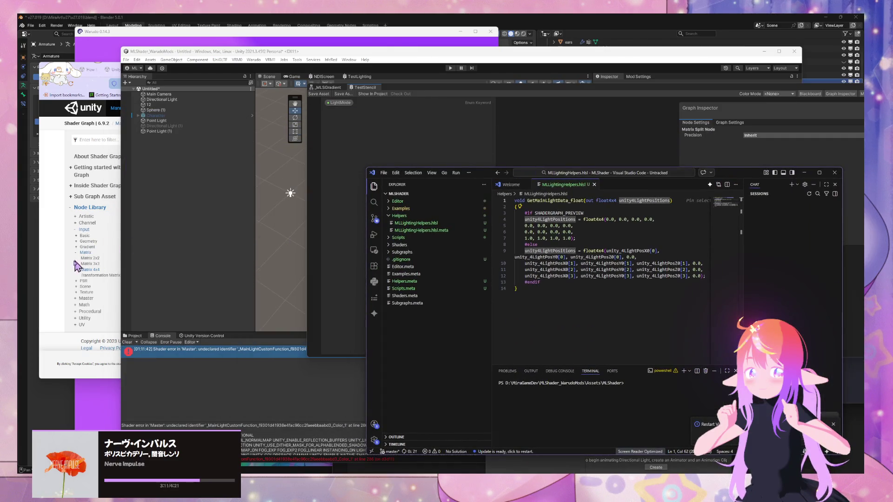
pyautogui.click(61, 270)
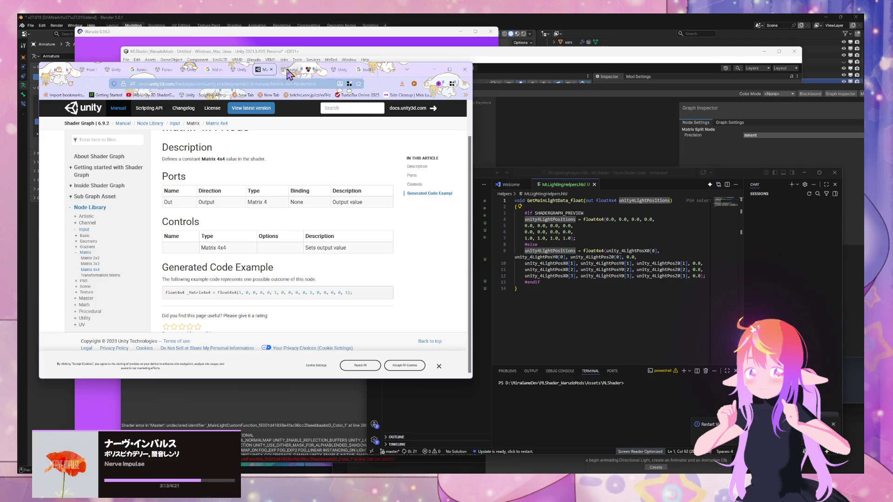
# Go through the browser tabs to the manual page of built-in shader variables
pyautogui.click(290, 70)
pyautogui.click(349, 72)
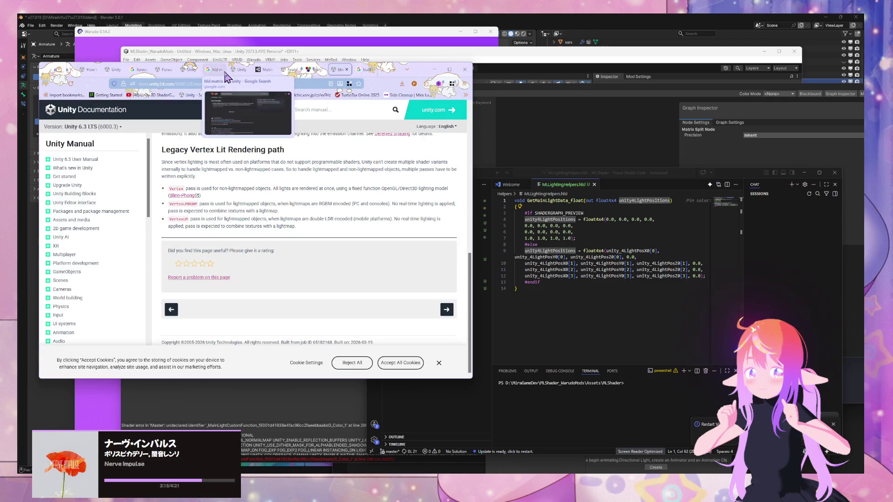
pyautogui.click(239, 70)
pyautogui.click(164, 70)
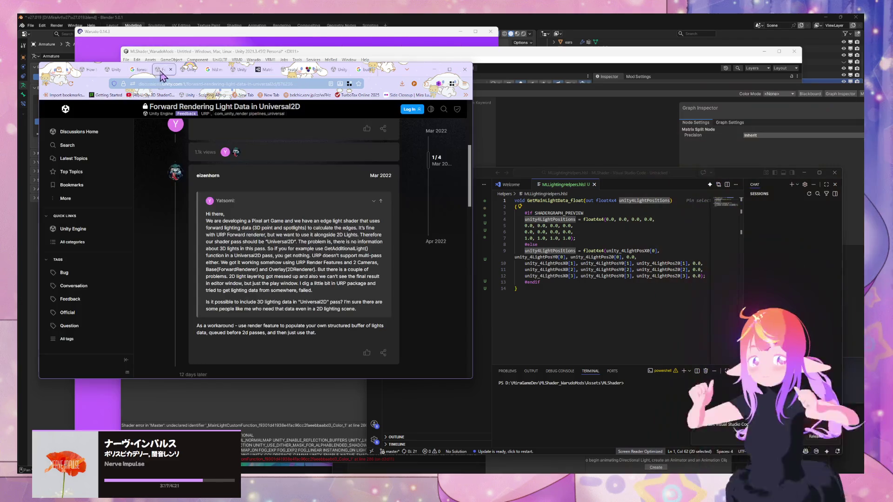
pyautogui.click(114, 71)
pyautogui.scroll(-2, 218, 219)
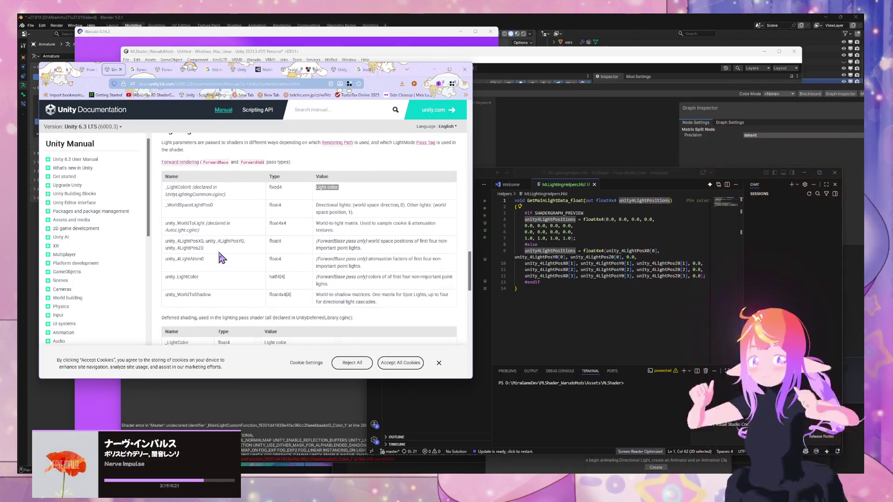
# Highlight entries like _WorldSpaceLightPos0 and unity_WorldToShadow, then return to MLLightingHelpers.hlsl
pyautogui.moveTo(213, 205); pyautogui.dragTo(165, 206)
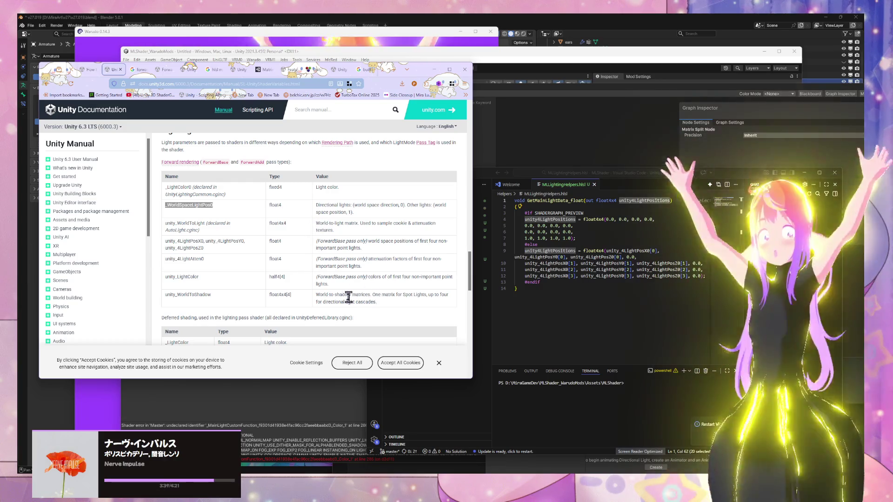
pyautogui.moveTo(349, 297); pyautogui.dragTo(400, 300)
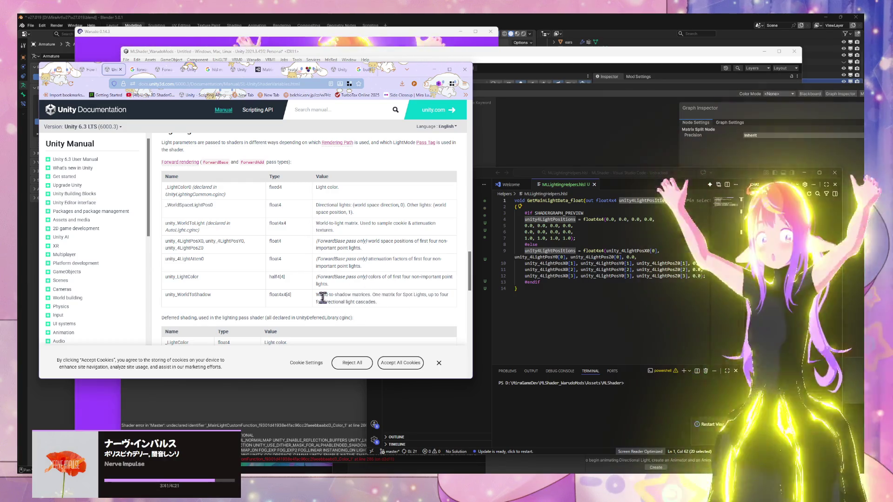
pyautogui.tripleClick(317, 298)
pyautogui.click(381, 311)
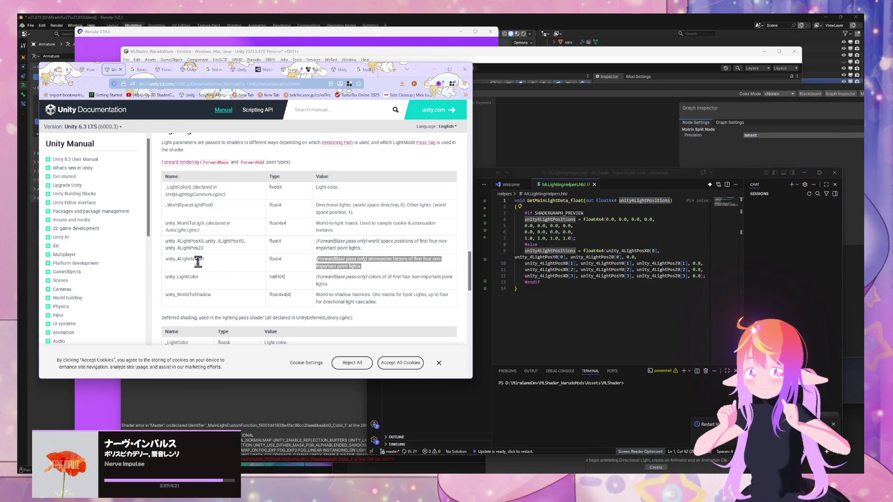
pyautogui.click(354, 276)
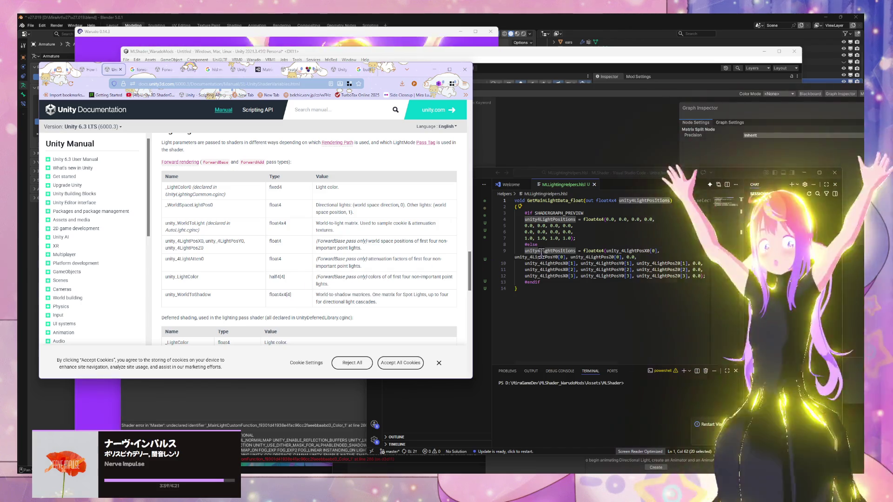
pyautogui.click(603, 201)
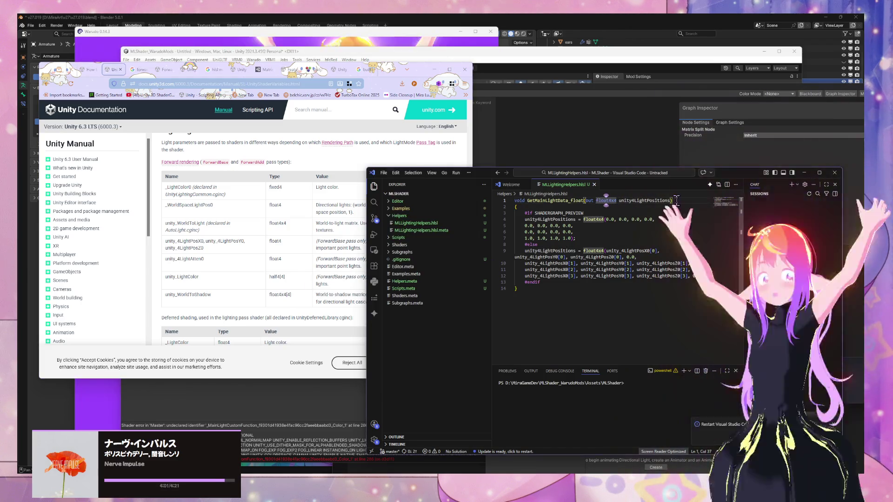
# Append an 'out float4x4 unity4LightColors' parameter to the GetMainLightData_float signature
pyautogui.click(670, 201)
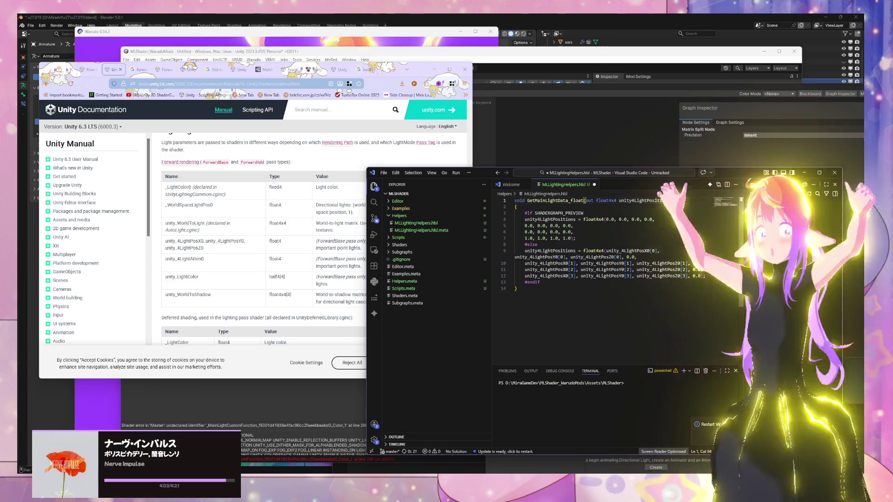
pyautogui.write(', out')
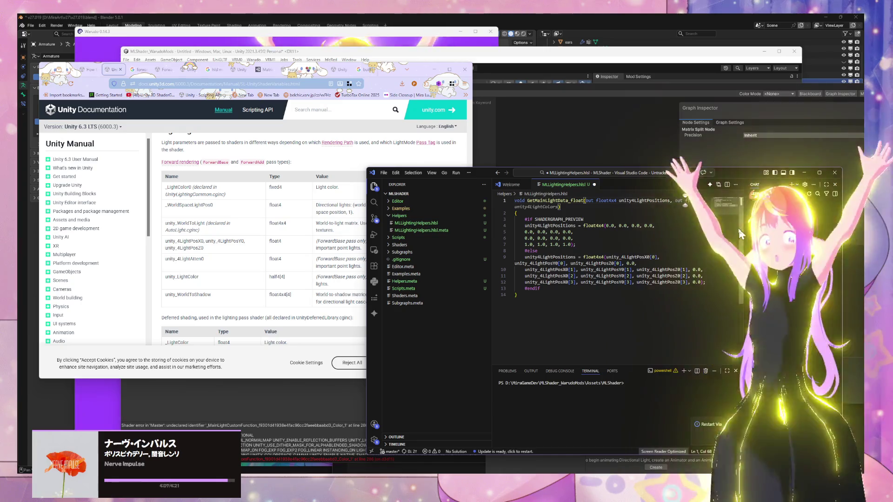
pyautogui.write('4x')
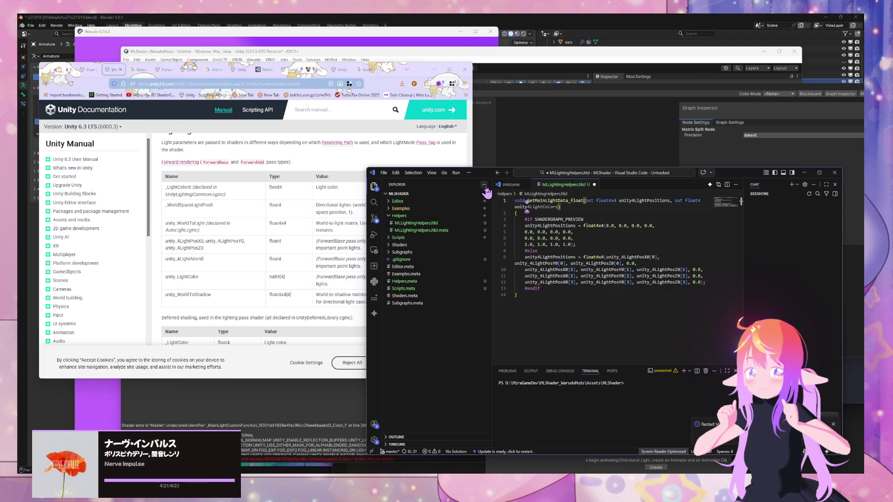
pyautogui.press('Tab')
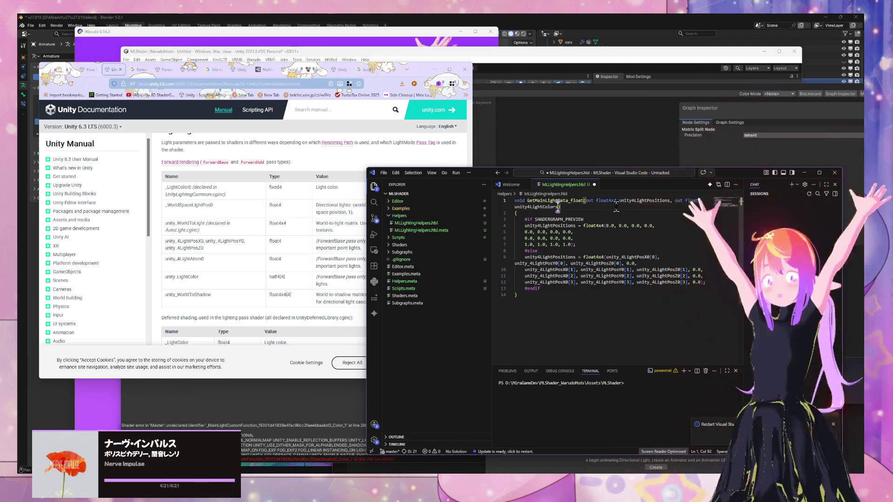
pyautogui.moveTo(482, 173); pyautogui.dragTo(546, 176)
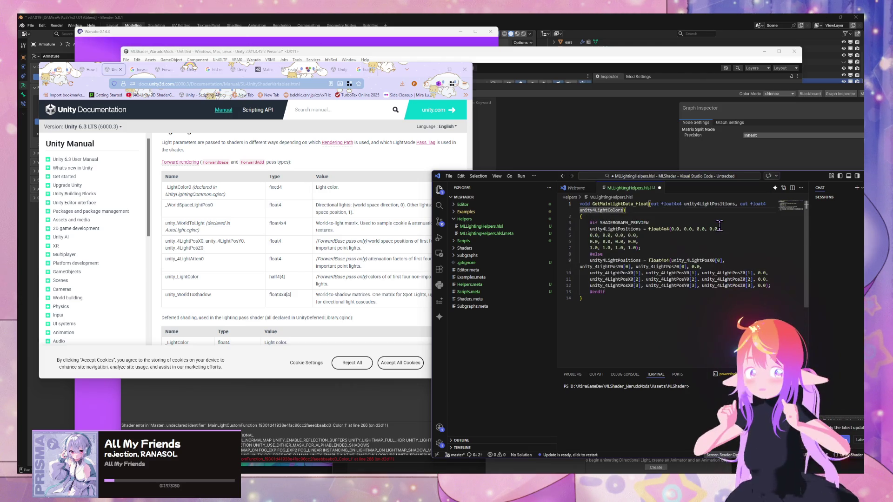
# Start a unity4LightColors line below the preview positions, checking the docs for the variable name
pyautogui.click(744, 260)
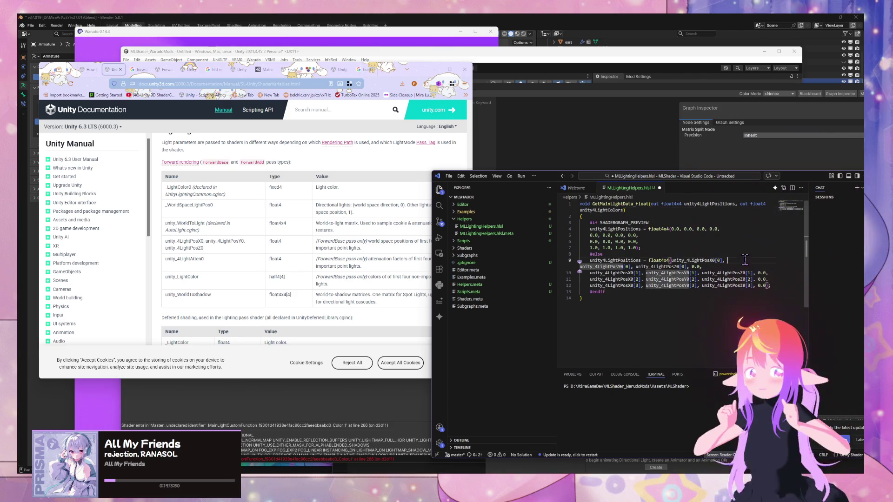
pyautogui.click(658, 246)
pyautogui.press('Return')
pyautogui.write('unity4LightColors = float4(1.0, 1.0, 1.0, 1.0);')
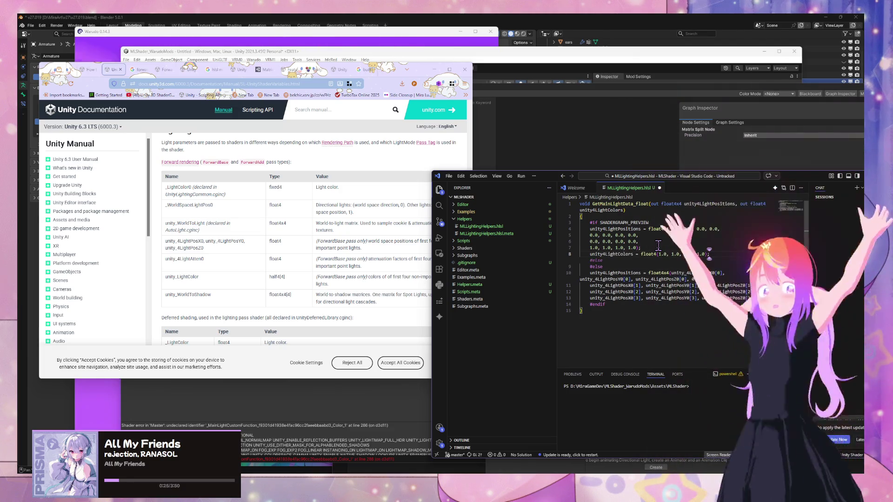
pyautogui.click(375, 291)
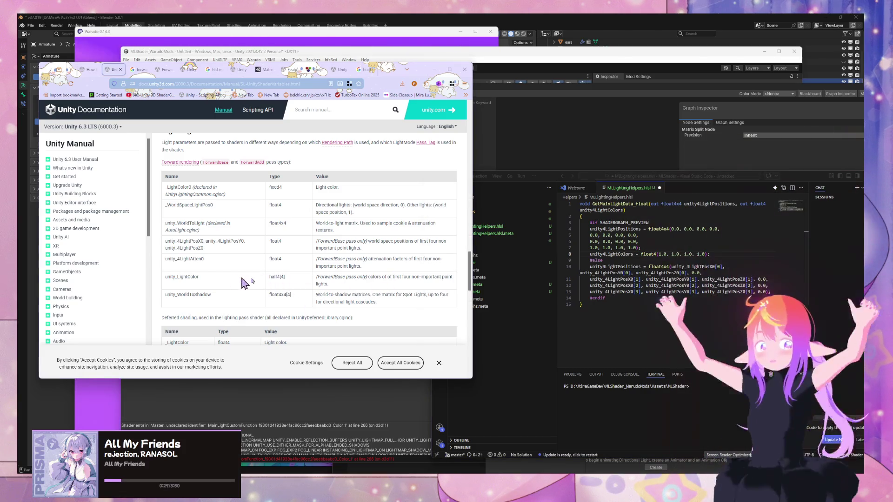
pyautogui.click(756, 203)
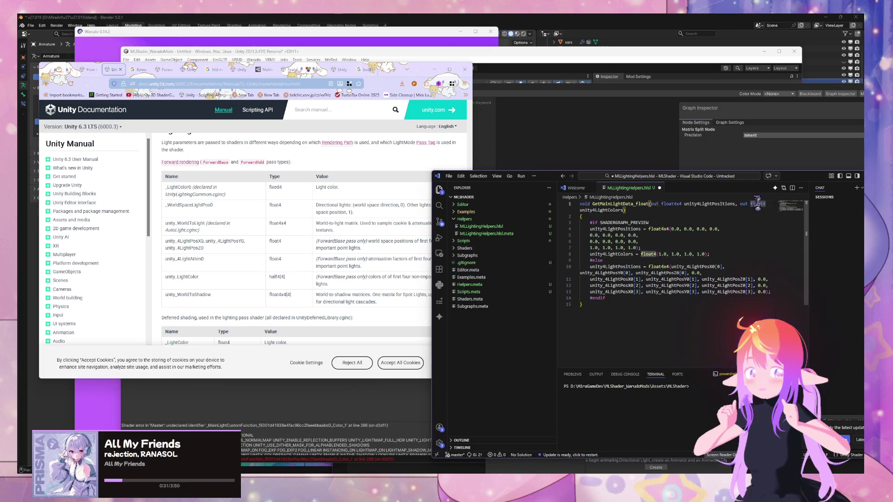
pyautogui.press('End')
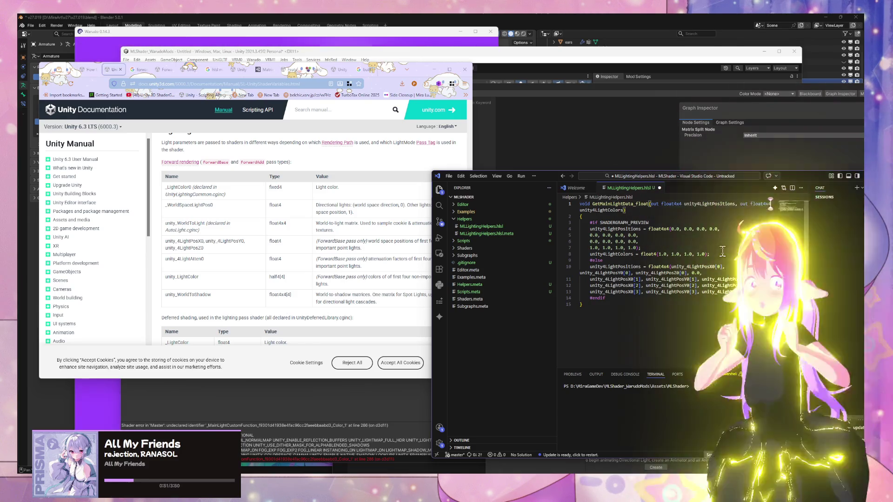
# Replace that line with a suggested float4x4 preview default for unity4LightColors and save
pyautogui.click(718, 253)
pyautogui.moveTo(717, 252); pyautogui.dragTo(587, 248)
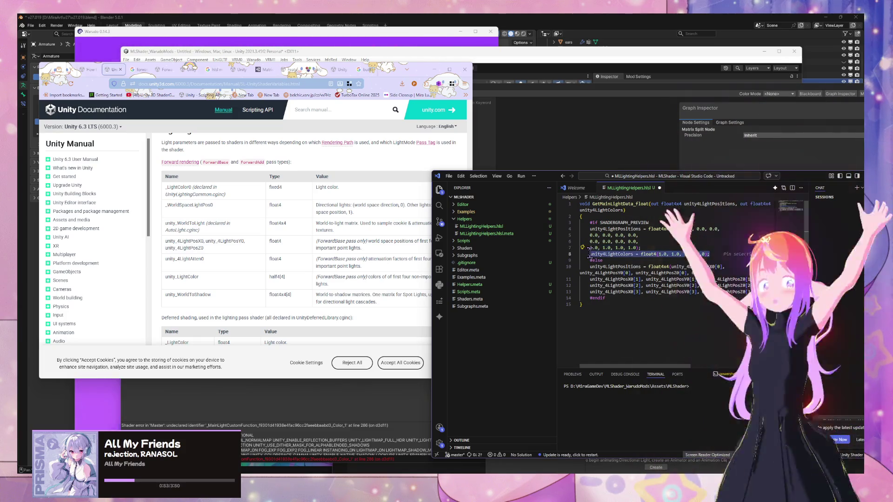
pyautogui.write('unity')
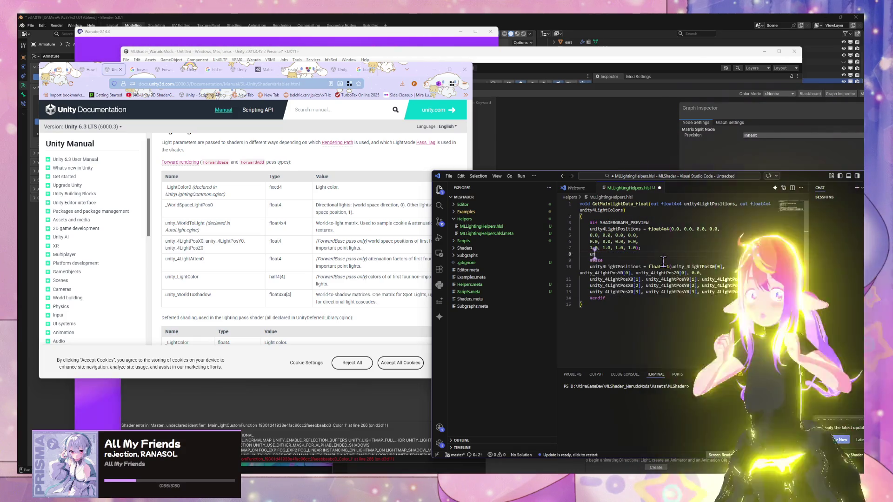
pyautogui.press('Tab')
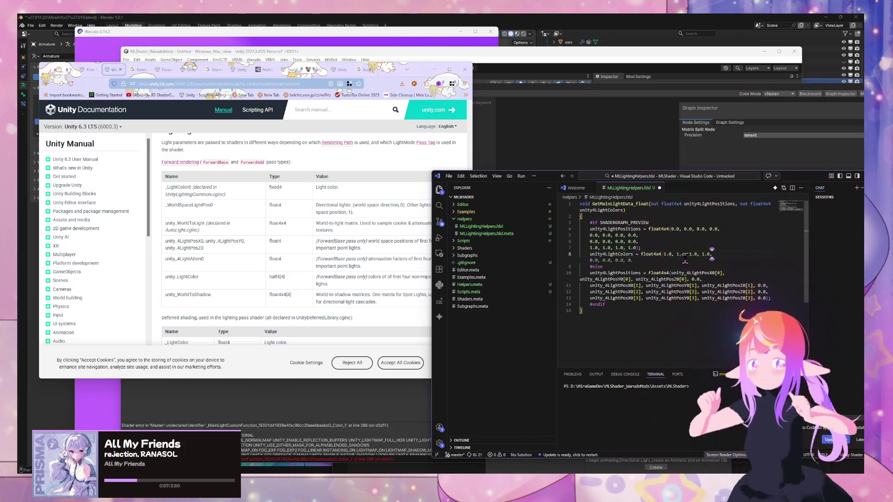
pyautogui.write('0.0, 0.0, 0.0, 0.0,')
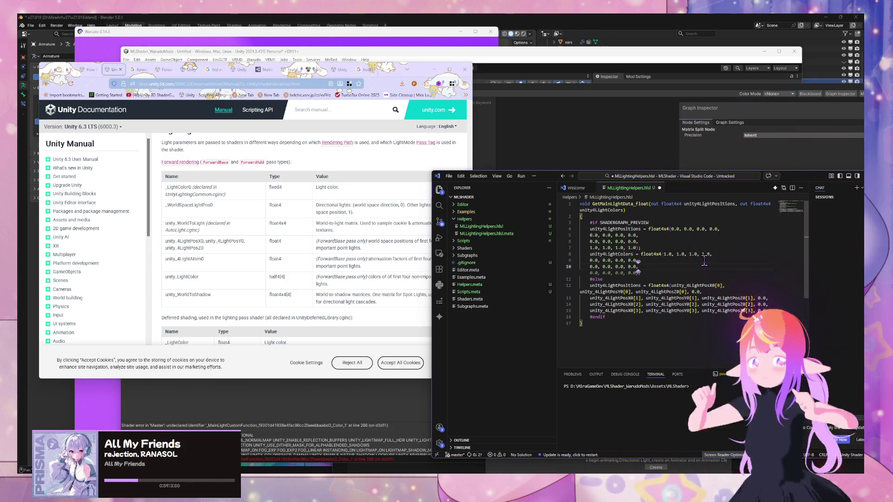
pyautogui.write('(')
pyautogui.press('Tab')
pyautogui.hotkey('ctrl', 's')
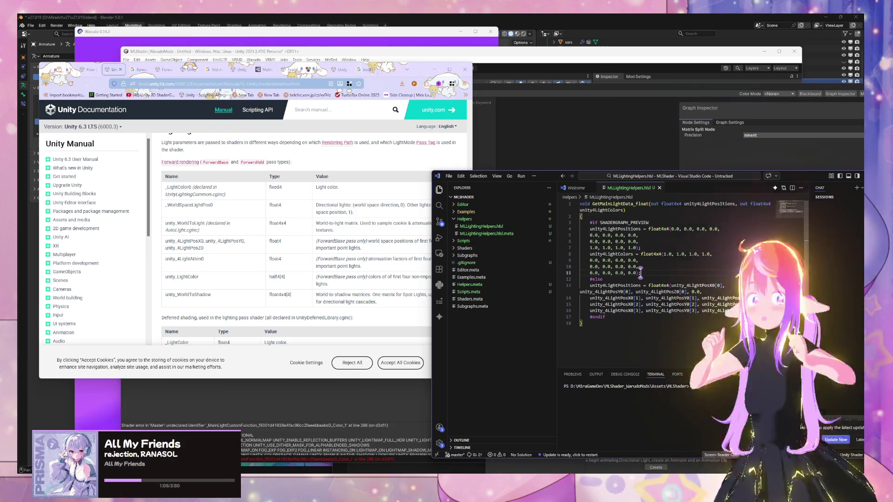
# Begin the #else line 'unity4LightColors = float4x4(unity_4Light' after the positions assignment
pyautogui.scroll(-2, 641, 272)
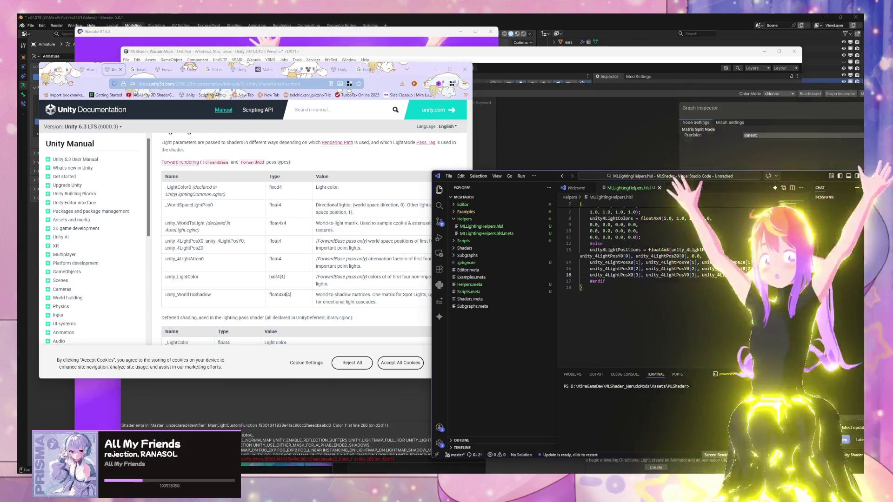
pyautogui.click(770, 275)
pyautogui.press('Return')
pyautogui.scroll(2, 764, 276)
pyautogui.write('unity4LightColors = float4x4(')
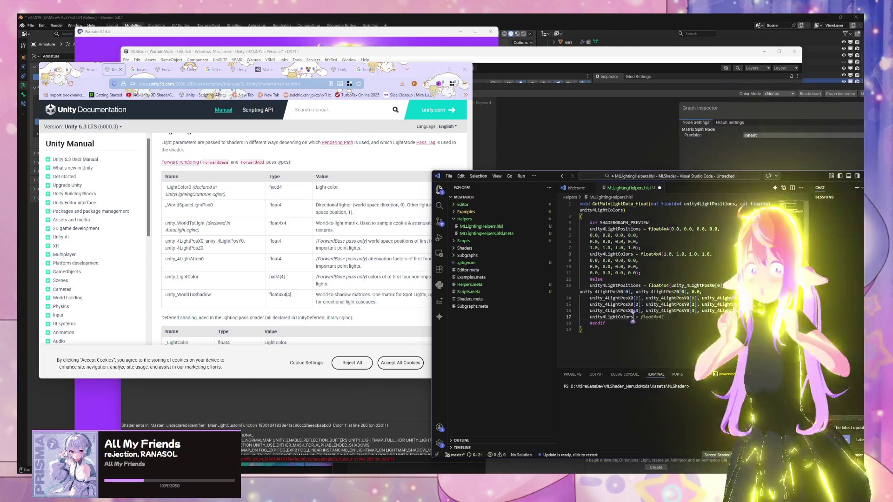
pyautogui.write('unity_4Light')
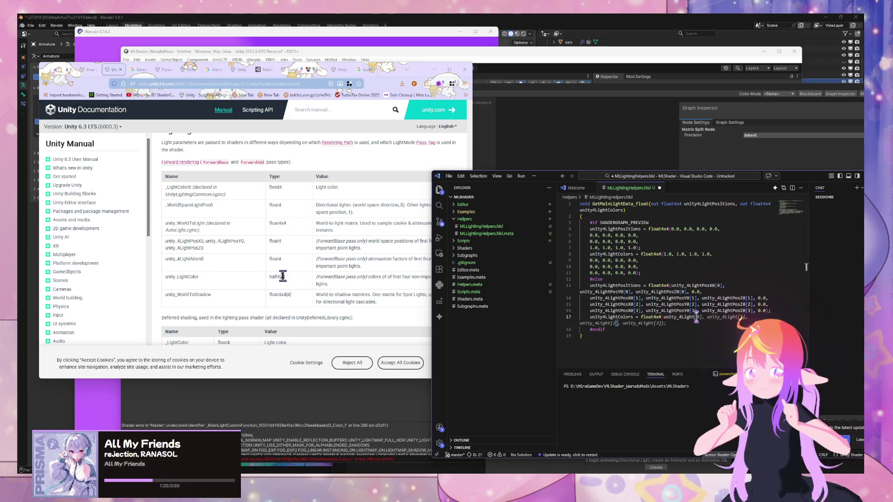
# Fill the matrix's opening rows from unity_4LightColor[0] and [1] using inline suggestions
pyautogui.click(698, 317)
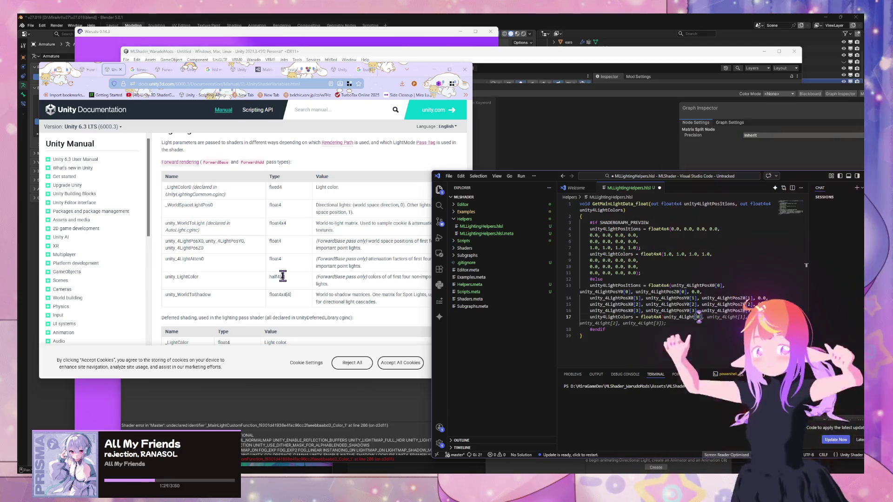
pyautogui.press('Tab')
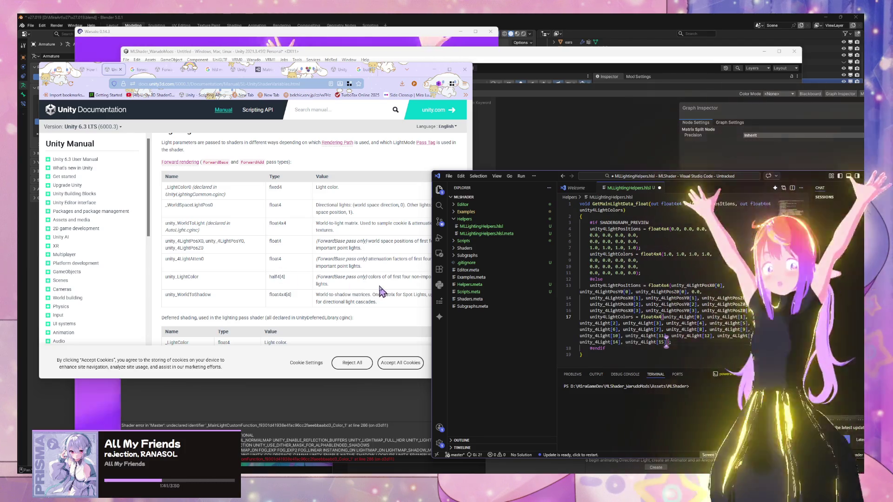
pyautogui.write('unity_4Light')
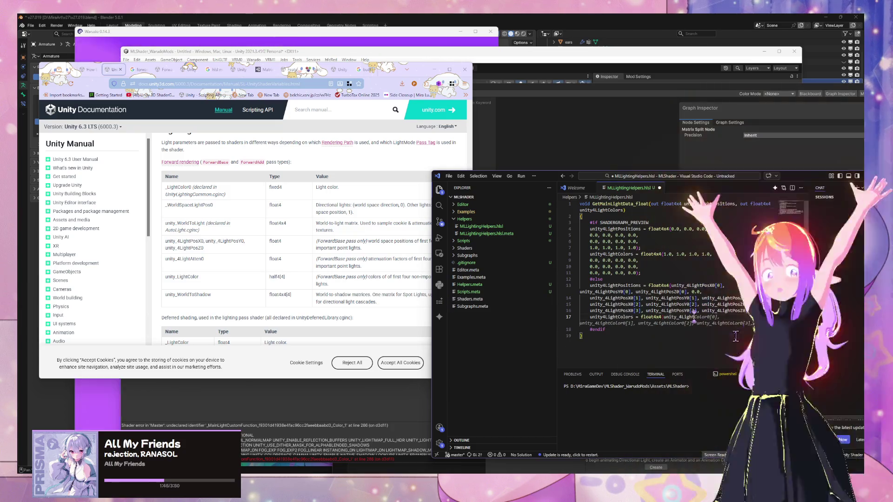
pyautogui.write('Color[0')
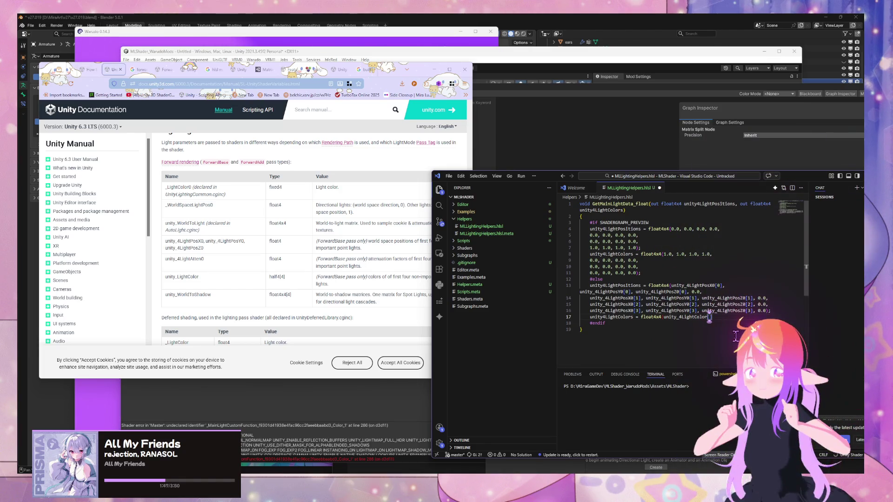
pyautogui.write(']')
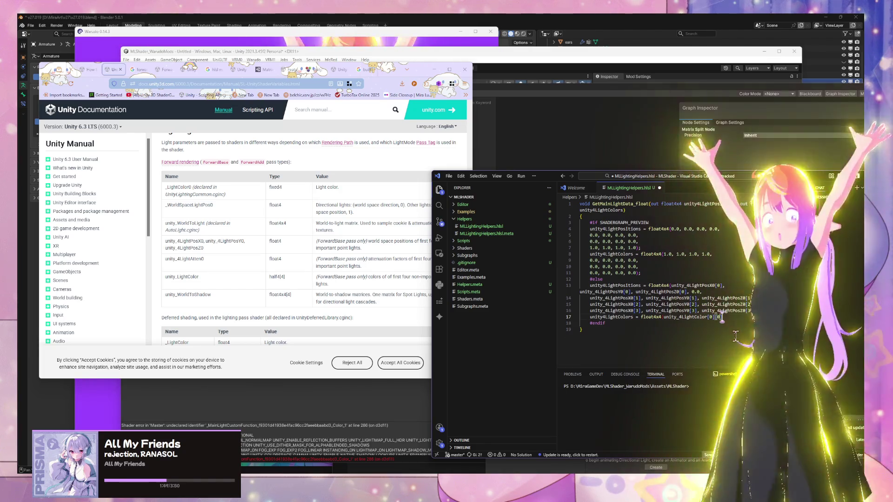
pyautogui.press('Tab')
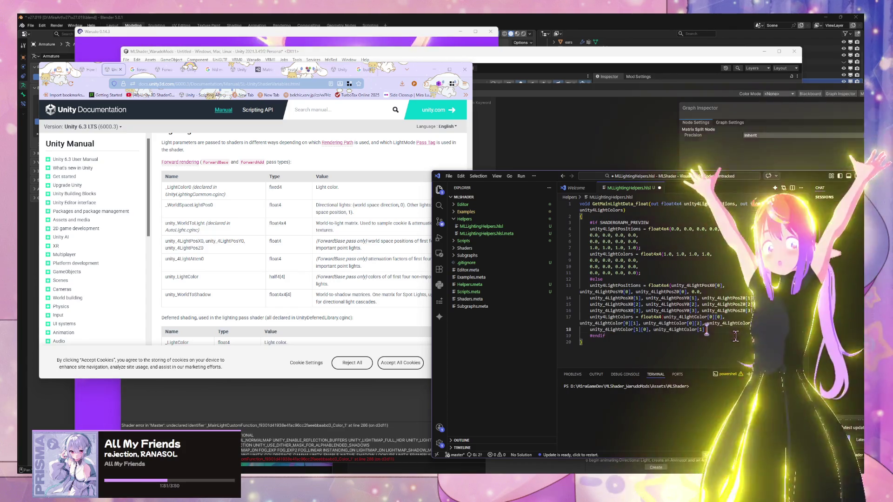
pyautogui.press('Tab')
pyautogui.press('Tab')
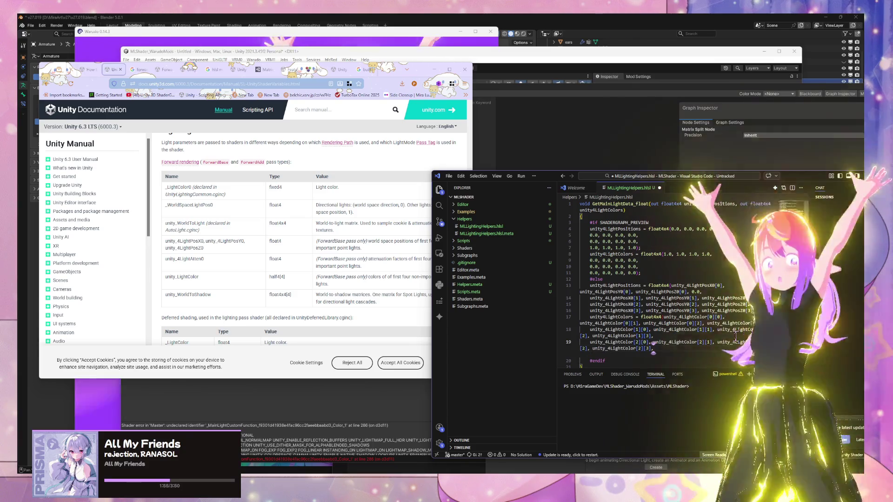
pyautogui.scroll(-1, 735, 338)
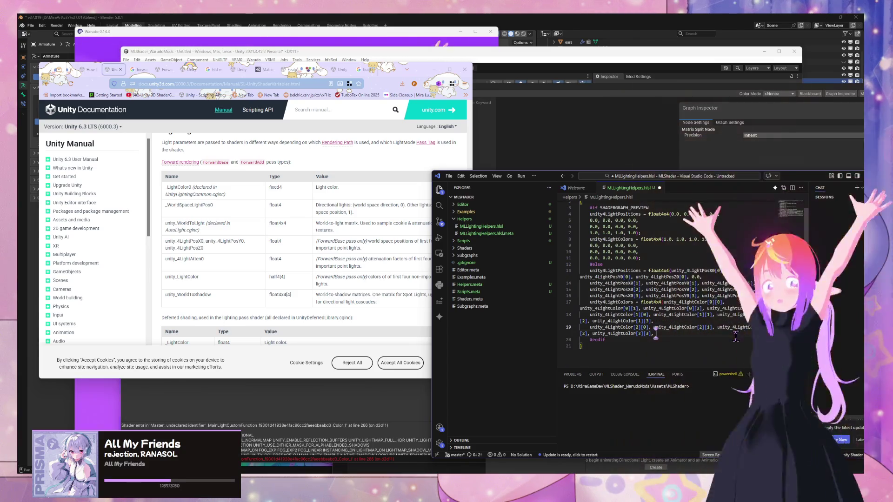
# Add the unity_4LightColor[3] row, remove the duplicate #endif, and save the file
pyautogui.press('Return')
pyautogui.write('unity_4LightColor[3][0], unity_4LightColor[3][1], unity_')
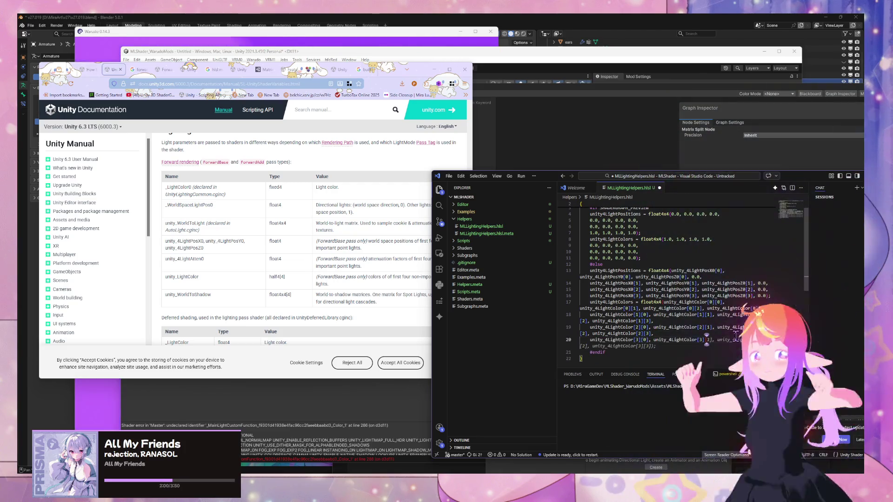
pyautogui.press('Tab')
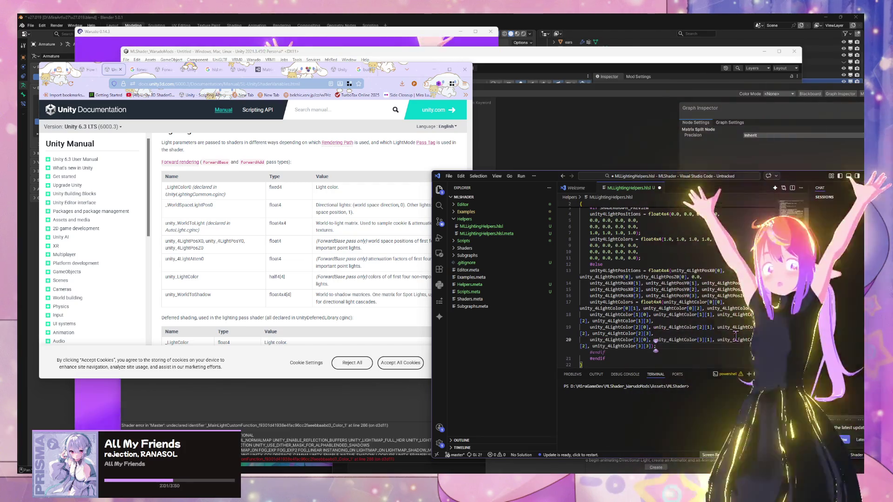
pyautogui.press('Tab')
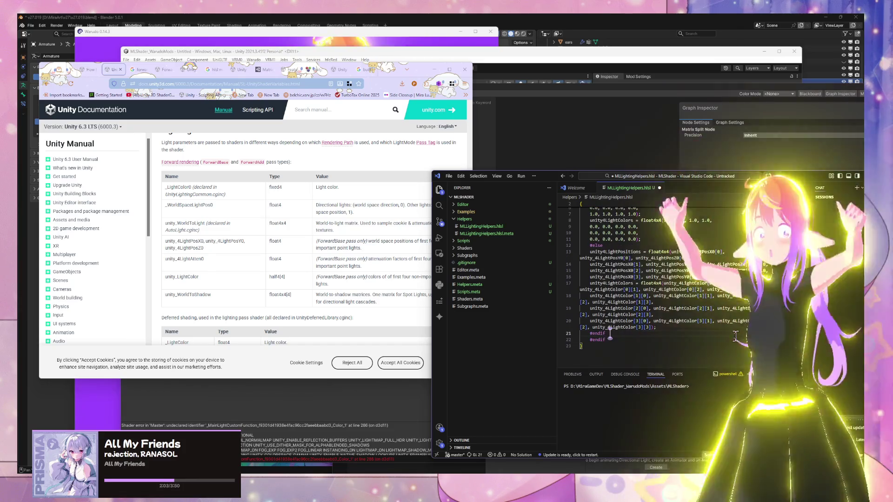
pyautogui.hotkey('ctrl', 'z')
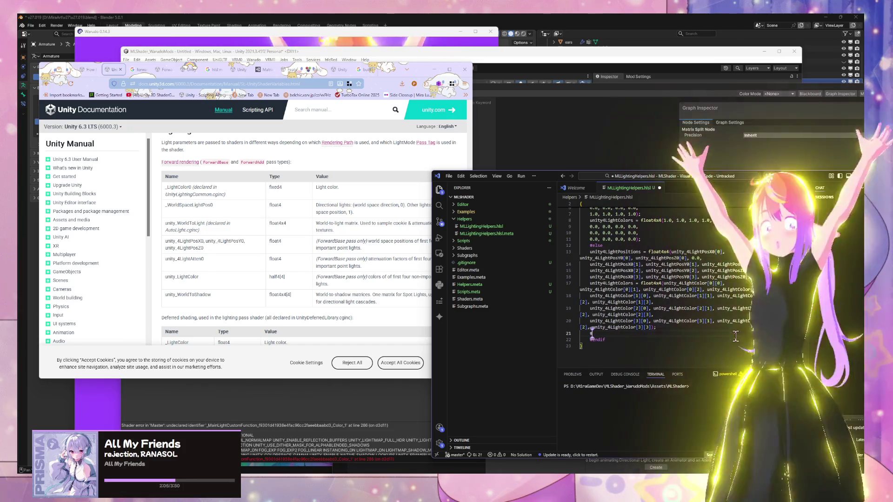
pyautogui.hotkey('ctrl', 's')
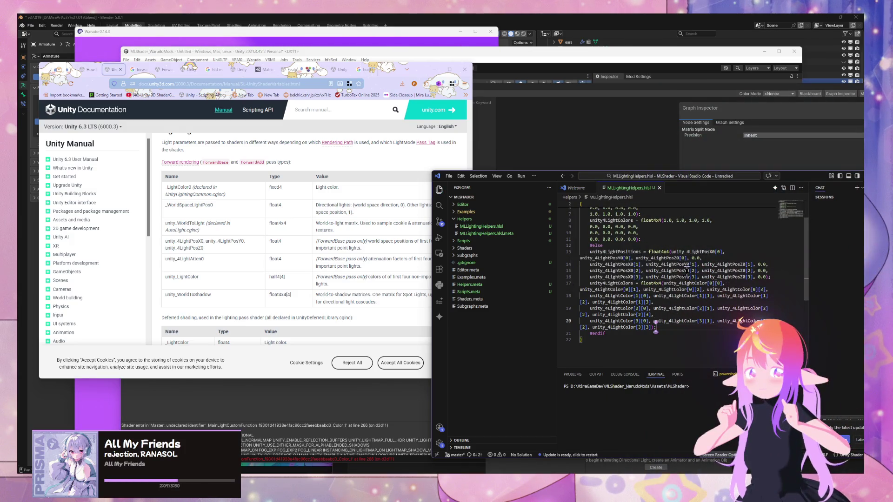
pyautogui.scroll(2, 692, 272)
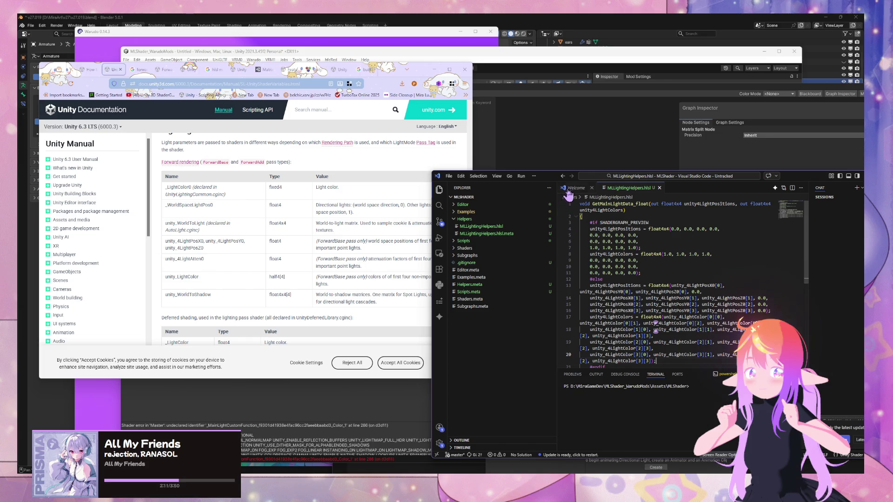
pyautogui.moveTo(554, 181)
pyautogui.mouseDown()
pyautogui.moveTo(605, 400)
pyautogui.moveTo(608, 298)
pyautogui.mouseUp()
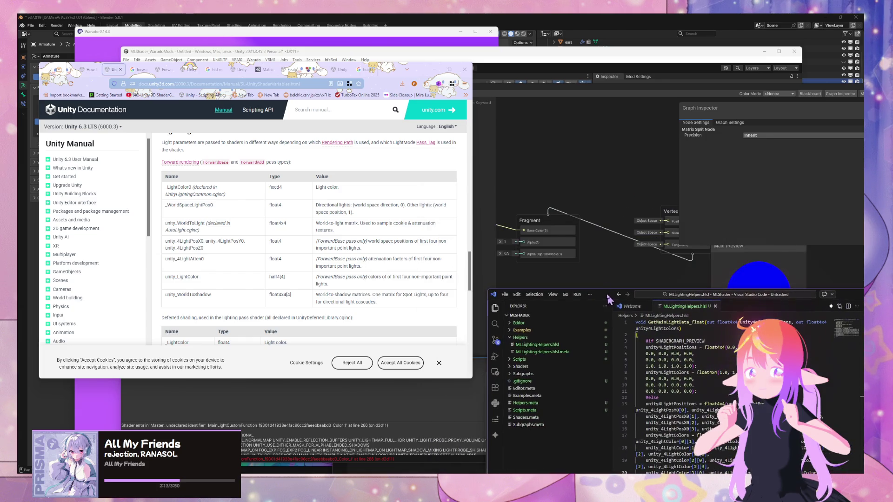
# Frame the GetMainLightData node in the shader graph and nudge it left
pyautogui.click(608, 258)
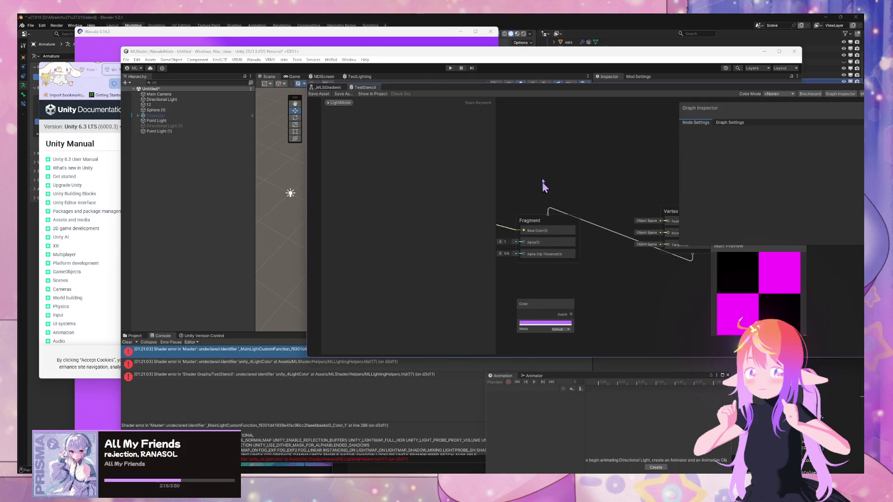
pyautogui.press('f')
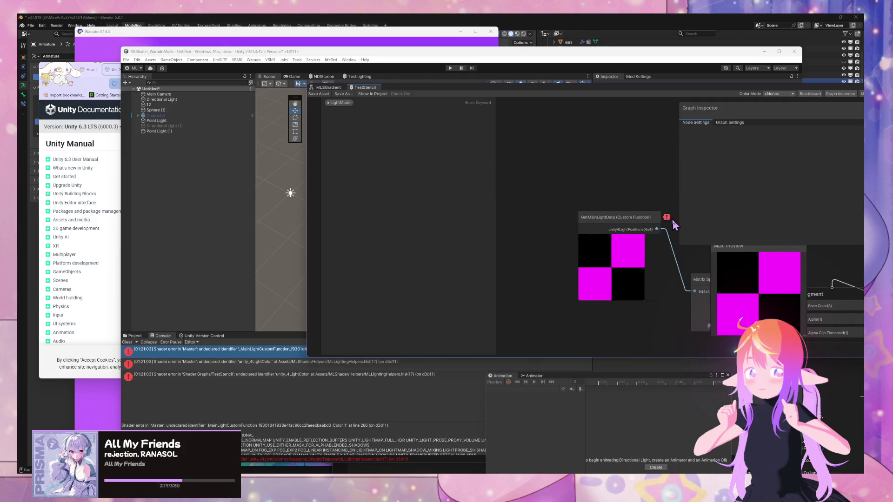
pyautogui.click(637, 218)
pyautogui.moveTo(637, 218); pyautogui.dragTo(610, 215)
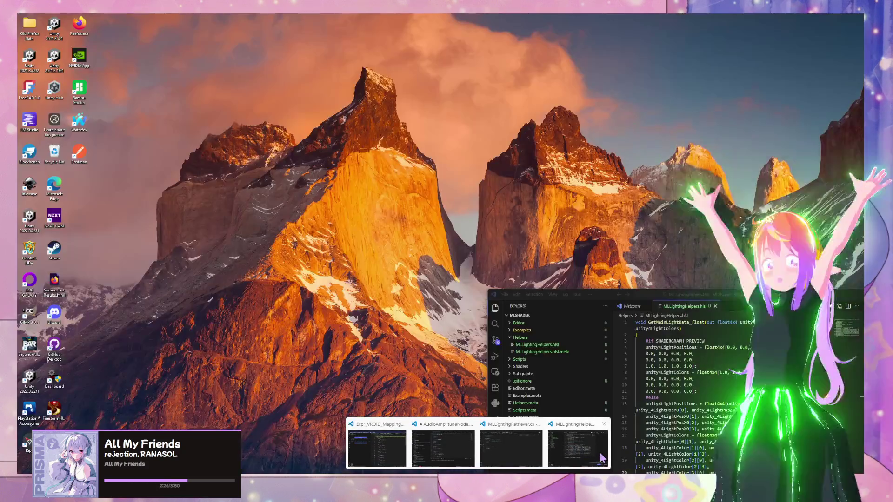
# Review the float4x4 colour declaration on line 17 and the code before #endif
pyautogui.click(602, 458)
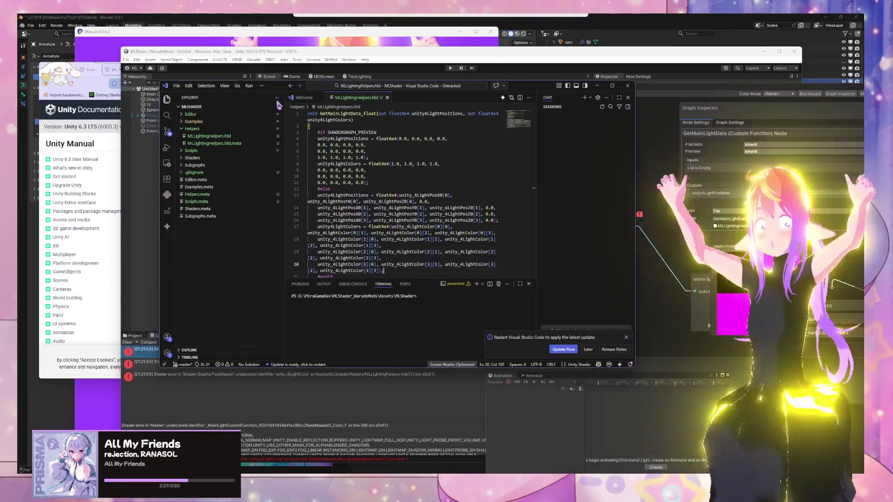
pyautogui.scroll(-2, 391, 241)
pyautogui.click(391, 241)
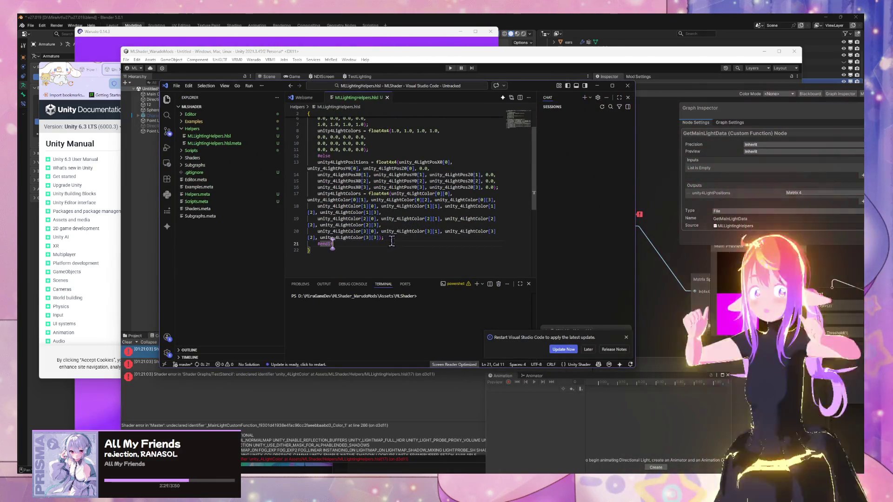
pyautogui.click(379, 194)
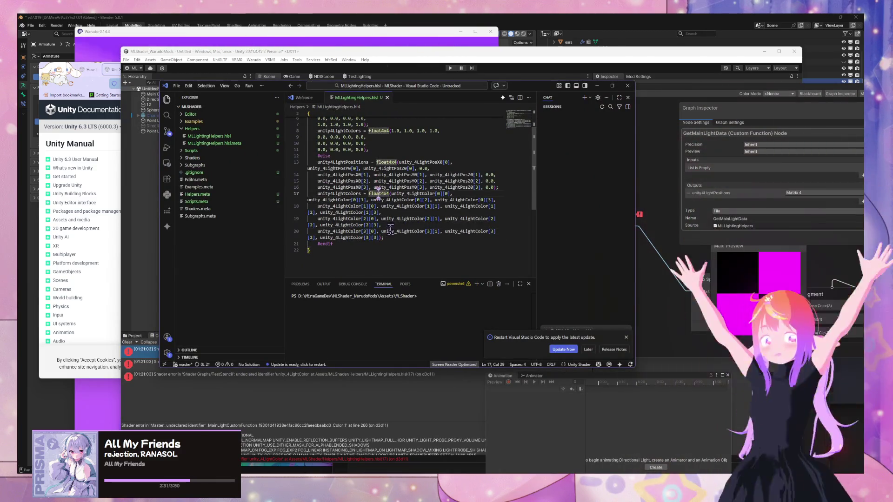
pyautogui.click(318, 244)
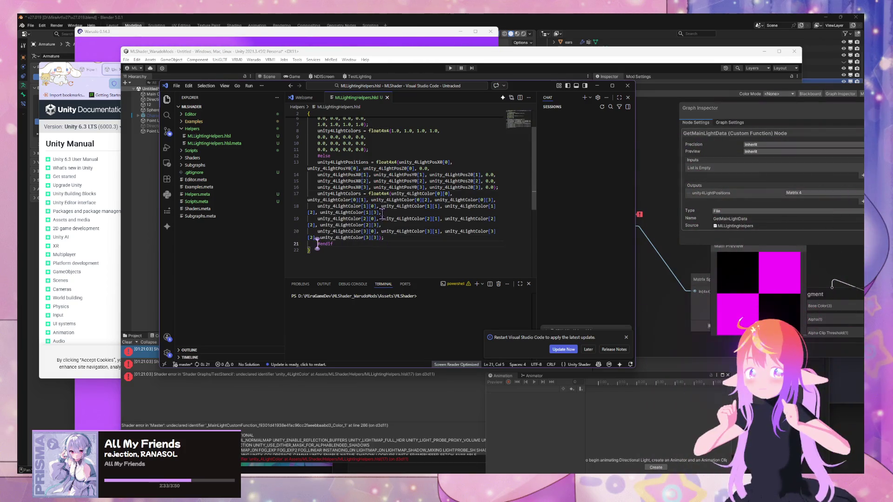
pyautogui.scroll(2, 383, 217)
pyautogui.scroll(-3, 373, 198)
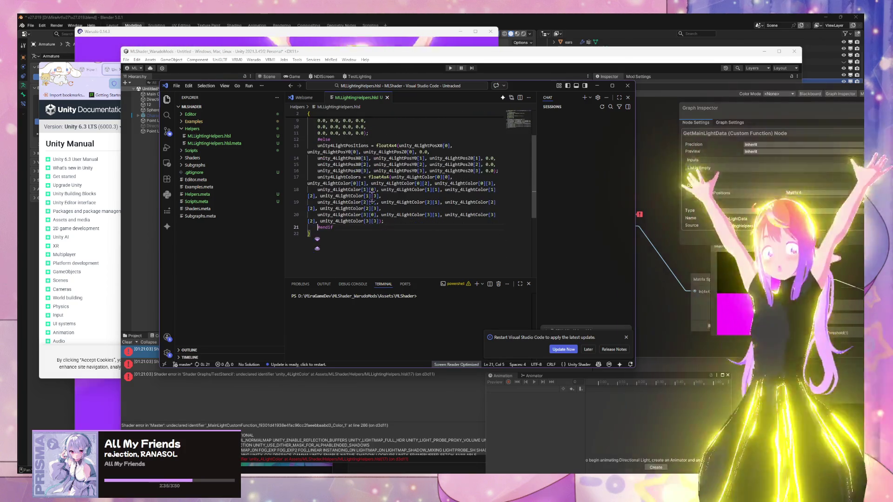
pyautogui.scroll(3, 372, 198)
pyautogui.scroll(-2, 324, 195)
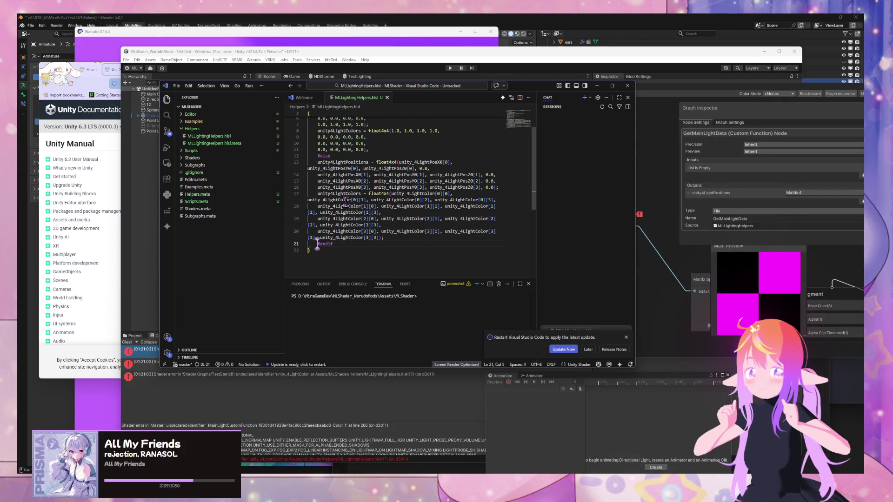
# Undock the Shader Graph into a floating window and inspect the node's error badge
pyautogui.click(373, 399)
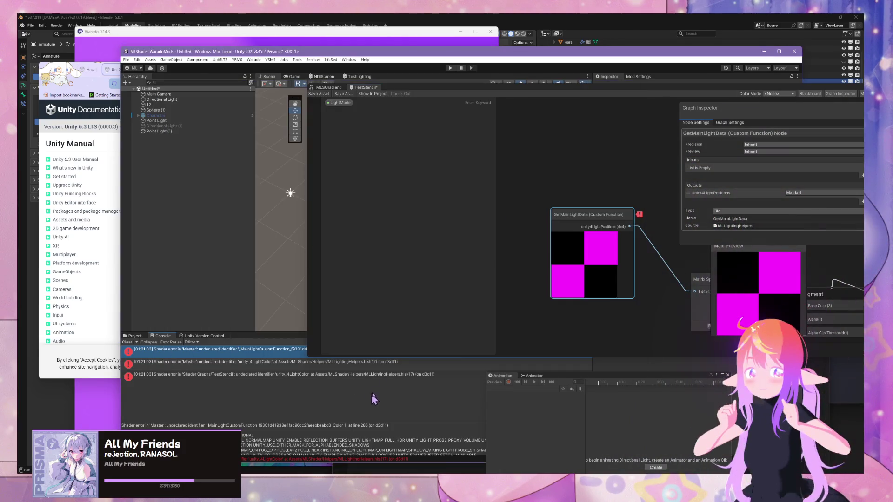
pyautogui.click(336, 82)
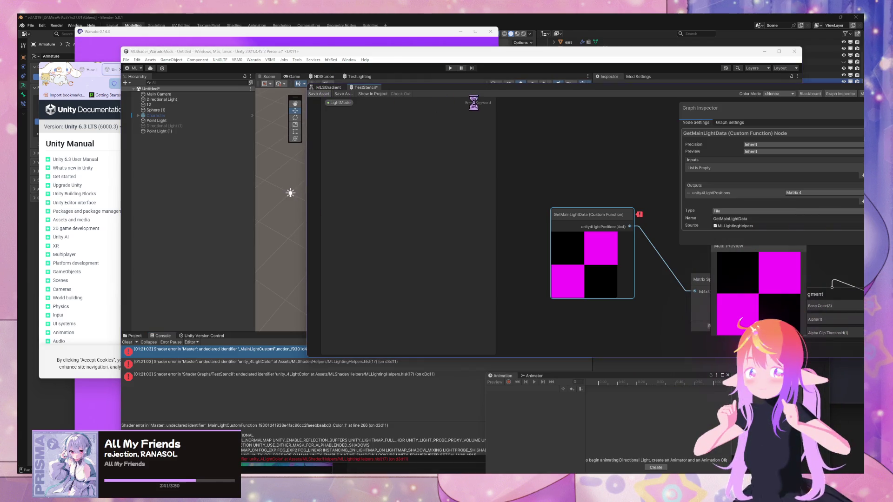
pyautogui.moveTo(462, 86)
pyautogui.mouseDown()
pyautogui.moveTo(675, 168)
pyautogui.moveTo(584, 139)
pyautogui.moveTo(437, 112)
pyautogui.mouseUp()
pyautogui.moveTo(588, 231)
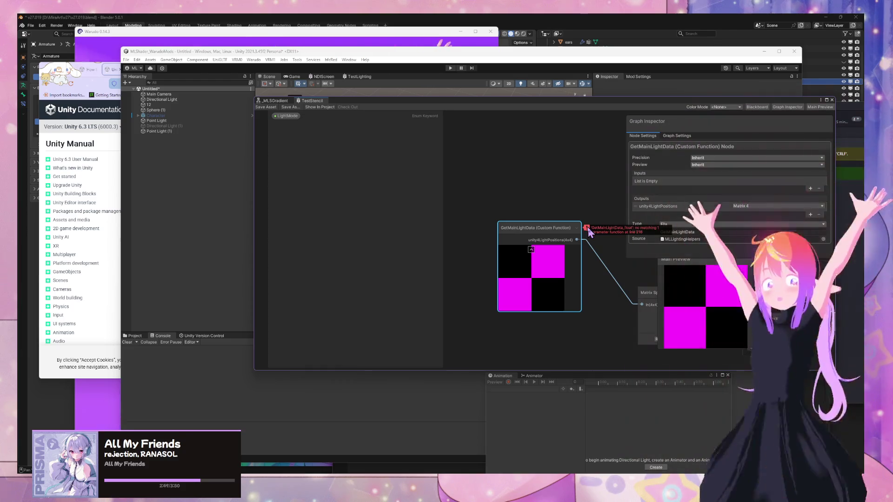
# Add a Matrix 4 output named unity4LightColors to the GetMainLightData node
pyautogui.click(811, 214)
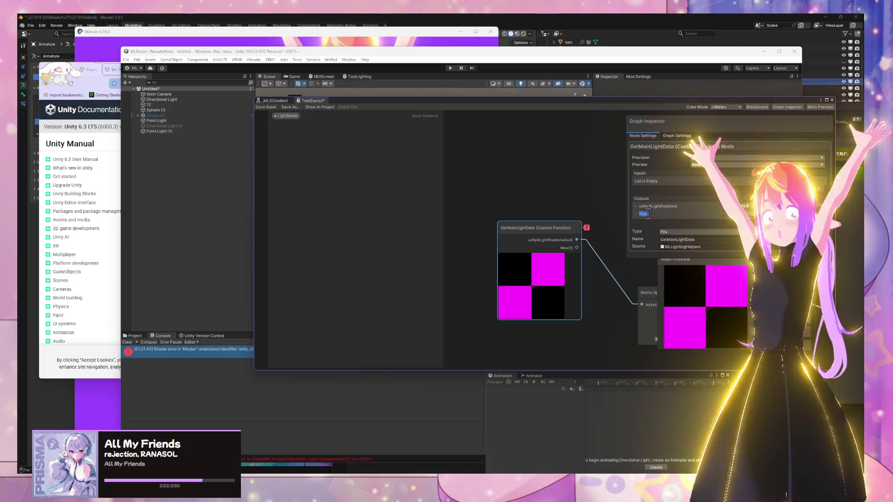
pyautogui.doubleClick(654, 214)
pyautogui.write('ity4')
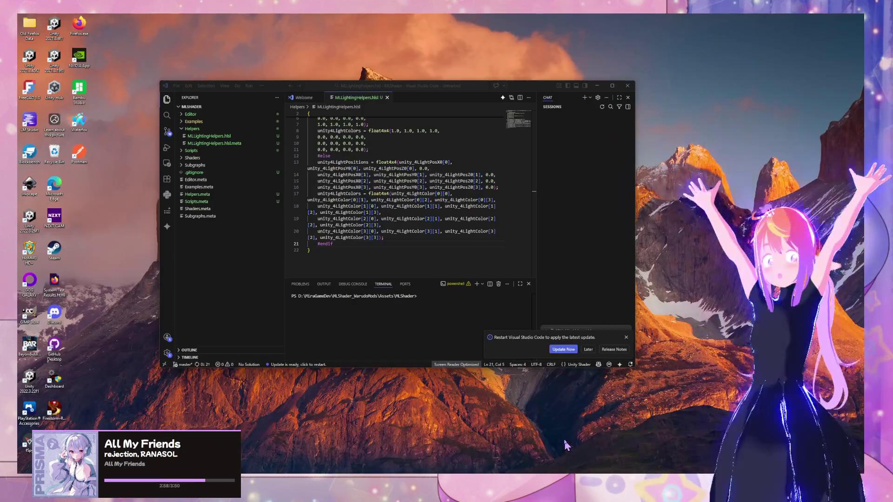
pyautogui.click(494, 465)
pyautogui.scroll(2, 420, 135)
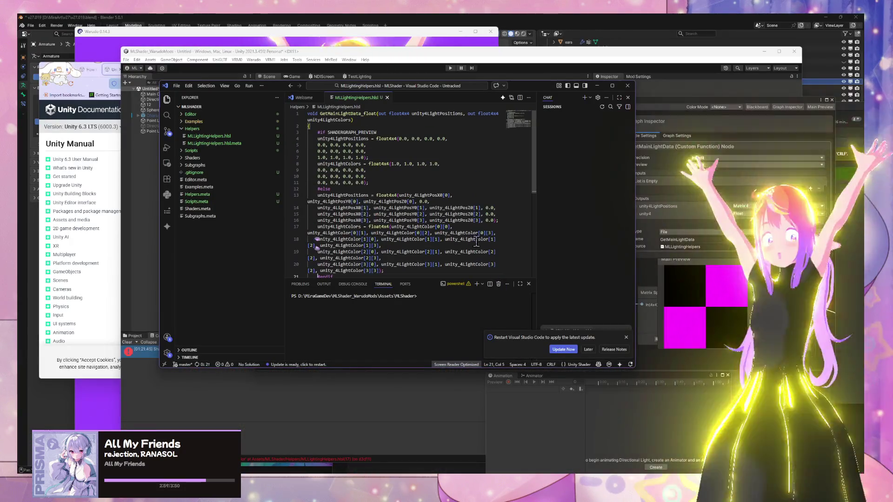
pyautogui.click(675, 214)
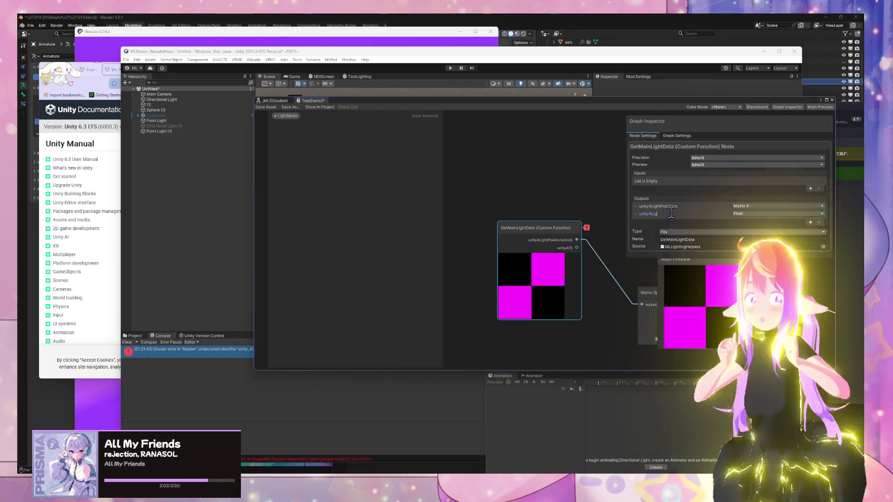
pyautogui.write('htCo')
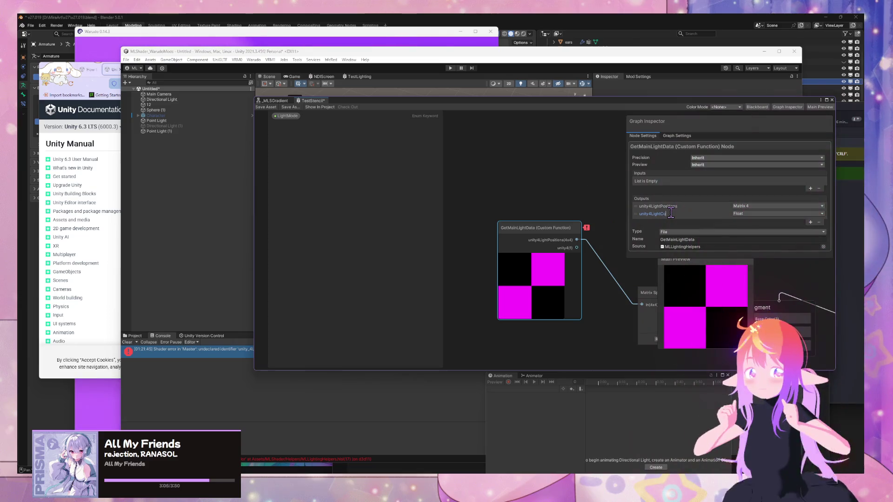
pyautogui.write('lors')
pyautogui.press('Return')
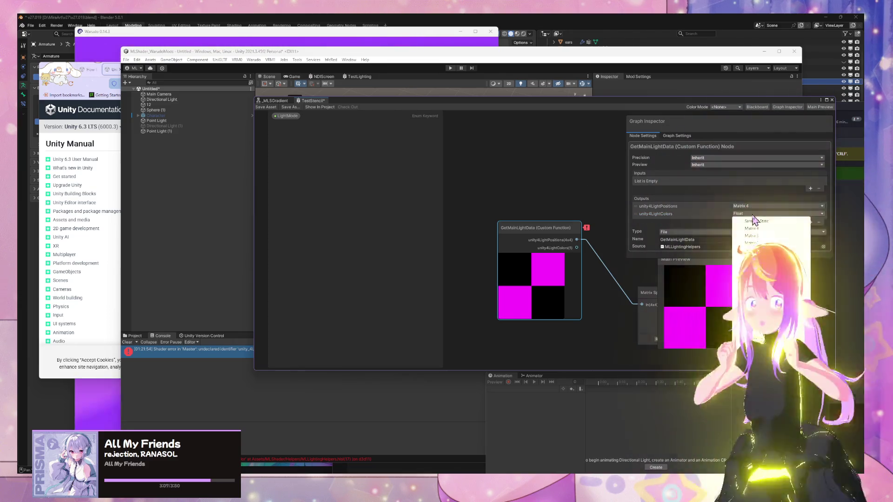
pyautogui.click(778, 229)
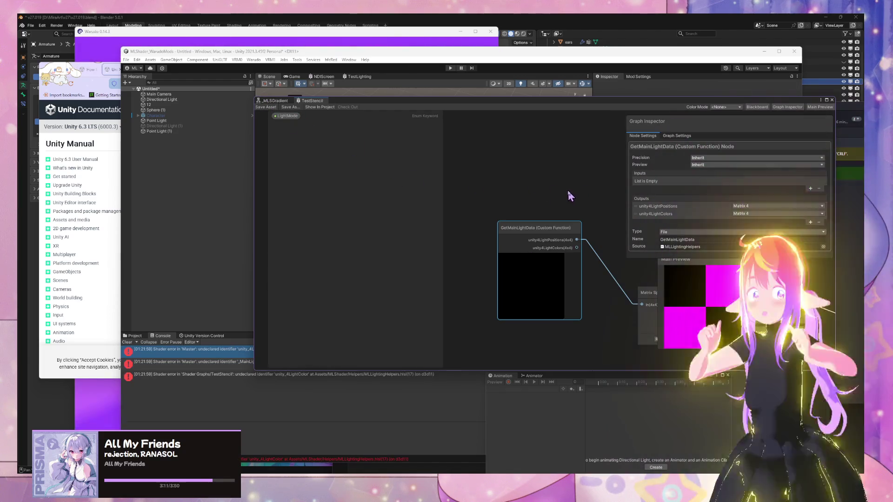
# Move the node and shader graph window aside and clear the old Console errors
pyautogui.moveTo(549, 227); pyautogui.dragTo(479, 218)
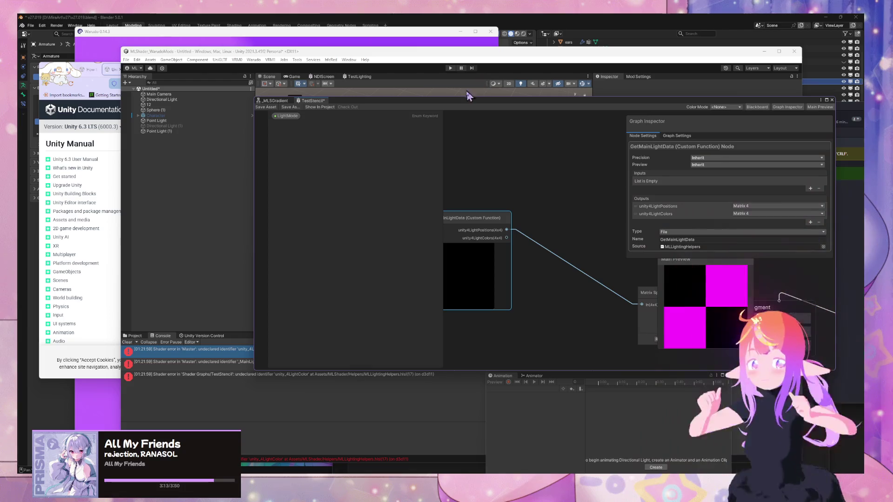
pyautogui.moveTo(417, 98)
pyautogui.mouseDown()
pyautogui.moveTo(651, 94)
pyautogui.moveTo(612, 96)
pyautogui.mouseUp()
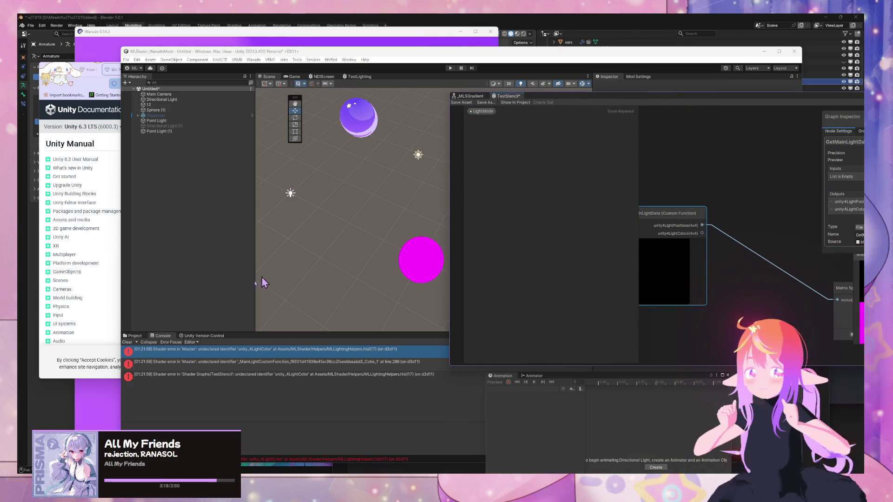
pyautogui.click(127, 342)
pyautogui.moveTo(661, 94); pyautogui.dragTo(614, 101)
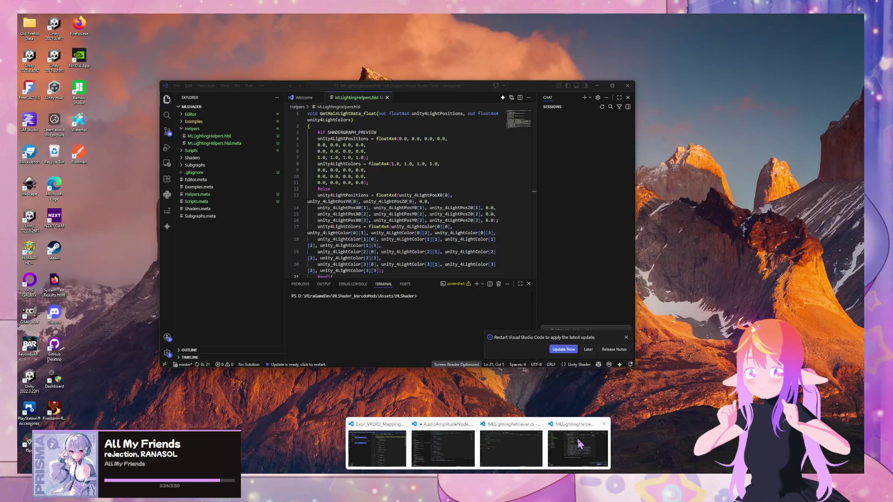
pyautogui.click(451, 447)
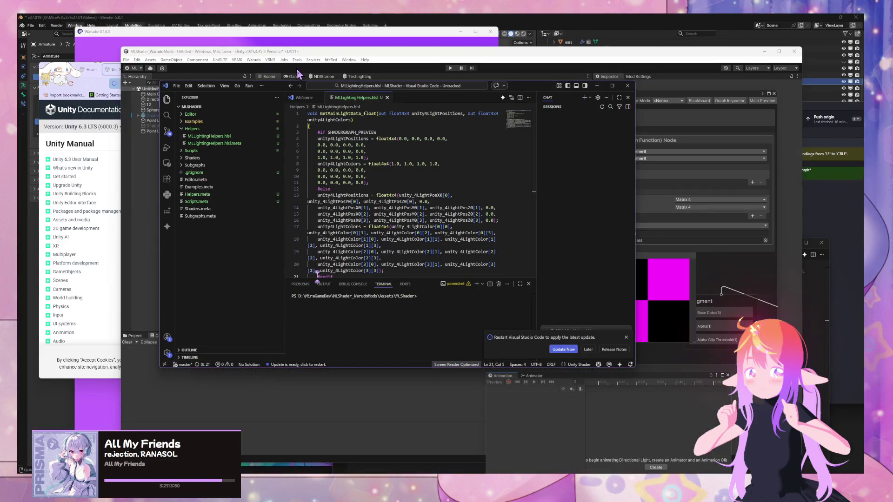
# Check the docs table entry unity_LightColor (half4[4]), then return to MLLightingHelpers.hlsl
pyautogui.moveTo(318, 55); pyautogui.dragTo(355, 62)
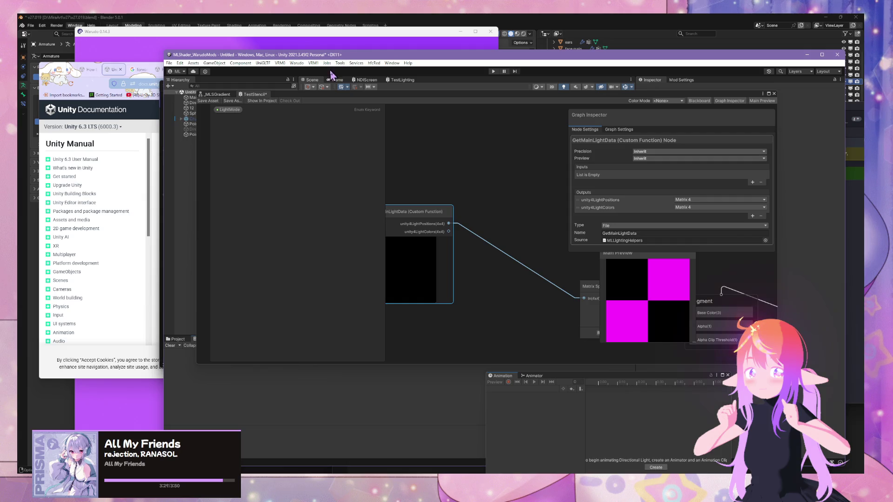
pyautogui.moveTo(186, 55); pyautogui.dragTo(398, 115)
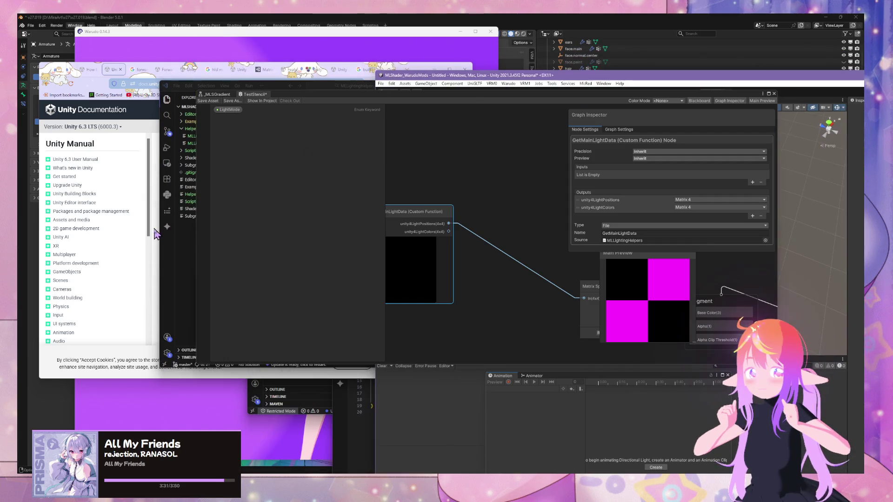
pyautogui.click(155, 230)
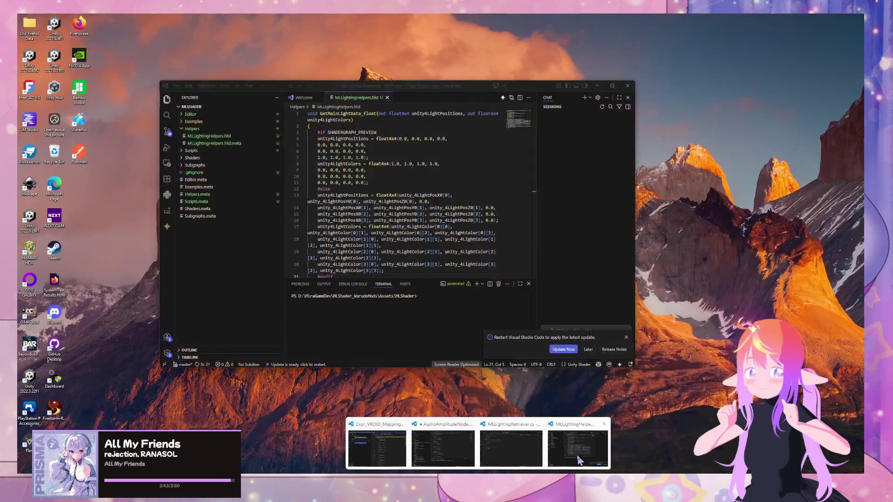
pyautogui.click(579, 449)
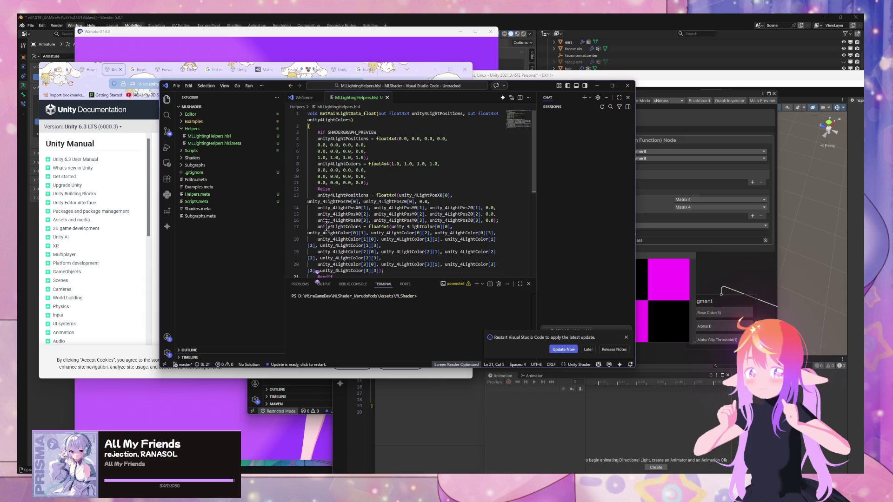
# Replace unity_4LightColor with unity_LightColor on lines 17–20 and save the helper file
pyautogui.doubleClick(410, 228)
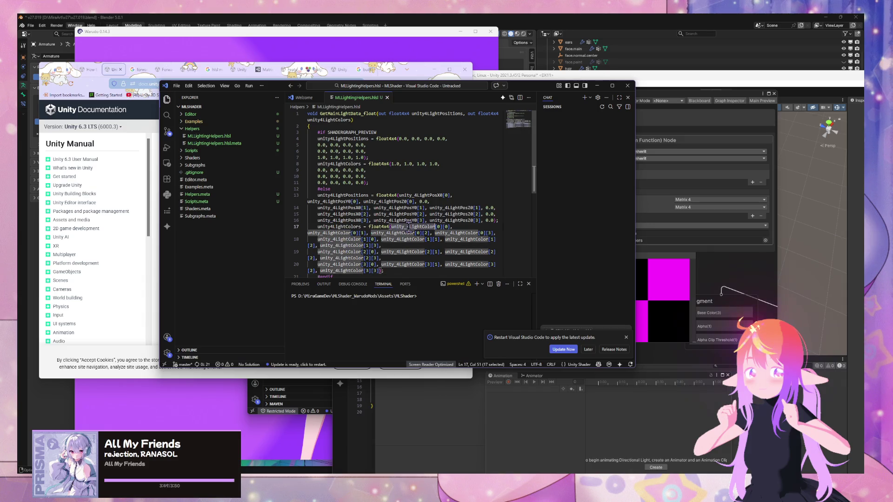
pyautogui.write('unity_LightColor')
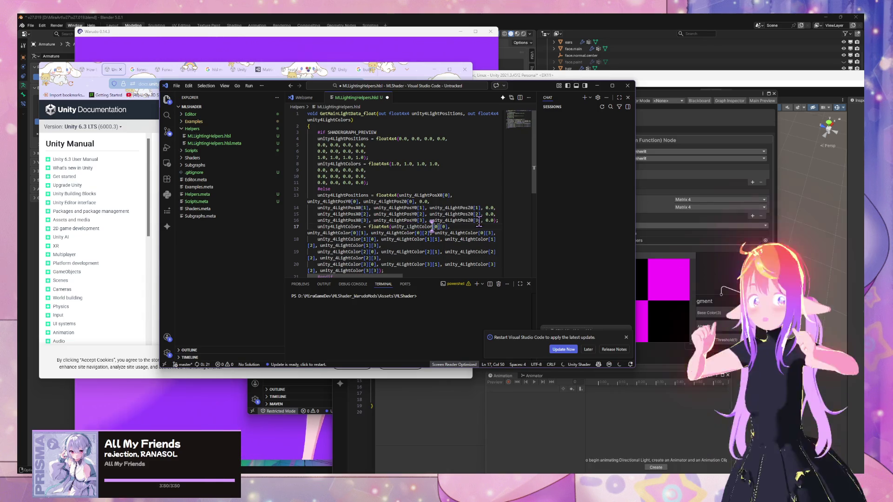
pyautogui.press('Tab')
pyautogui.scroll(-2, 462, 223)
pyautogui.press('Tab')
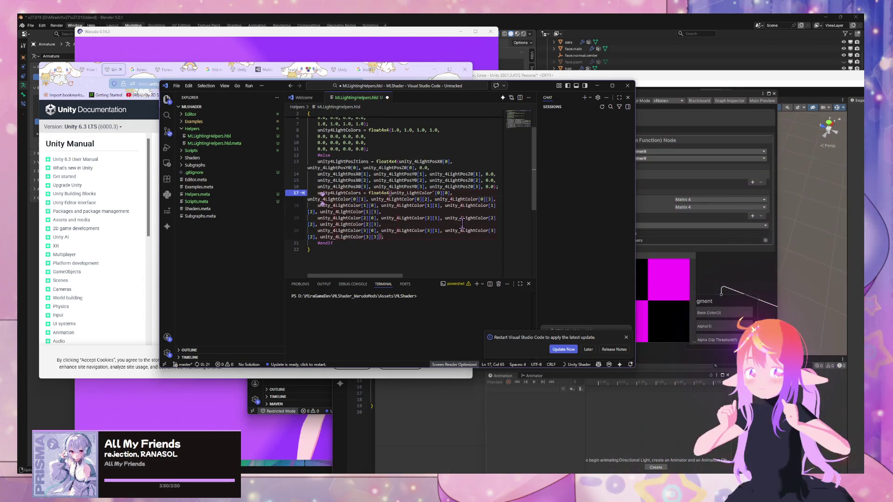
pyautogui.hotkey('ctrl', 's')
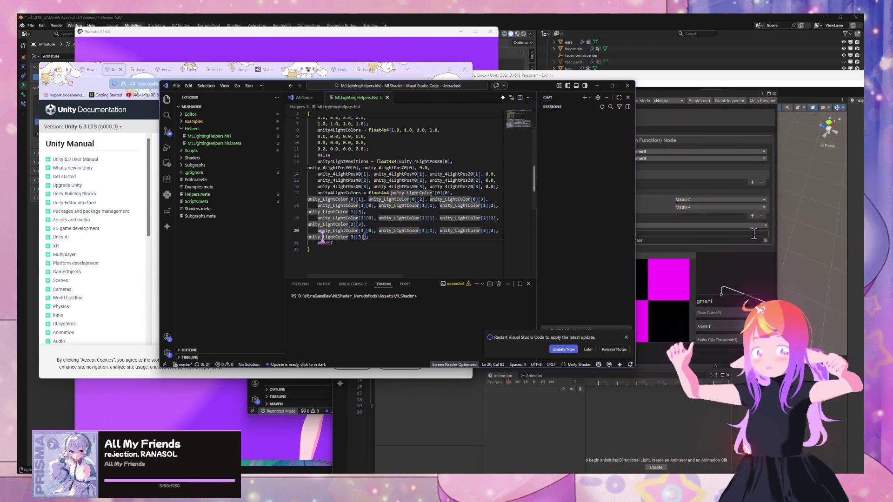
# Let Unity reimport the shader, recheck line 17 of the helper, then return to the shader graph
pyautogui.hotkey('alt', 'Tab')
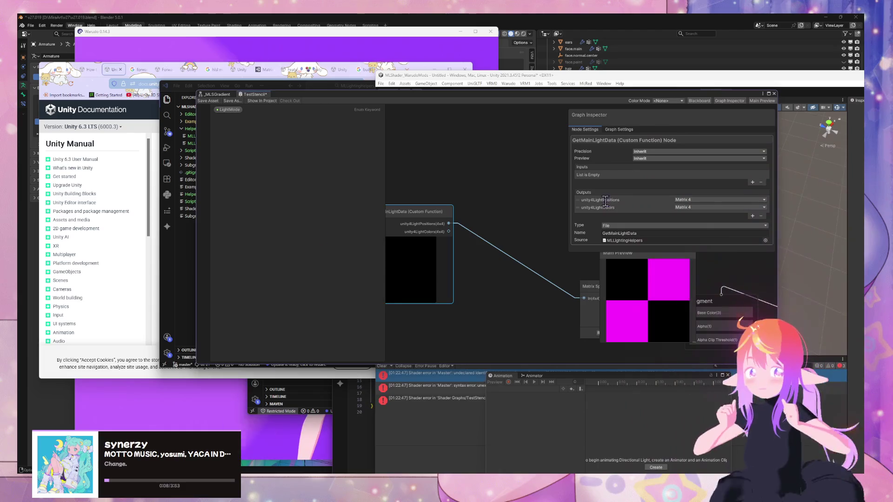
pyautogui.moveTo(534, 375); pyautogui.dragTo(537, 394)
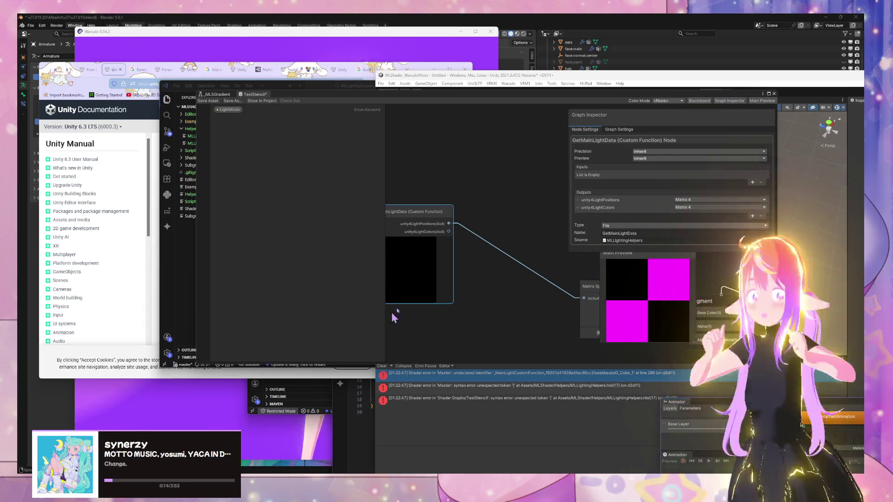
pyautogui.click(189, 233)
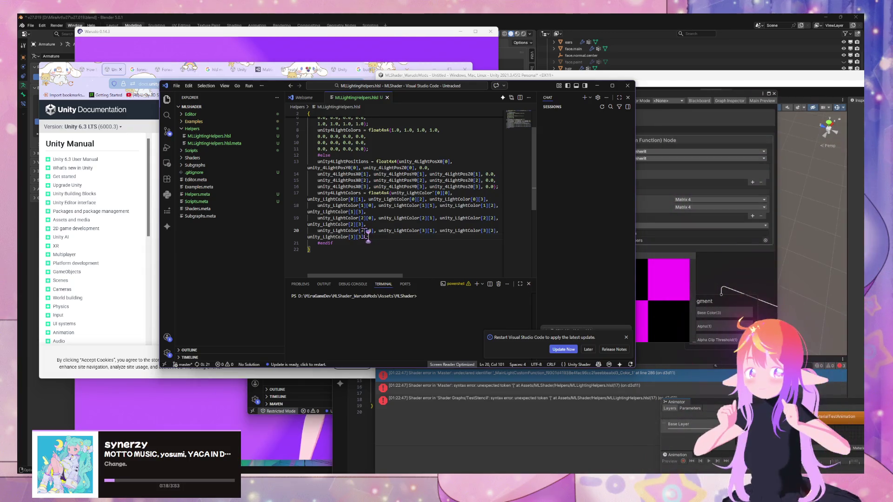
pyautogui.click(437, 193)
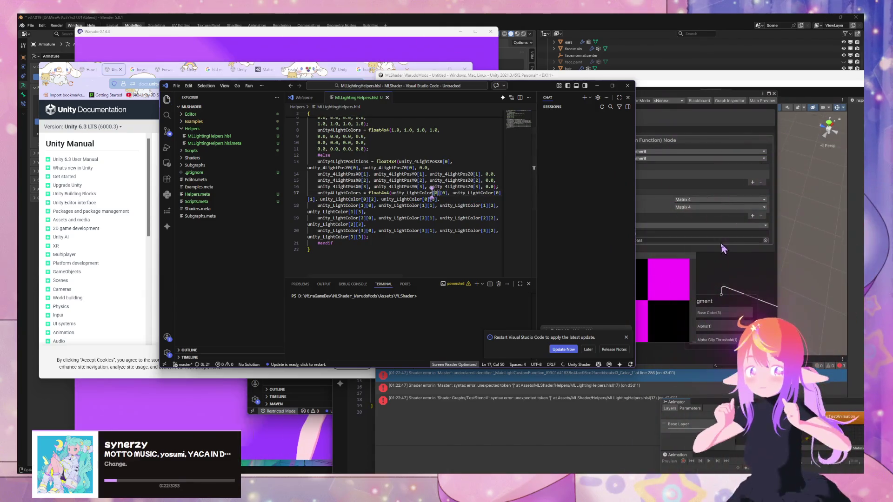
pyautogui.click(722, 252)
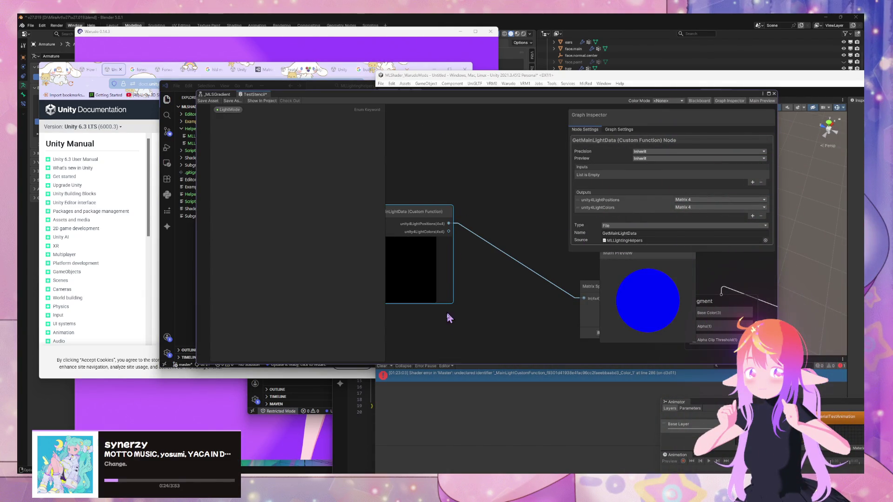
# Read the full shader error and move the Matrix Split node up and left
pyautogui.click(485, 381)
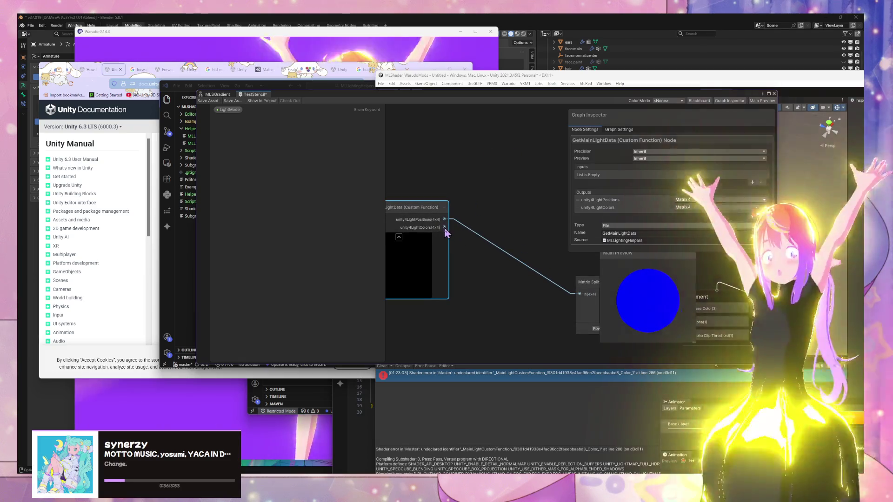
pyautogui.moveTo(446, 228); pyautogui.dragTo(494, 193)
pyautogui.click(465, 214)
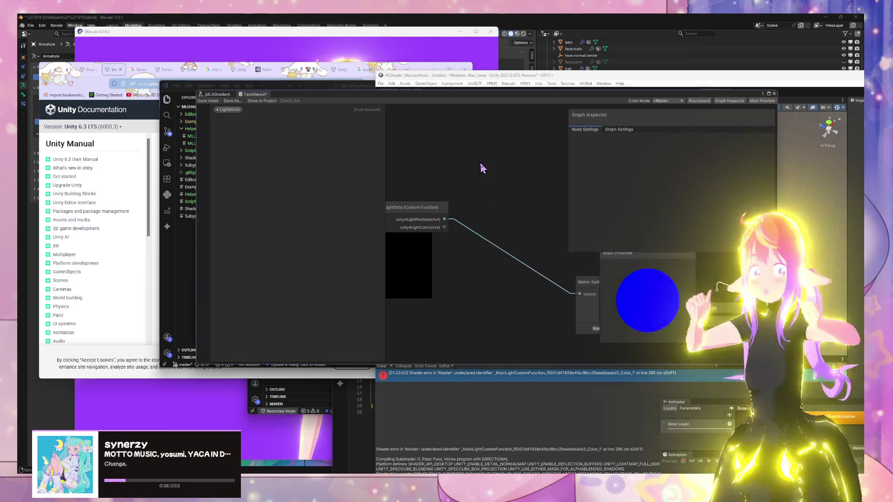
pyautogui.moveTo(582, 283)
pyautogui.mouseDown()
pyautogui.moveTo(512, 203)
pyautogui.moveTo(478, 200)
pyautogui.mouseUp()
# Duplicate the Matrix Split below the original and wire unity4LightColors into the copy
pyautogui.hotkey('ctrl', 'd')
pyautogui.moveTo(533, 224); pyautogui.dragTo(491, 267)
pyautogui.scroll(-3, 490, 267)
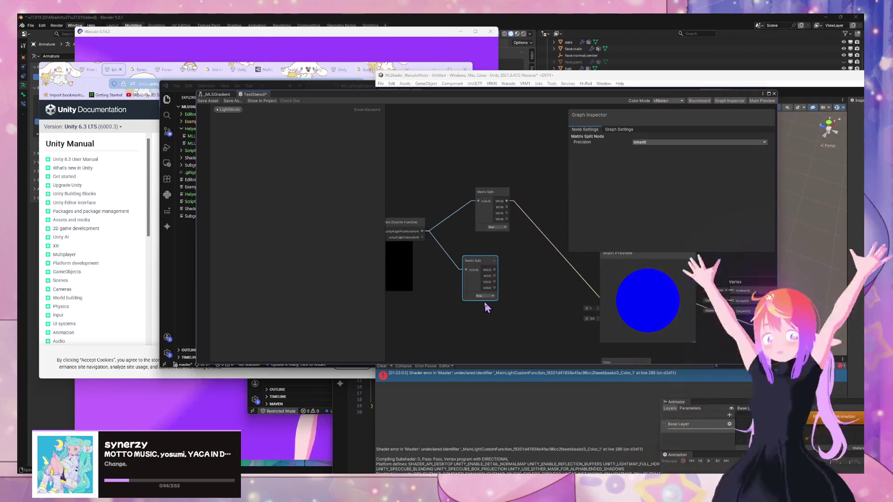
pyautogui.click(489, 297)
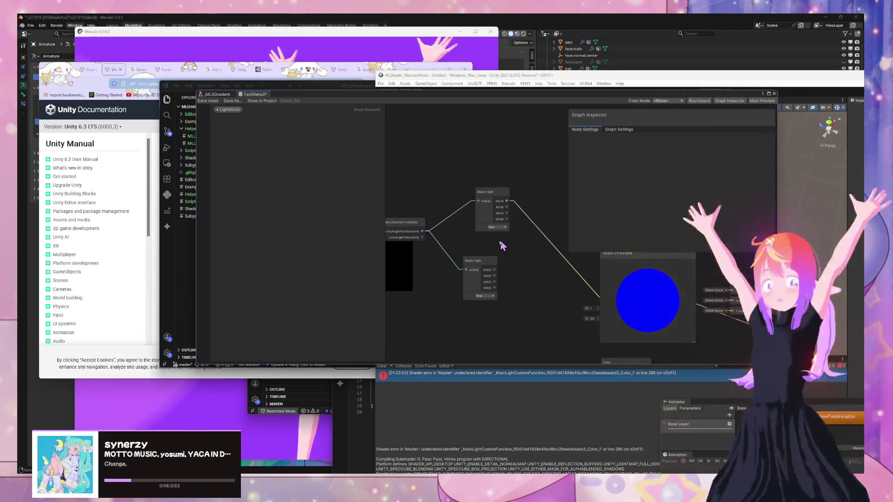
pyautogui.moveTo(422, 237)
pyautogui.mouseDown()
pyautogui.moveTo(473, 281)
pyautogui.moveTo(450, 259)
pyautogui.moveTo(555, 296)
pyautogui.mouseUp()
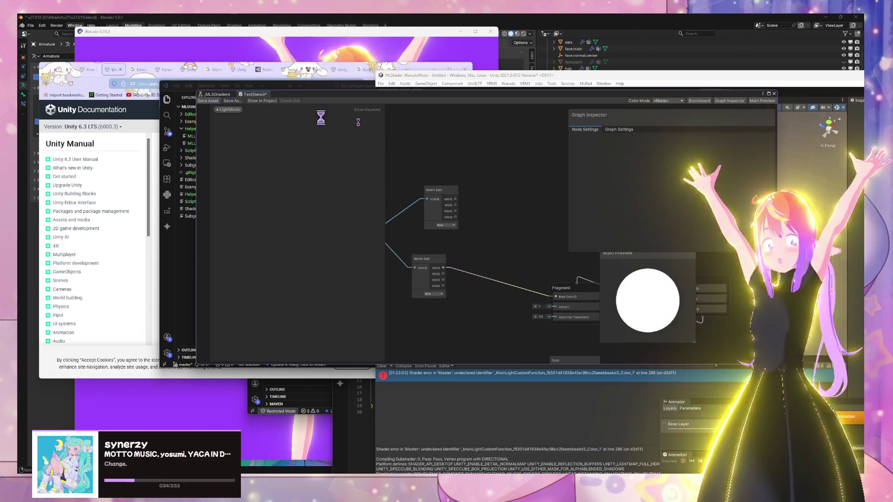
pyautogui.doubleClick(423, 97)
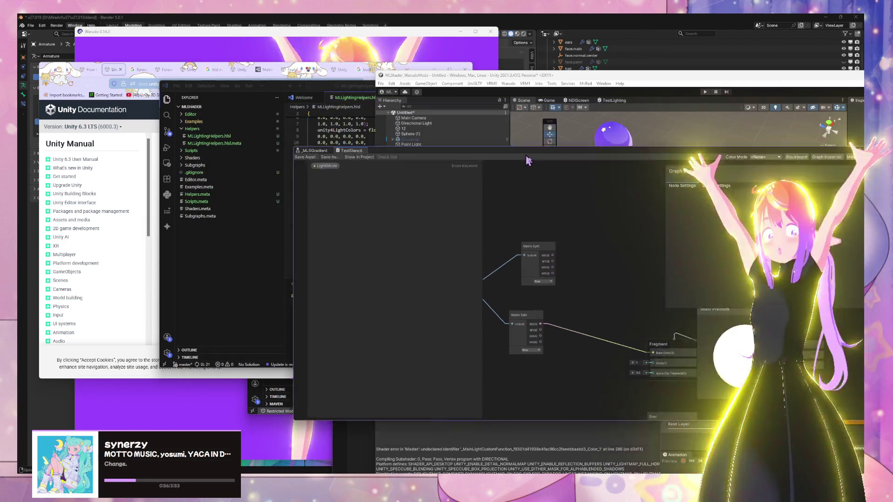
# Rearrange the graph and editor windows, then colour one point light red and the other blue
pyautogui.moveTo(636, 220); pyautogui.dragTo(473, 295)
pyautogui.moveTo(586, 267); pyautogui.dragTo(608, 241)
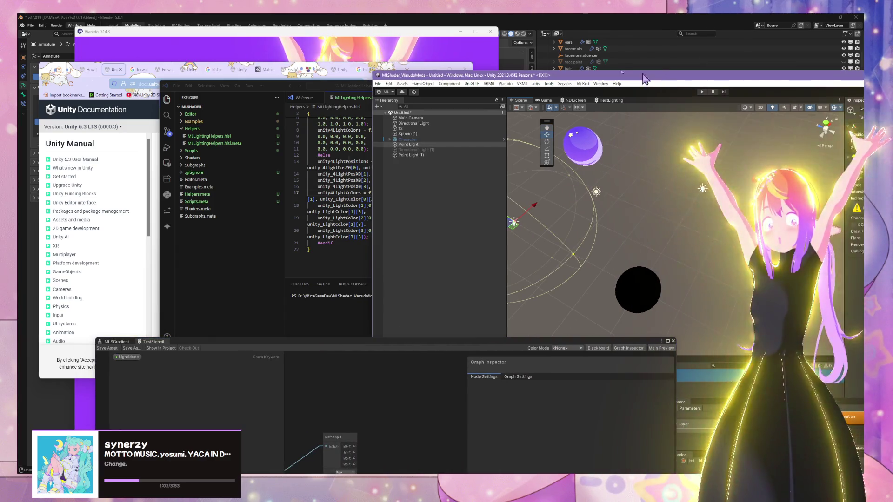
pyautogui.moveTo(670, 77); pyautogui.dragTo(483, 56)
pyautogui.click(749, 156)
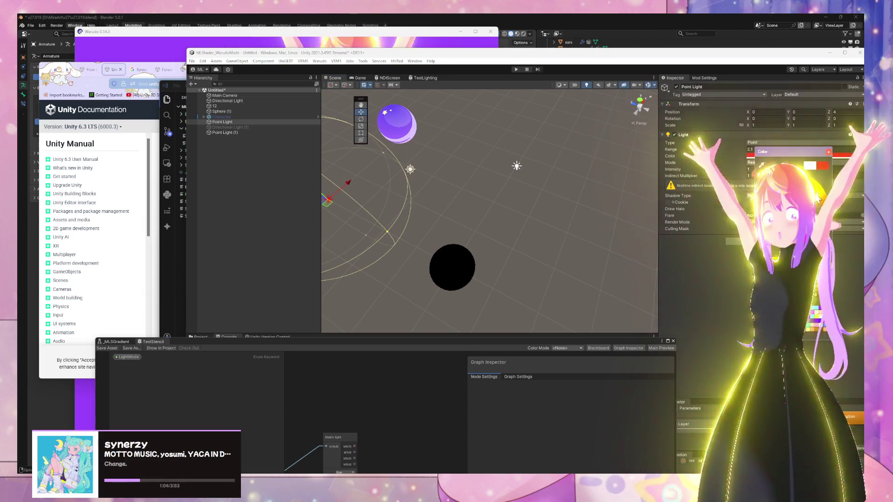
pyautogui.click(454, 224)
pyautogui.click(519, 169)
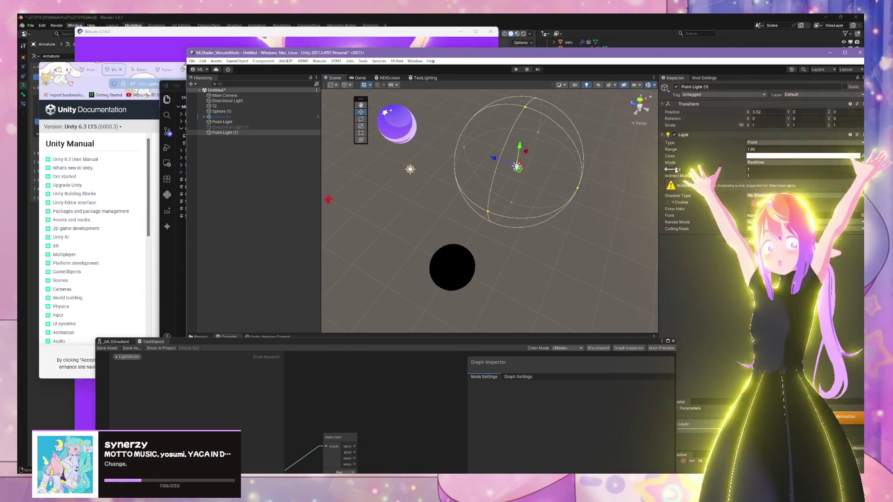
pyautogui.click(775, 156)
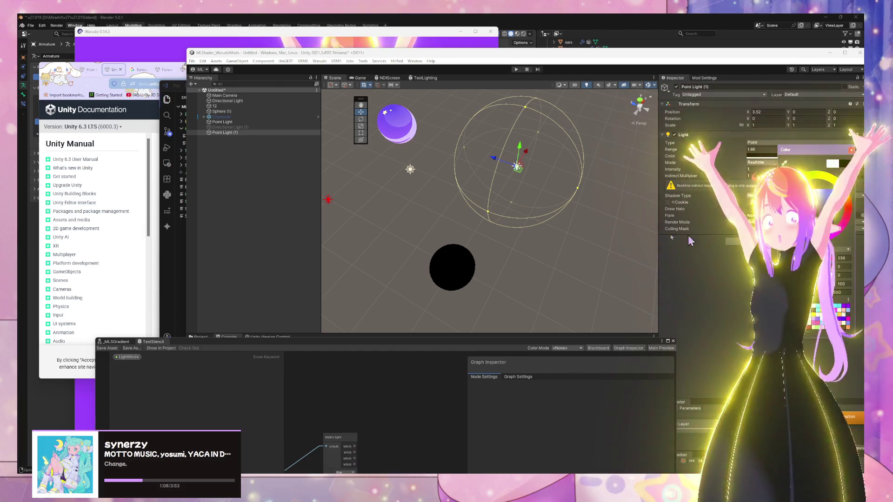
pyautogui.moveTo(483, 233); pyautogui.dragTo(520, 208)
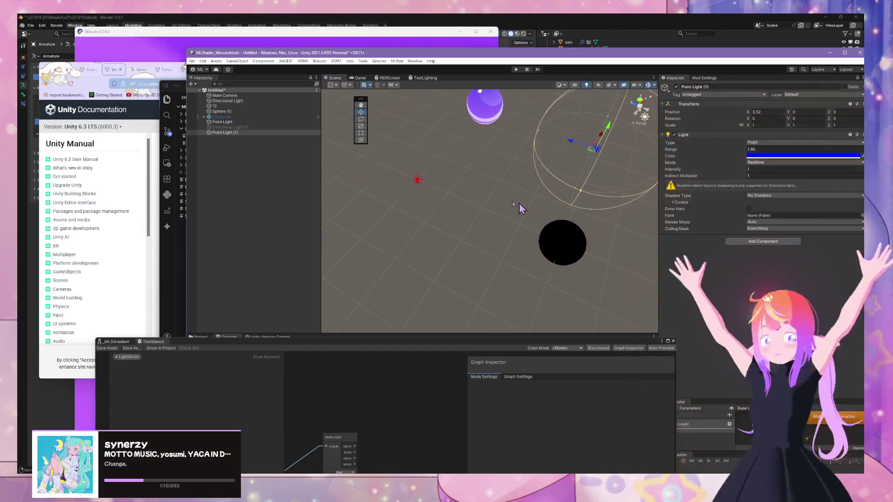
# Move the red light beside the sphere and slide the blue light along the X axis
pyautogui.click(418, 182)
pyautogui.moveTo(420, 184); pyautogui.dragTo(477, 204)
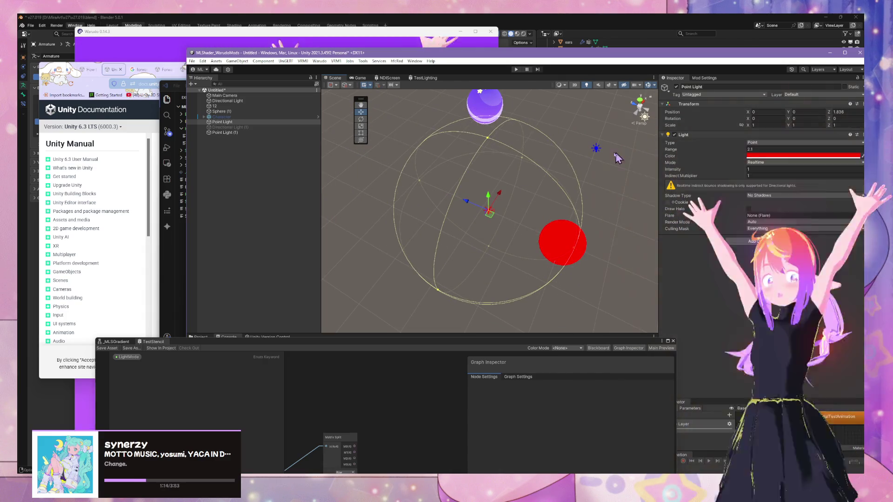
pyautogui.click(597, 149)
pyautogui.moveTo(599, 150)
pyautogui.mouseDown()
pyautogui.moveTo(547, 154)
pyautogui.moveTo(481, 200)
pyautogui.moveTo(451, 208)
pyautogui.moveTo(539, 179)
pyautogui.moveTo(465, 207)
pyautogui.moveTo(538, 184)
pyautogui.moveTo(474, 205)
pyautogui.moveTo(533, 199)
pyautogui.moveTo(484, 238)
pyautogui.moveTo(589, 200)
pyautogui.moveTo(489, 243)
pyautogui.moveTo(614, 213)
pyautogui.moveTo(494, 255)
pyautogui.moveTo(492, 240)
pyautogui.mouseUp()
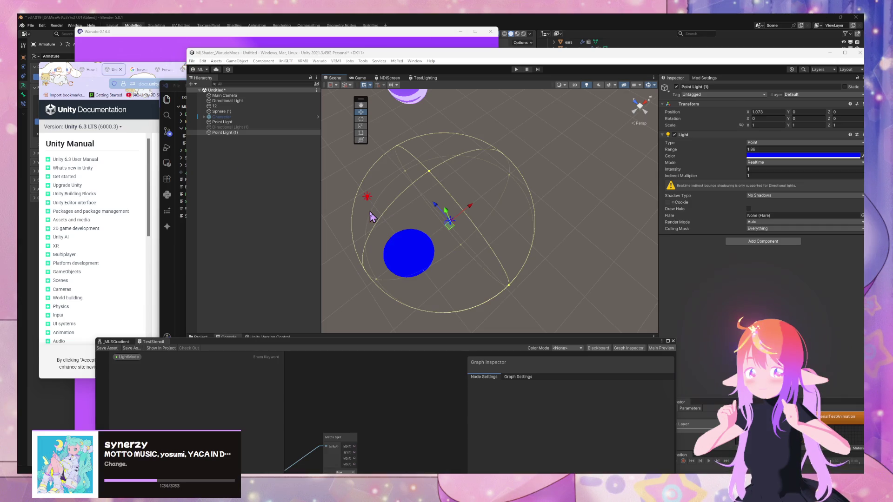
pyautogui.moveTo(471, 211)
pyautogui.mouseDown()
pyautogui.moveTo(476, 238)
pyautogui.moveTo(458, 246)
pyautogui.moveTo(525, 212)
pyautogui.moveTo(432, 255)
pyautogui.moveTo(470, 208)
pyautogui.mouseUp()
pyautogui.click(437, 170)
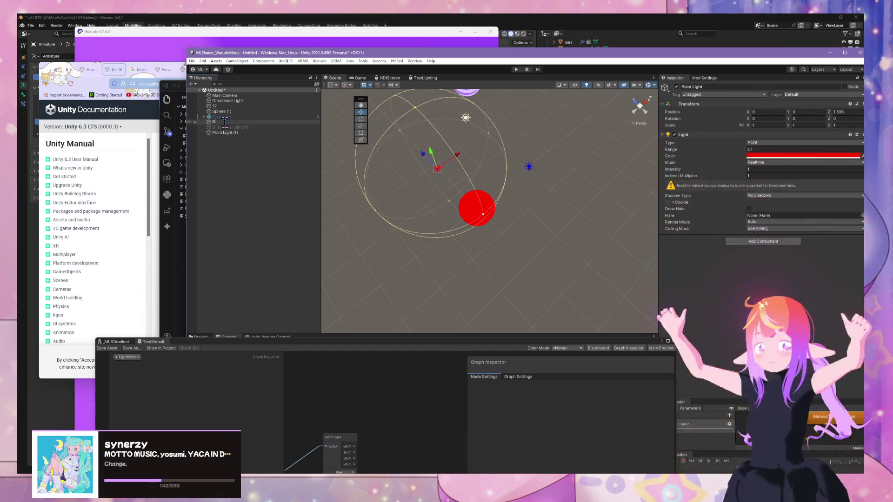
# Rename the red light to 'R Light' and the blue light to 'B Light'
pyautogui.write('R')
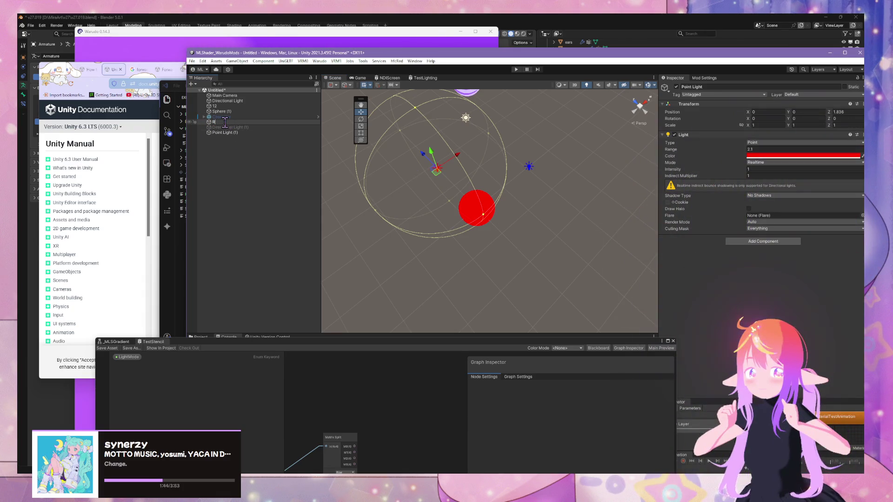
pyautogui.write(' Light')
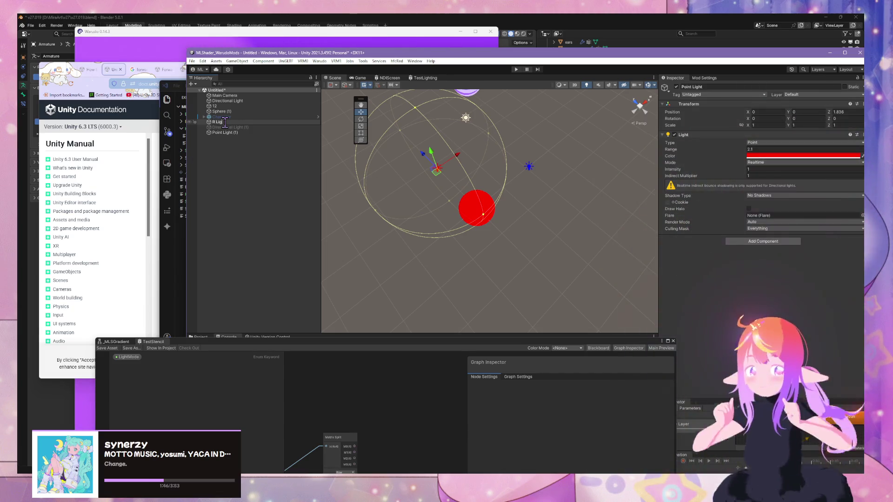
pyautogui.press('Return')
pyautogui.click(226, 132)
pyautogui.press('F2')
pyautogui.write('B Light')
pyautogui.press('Return')
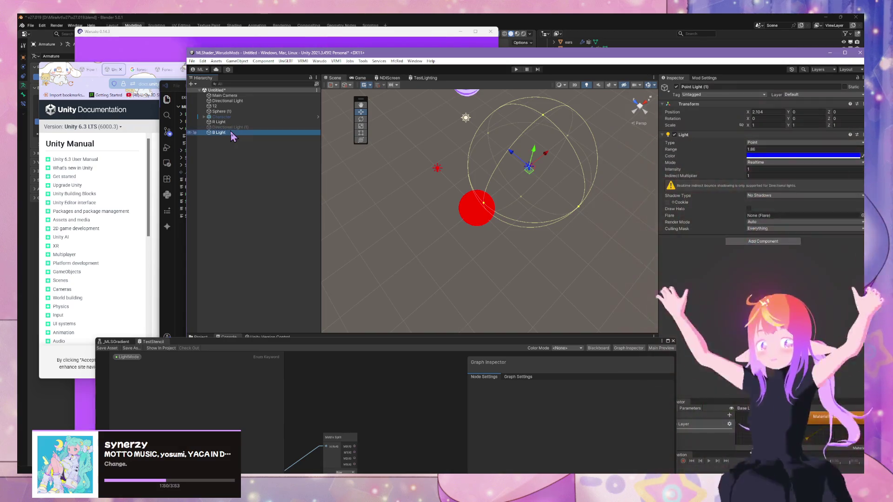
# Duplicate B Light into a green 'G Light', move it along X, and raise the shader graph
pyautogui.hotkey('ctrl', 'd')
pyautogui.press('F2')
pyautogui.write('G Light')
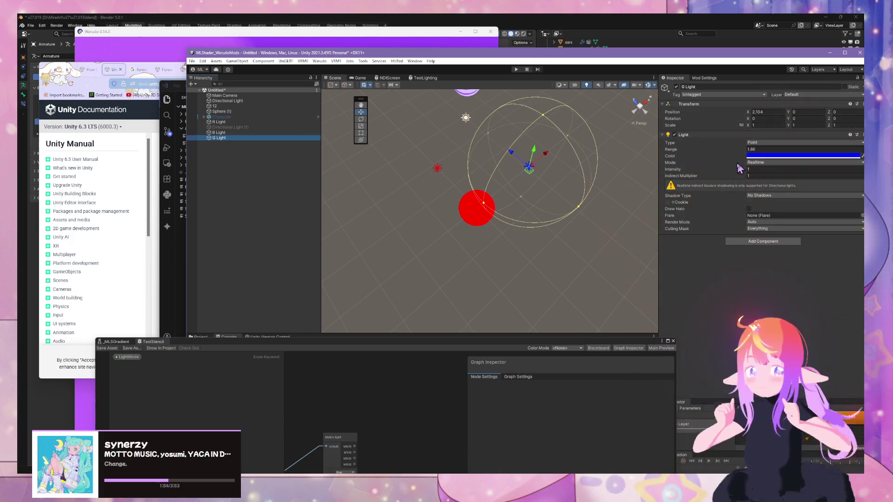
pyautogui.click(768, 157)
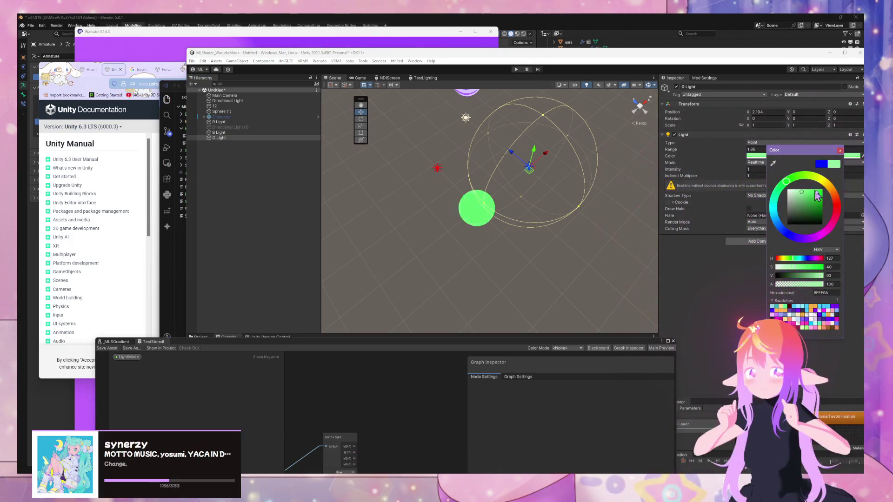
pyautogui.click(552, 170)
pyautogui.click(221, 138)
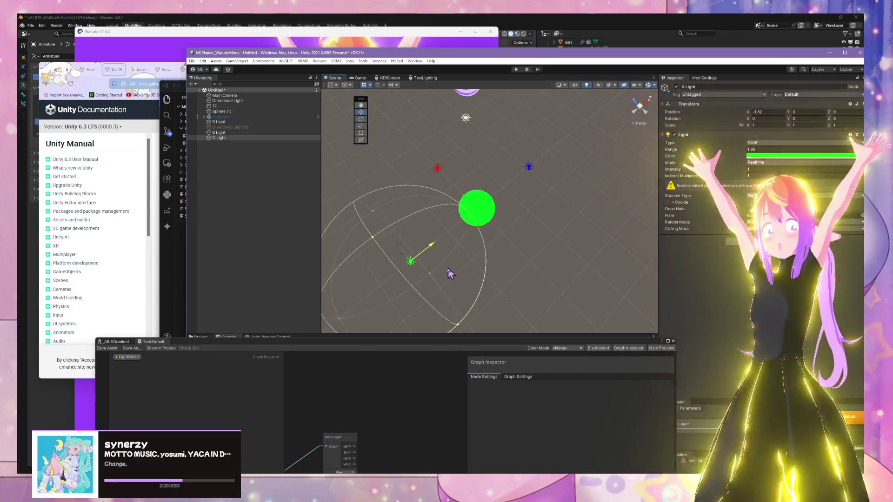
pyautogui.moveTo(473, 267)
pyautogui.mouseDown()
pyautogui.moveTo(442, 280)
pyautogui.moveTo(448, 272)
pyautogui.mouseUp()
pyautogui.moveTo(431, 338)
pyautogui.mouseDown()
pyautogui.moveTo(454, 325)
pyautogui.moveTo(630, 89)
pyautogui.mouseUp()
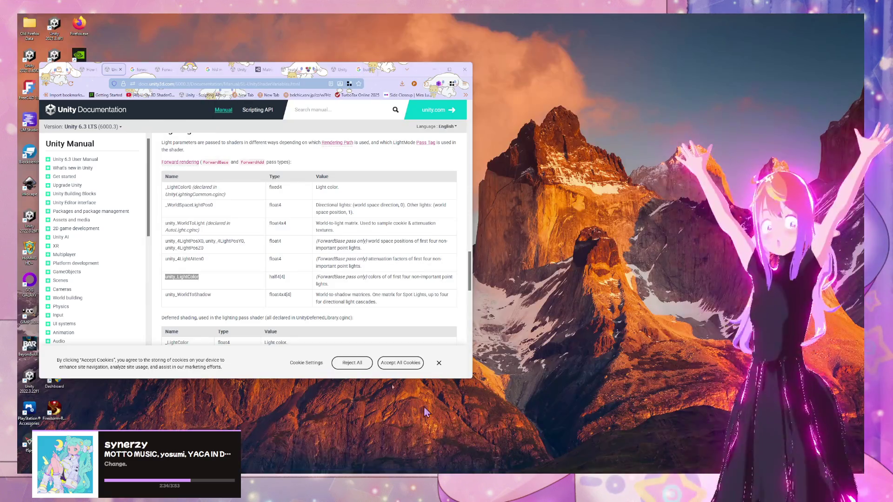
pyautogui.click(423, 437)
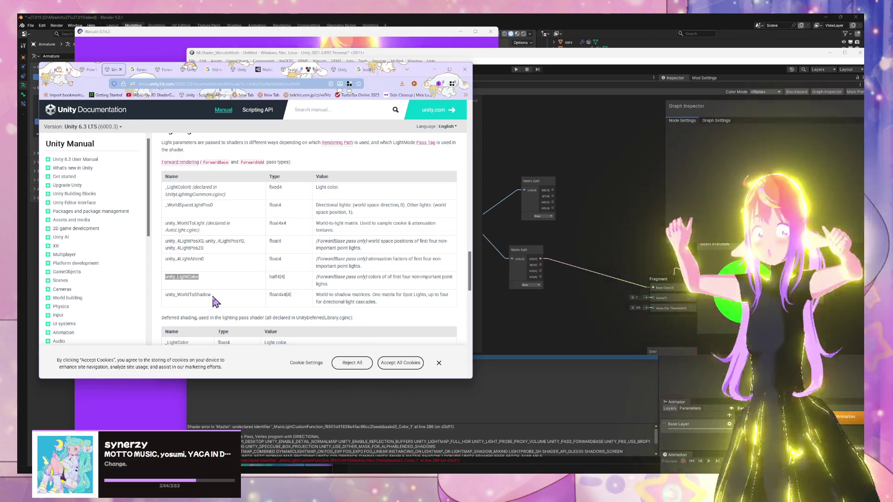
pyautogui.doubleClick(200, 295)
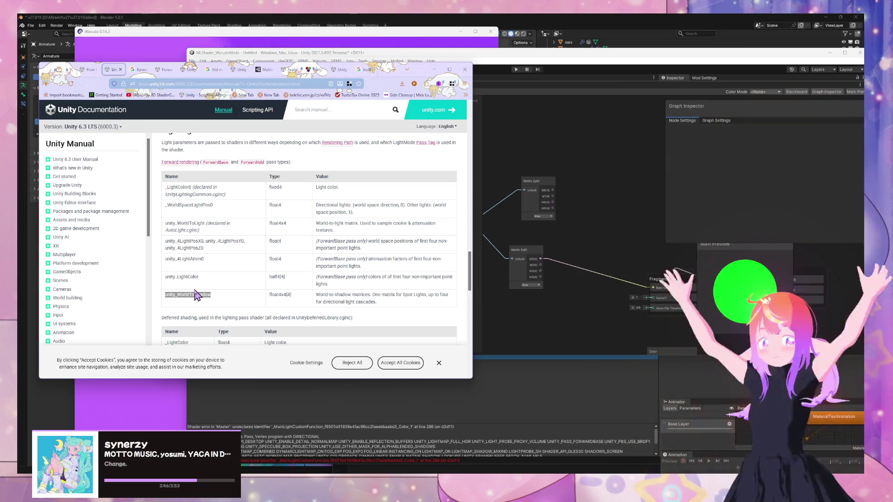
pyautogui.scroll(-3, 195, 295)
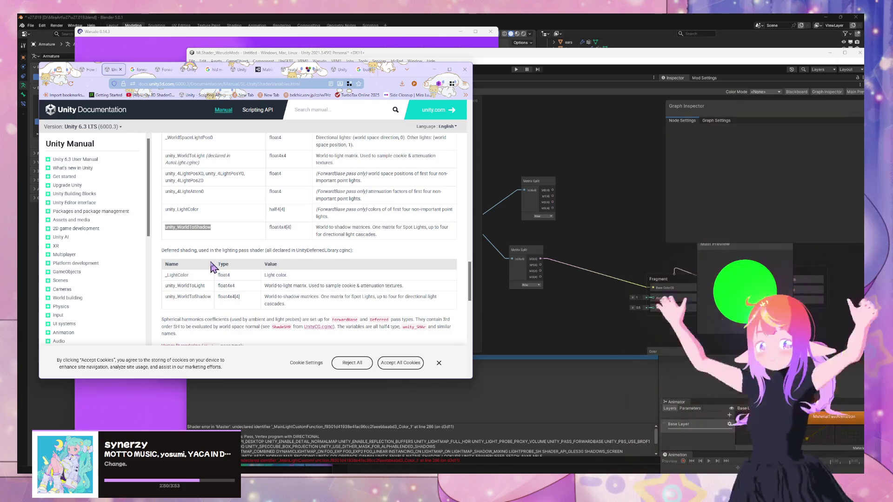
pyautogui.scroll(3, 213, 268)
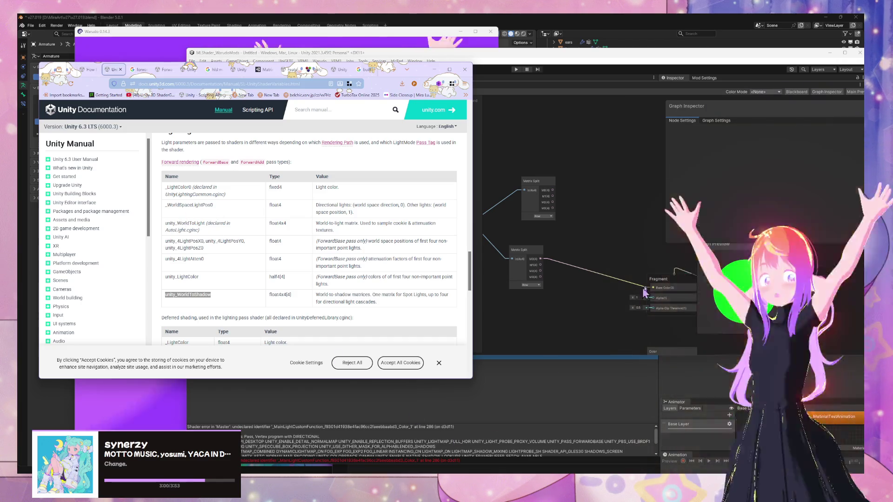
pyautogui.click(555, 212)
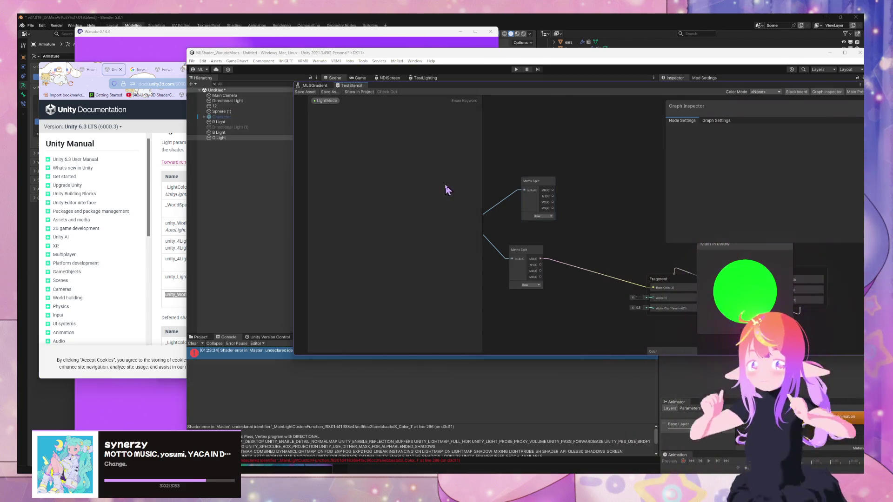
# Consult the documentation, then move the shader graph aside and reposition G, R and B Lights
pyautogui.click(164, 242)
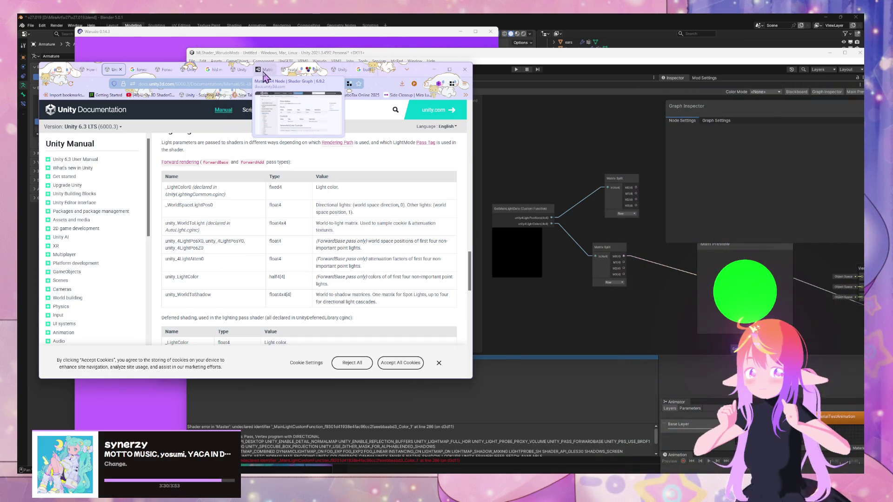
pyautogui.click(530, 103)
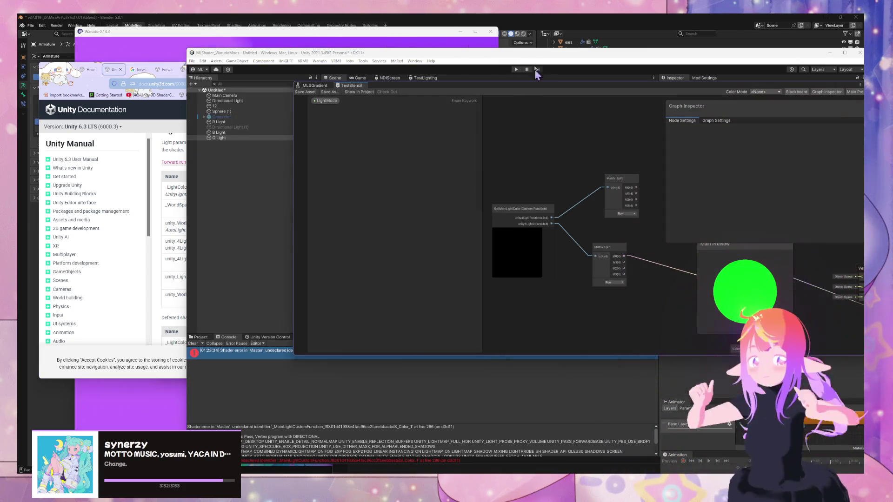
pyautogui.moveTo(359, 81)
pyautogui.mouseDown()
pyautogui.moveTo(422, 252)
pyautogui.moveTo(414, 283)
pyautogui.mouseUp()
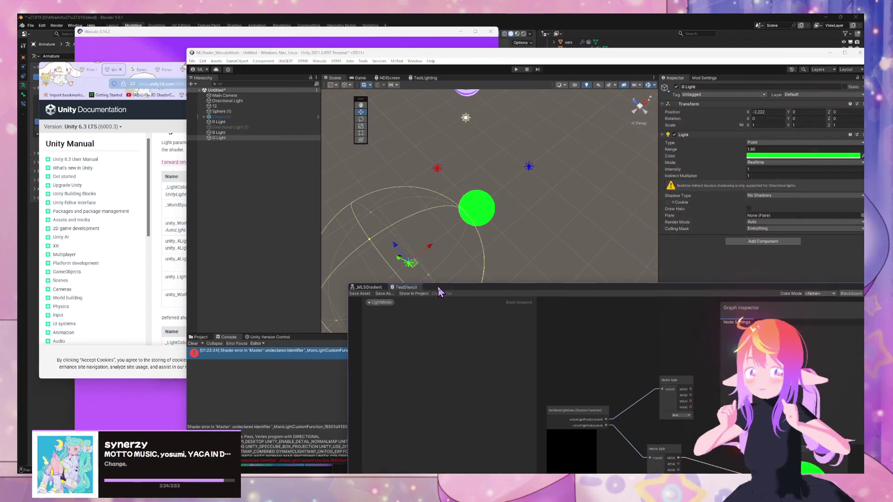
pyautogui.moveTo(435, 250); pyautogui.dragTo(411, 269)
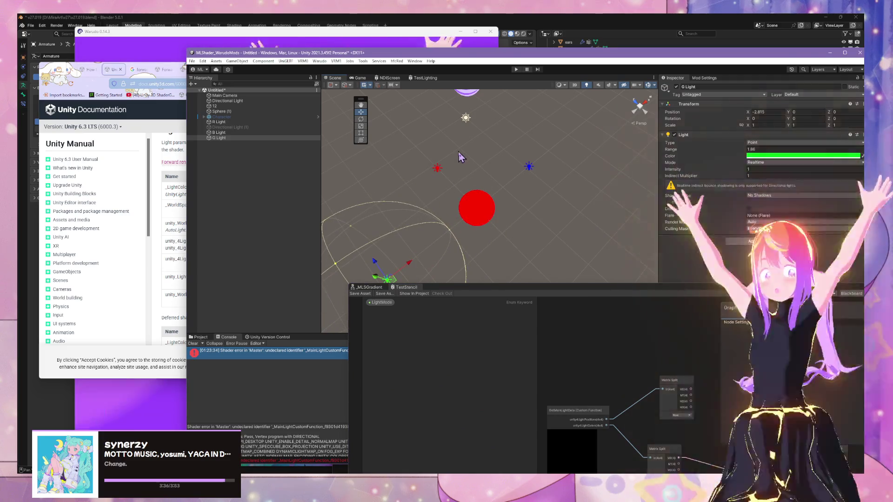
pyautogui.click(437, 167)
pyautogui.moveTo(423, 158)
pyautogui.mouseDown()
pyautogui.moveTo(444, 179)
pyautogui.moveTo(399, 128)
pyautogui.mouseUp()
pyautogui.click(528, 164)
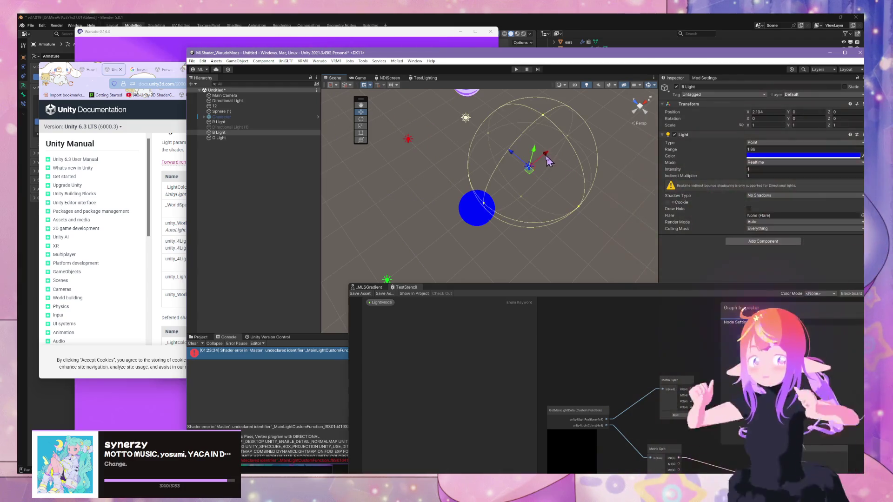
pyautogui.moveTo(530, 163); pyautogui.dragTo(512, 180)
# Recolour B Light a lighter green, nudge B and R Lights closer, then return to the docs
pyautogui.click(764, 156)
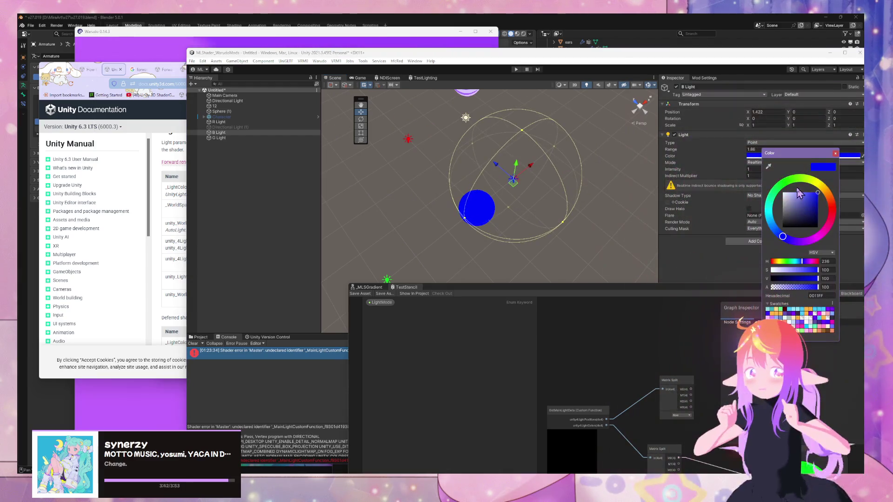
pyautogui.click(782, 185)
pyautogui.moveTo(798, 205)
pyautogui.mouseDown()
pyautogui.moveTo(791, 195)
pyautogui.moveTo(810, 195)
pyautogui.moveTo(788, 193)
pyautogui.moveTo(818, 192)
pyautogui.mouseUp()
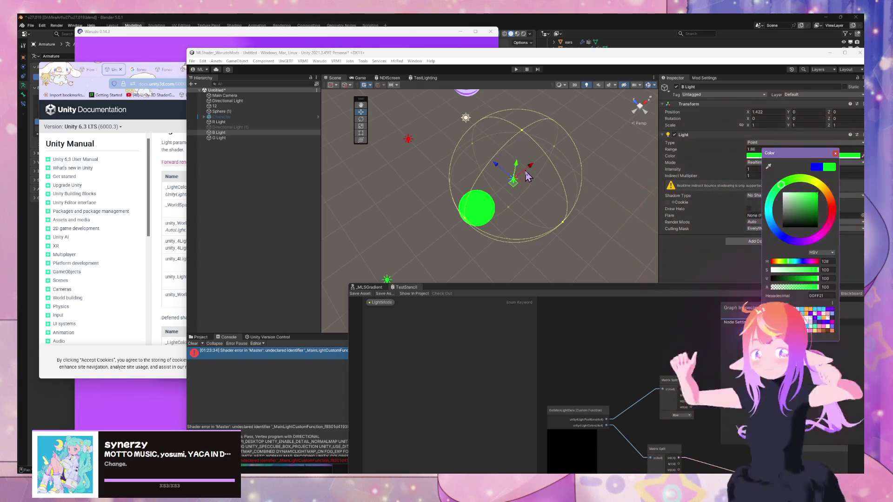
pyautogui.moveTo(534, 181)
pyautogui.mouseDown()
pyautogui.moveTo(601, 143)
pyautogui.moveTo(563, 177)
pyautogui.mouseUp()
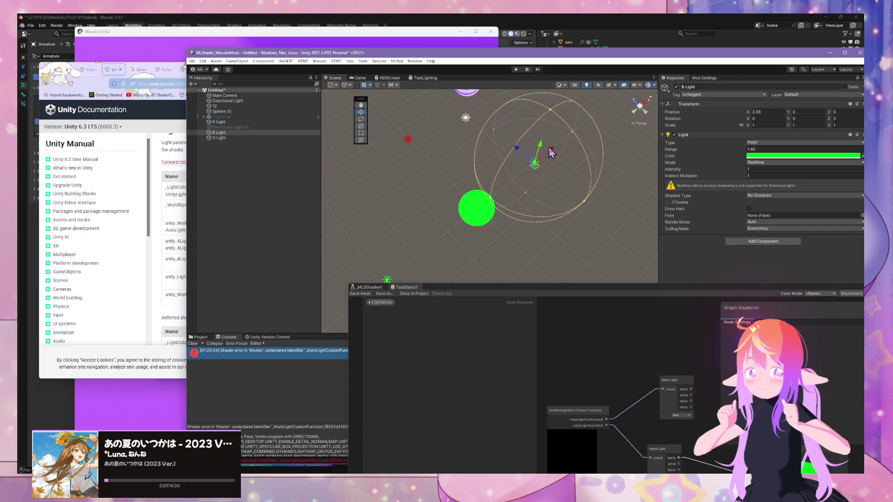
pyautogui.moveTo(538, 169)
pyautogui.mouseDown()
pyautogui.moveTo(590, 126)
pyautogui.moveTo(551, 158)
pyautogui.moveTo(565, 171)
pyautogui.moveTo(575, 142)
pyautogui.moveTo(543, 169)
pyautogui.moveTo(557, 166)
pyautogui.moveTo(547, 165)
pyautogui.mouseUp()
pyautogui.click(407, 139)
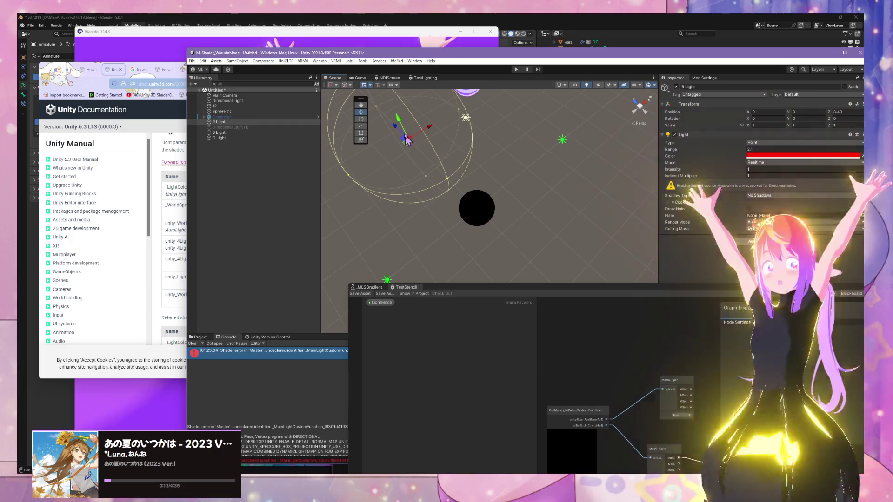
pyautogui.moveTo(401, 127)
pyautogui.mouseDown()
pyautogui.moveTo(415, 138)
pyautogui.moveTo(406, 152)
pyautogui.mouseUp()
pyautogui.click(179, 228)
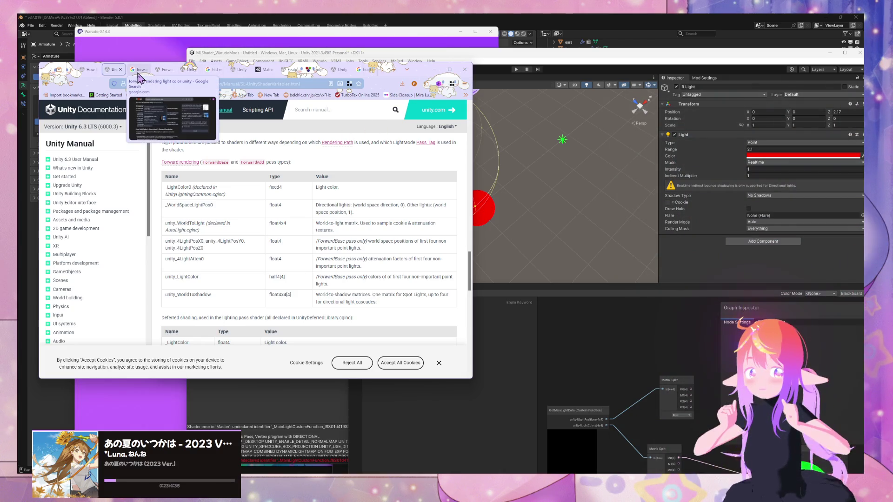
# Search Google for calculating built-in light colour per vertex in Unity and open the Universal2D light data thread
pyautogui.click(139, 71)
pyautogui.click(224, 84)
pyautogui.write('get lig')
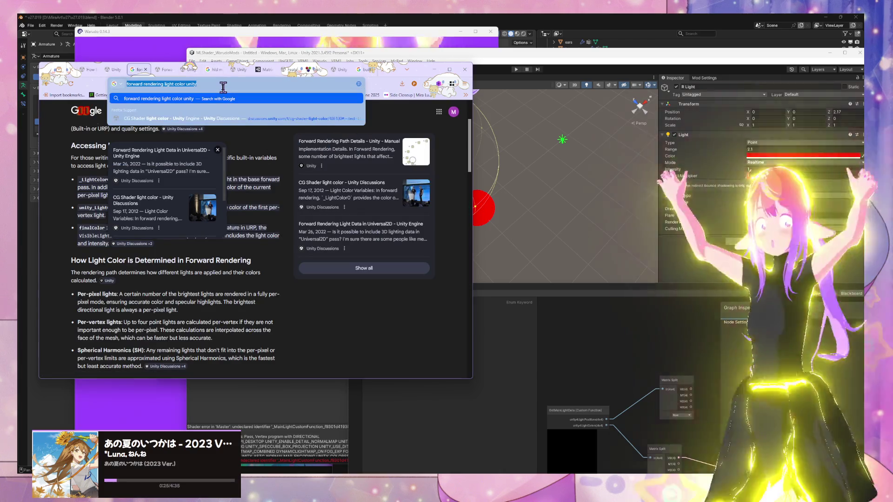
pyautogui.write('ht color on')
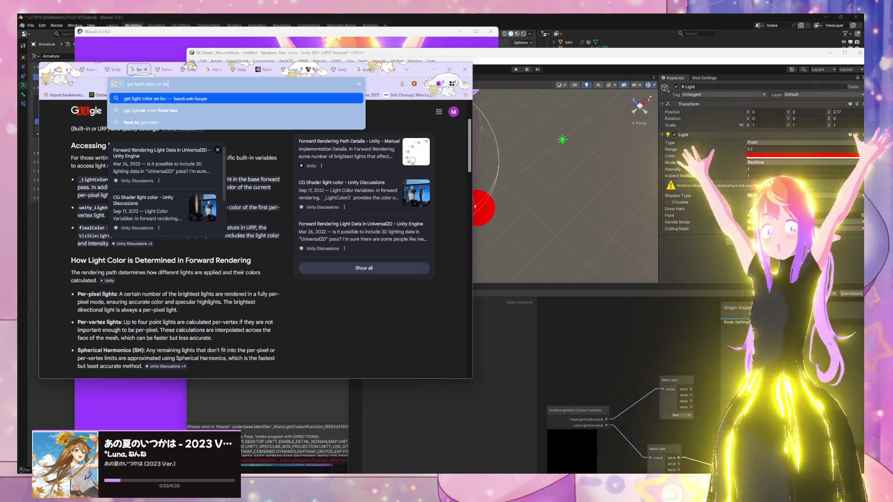
pyautogui.write('built')
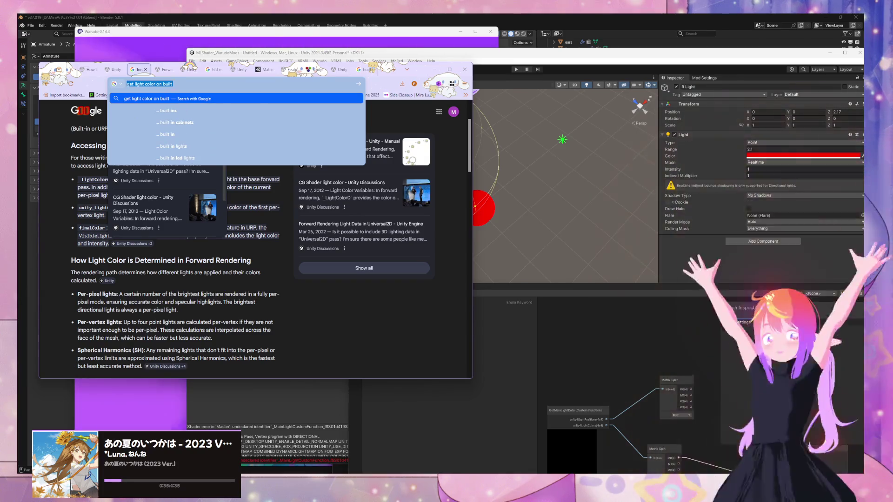
pyautogui.write('calculate ligh')
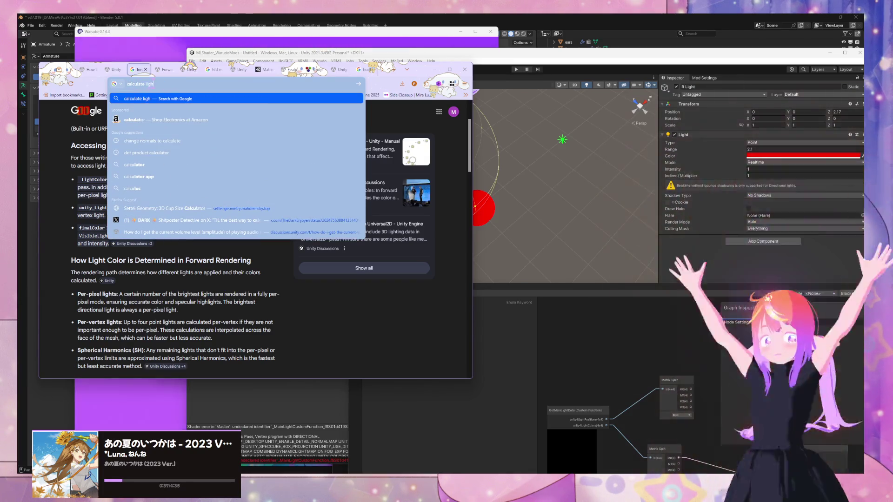
pyautogui.write('t color on')
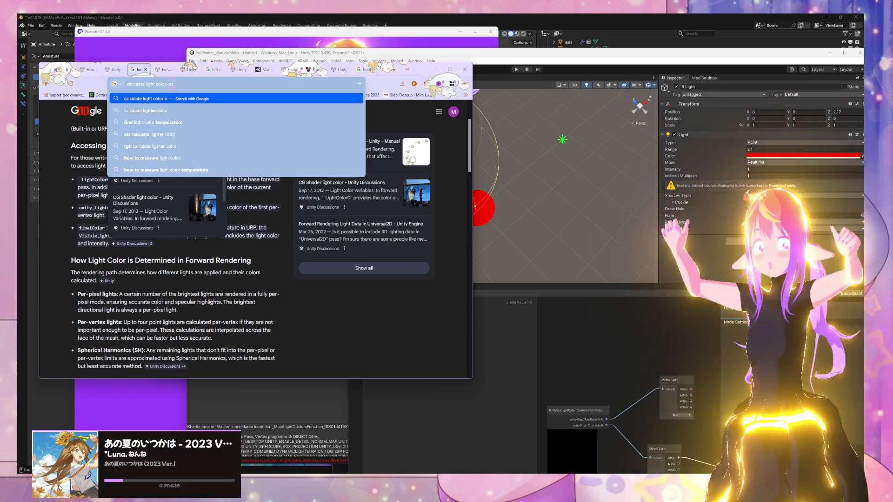
pyautogui.write(' vertex')
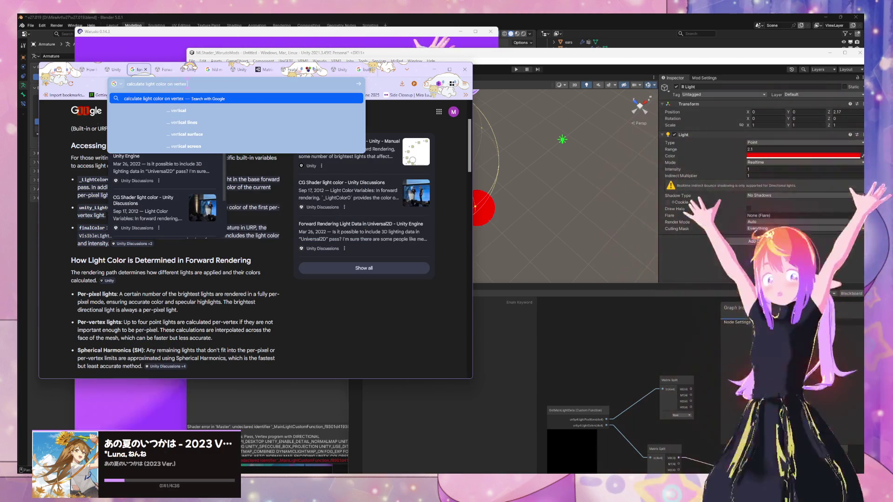
pyautogui.write(' buil')
pyautogui.write('t in')
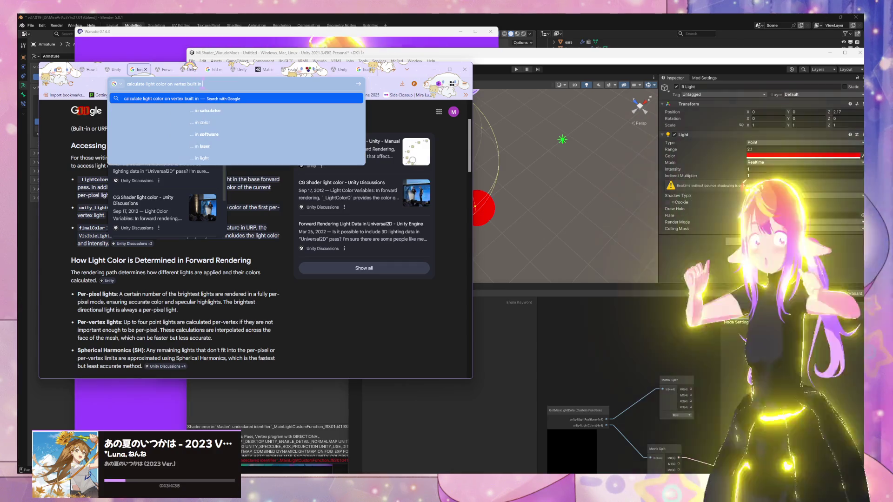
pyautogui.press('Return')
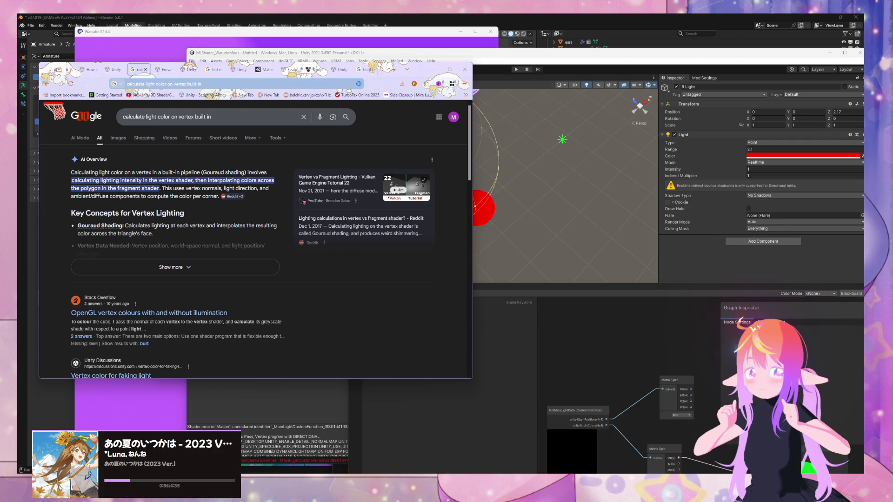
pyautogui.click(212, 117)
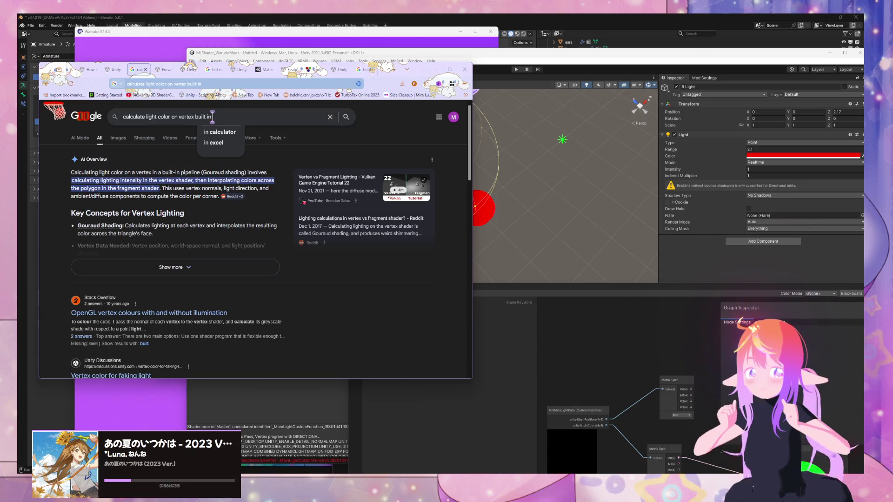
pyautogui.write(' unity')
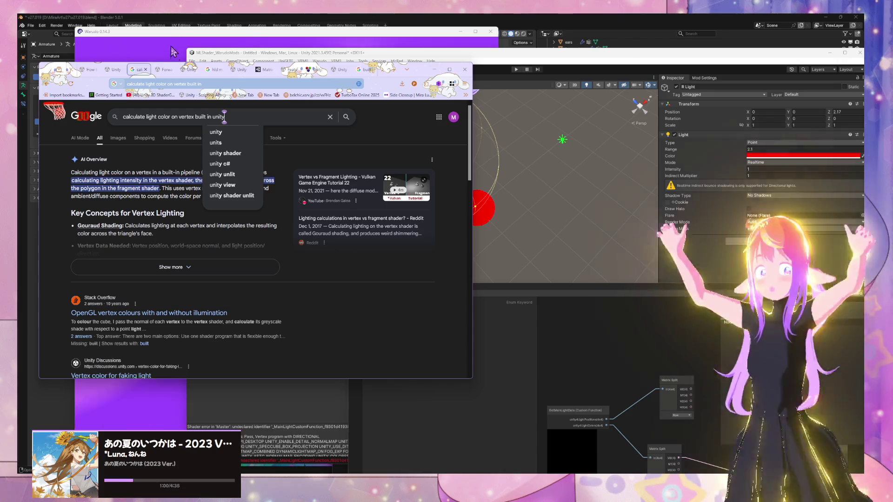
pyautogui.click(164, 70)
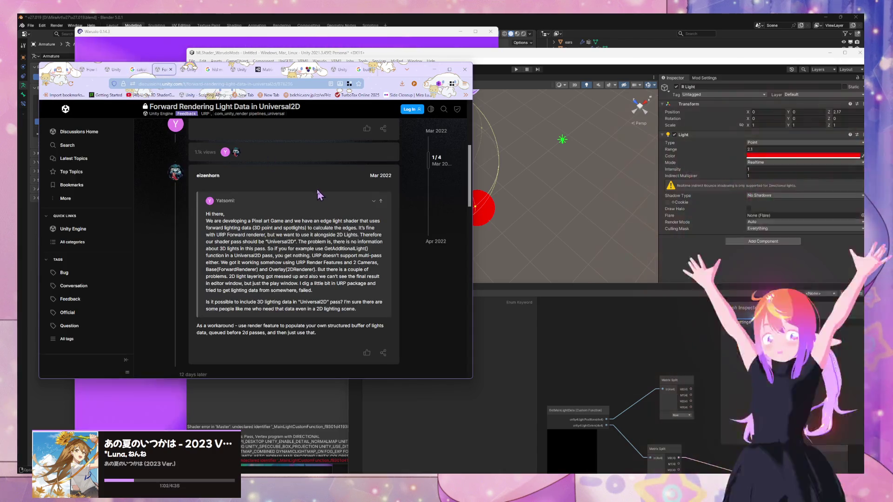
# Back in Unity, nudge R Light, move B Light to X 1.315, and start adjusting its hue
pyautogui.hotkey('alt', 'Tab')
pyautogui.moveTo(433, 171)
pyautogui.mouseDown()
pyautogui.moveTo(403, 144)
pyautogui.moveTo(435, 167)
pyautogui.mouseUp()
pyautogui.click(562, 140)
pyautogui.moveTo(590, 146)
pyautogui.mouseDown()
pyautogui.moveTo(530, 193)
pyautogui.moveTo(538, 187)
pyautogui.mouseUp()
pyautogui.click(804, 155)
pyautogui.moveTo(807, 193)
pyautogui.mouseDown()
pyautogui.moveTo(851, 204)
pyautogui.moveTo(843, 183)
pyautogui.moveTo(788, 199)
pyautogui.mouseUp()
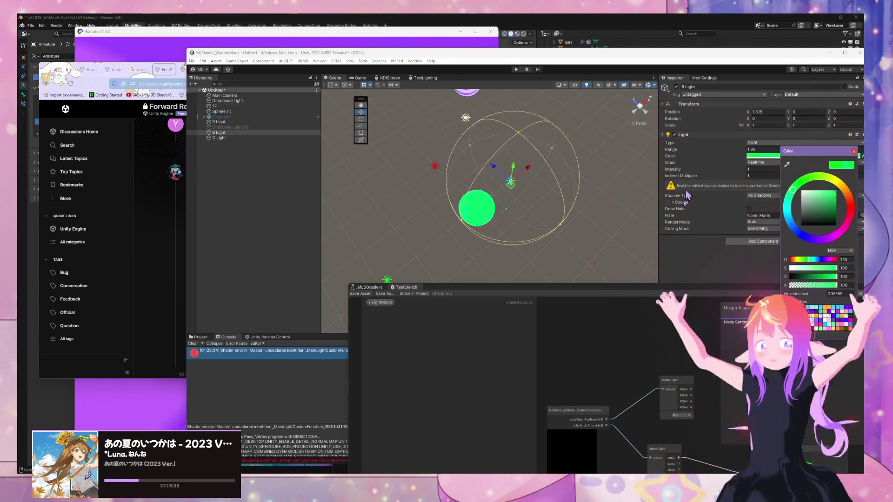
# Try green and yellow for B Light, settle on blue, and close the colour picker
pyautogui.click(812, 326)
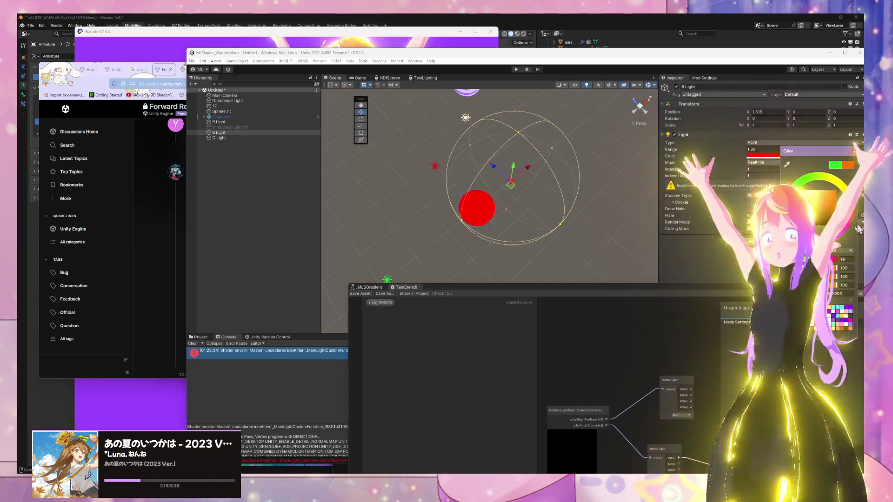
pyautogui.click(839, 184)
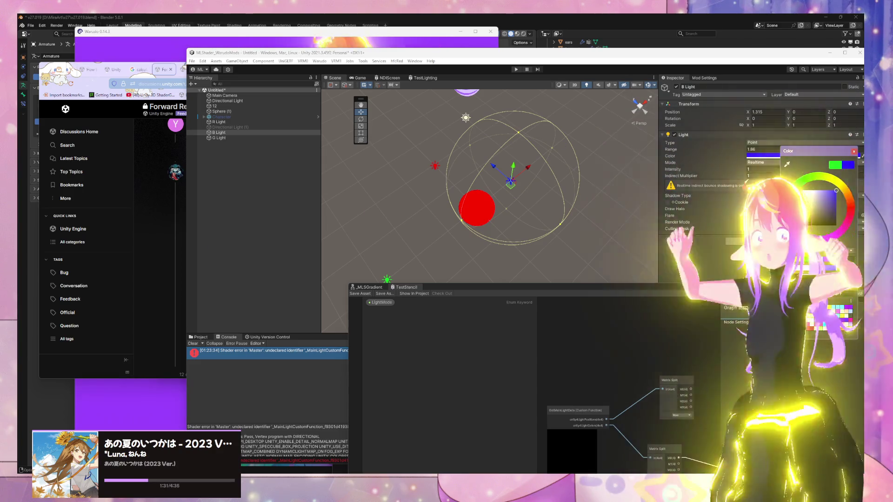
pyautogui.press('Escape')
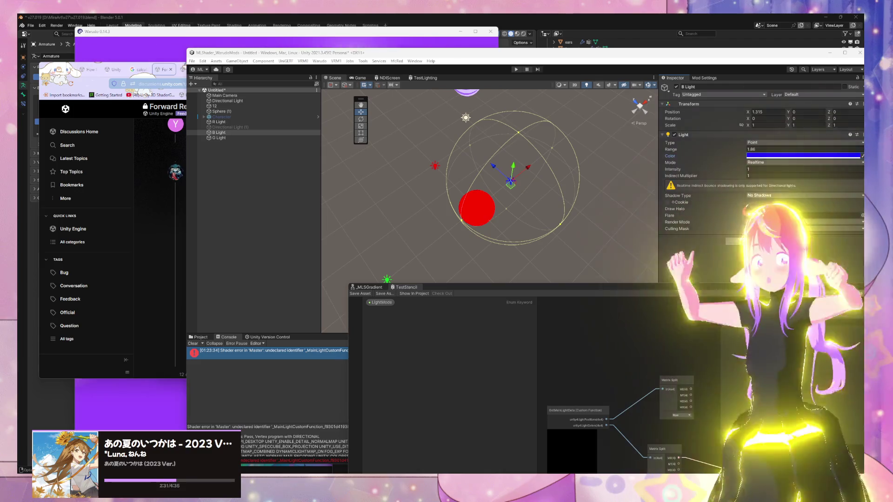
# Move B Light farther out along X to 3.42
pyautogui.moveTo(528, 177)
pyautogui.mouseDown()
pyautogui.moveTo(582, 160)
pyautogui.moveTo(495, 200)
pyautogui.moveTo(577, 160)
pyautogui.mouseUp()
# Move R Light along Z, try duplicating R and G Lights together, then undo it
pyautogui.click(433, 167)
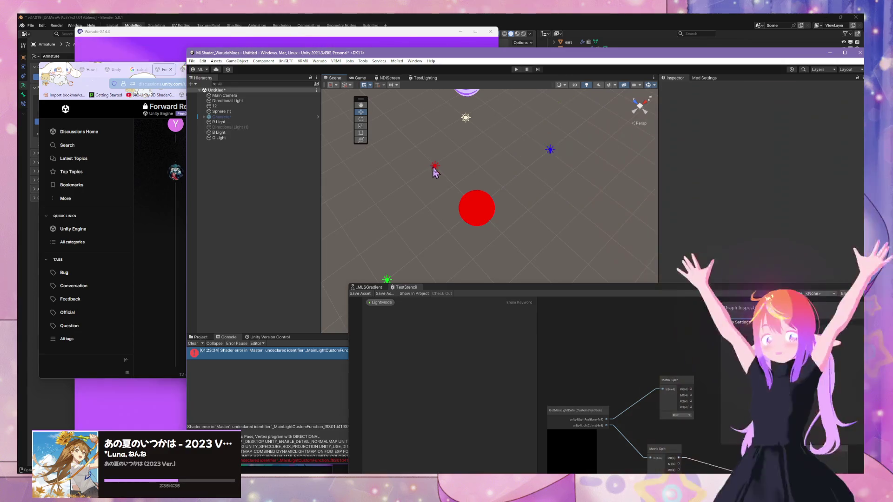
pyautogui.moveTo(421, 159)
pyautogui.mouseDown()
pyautogui.moveTo(404, 148)
pyautogui.moveTo(417, 168)
pyautogui.moveTo(403, 145)
pyautogui.moveTo(396, 162)
pyautogui.mouseUp()
pyautogui.moveTo(414, 242)
pyautogui.mouseDown()
pyautogui.moveTo(447, 221)
pyautogui.moveTo(462, 228)
pyautogui.mouseUp()
pyautogui.click(425, 259)
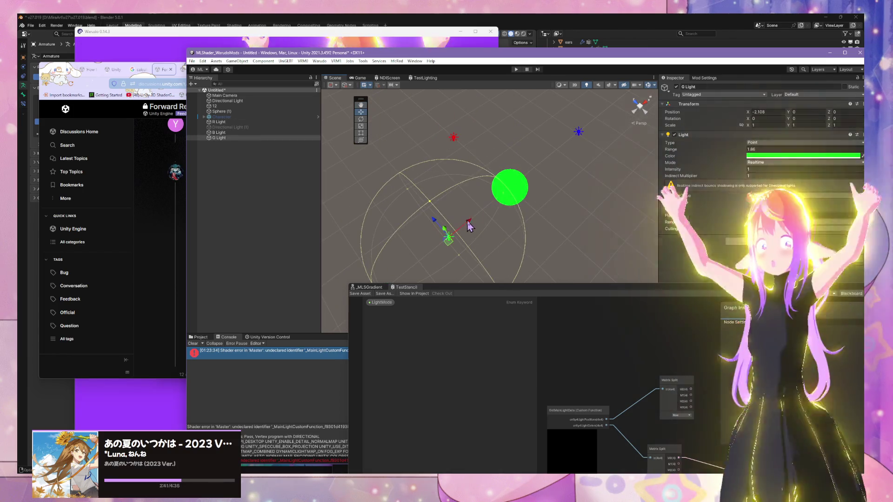
pyautogui.keyDown('shift'); pyautogui.click(454, 140); pyautogui.keyUp('shift')
pyautogui.hotkey('ctrl', 'd')
pyautogui.moveTo(435, 164); pyautogui.dragTo(543, 248)
pyautogui.hotkey('ctrl', 'z')
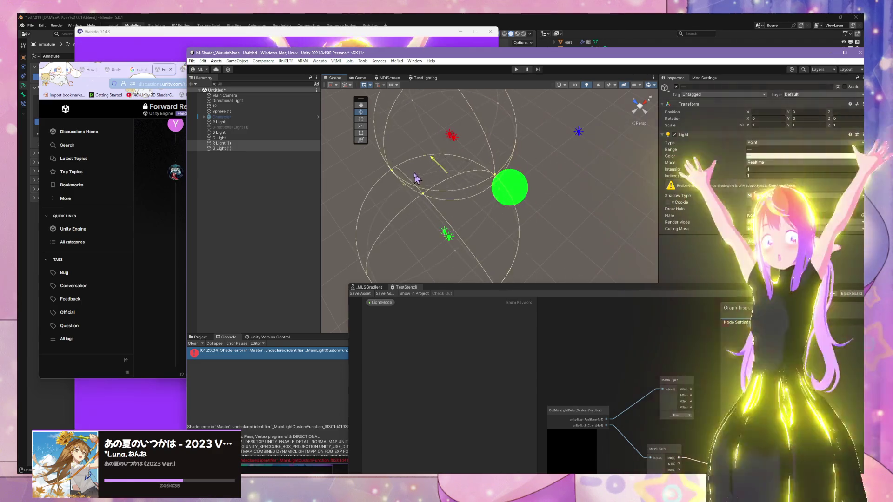
pyautogui.hotkey('ctrl', 'z')
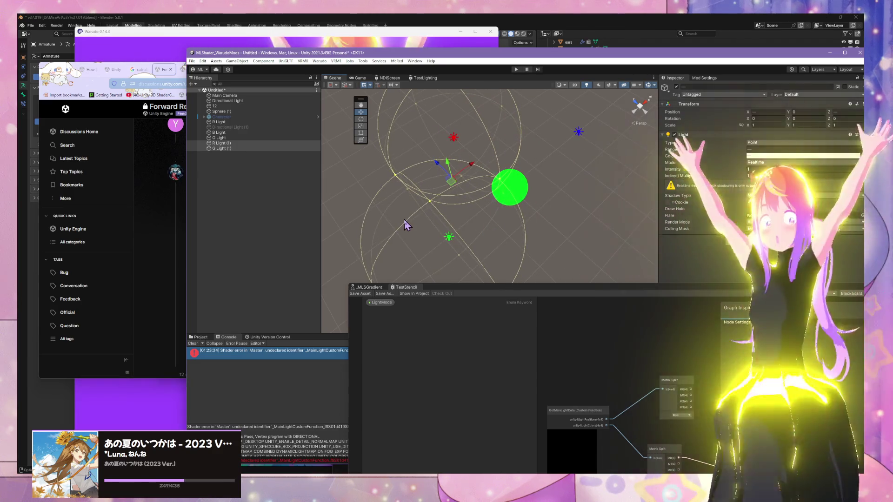
pyautogui.click(235, 139)
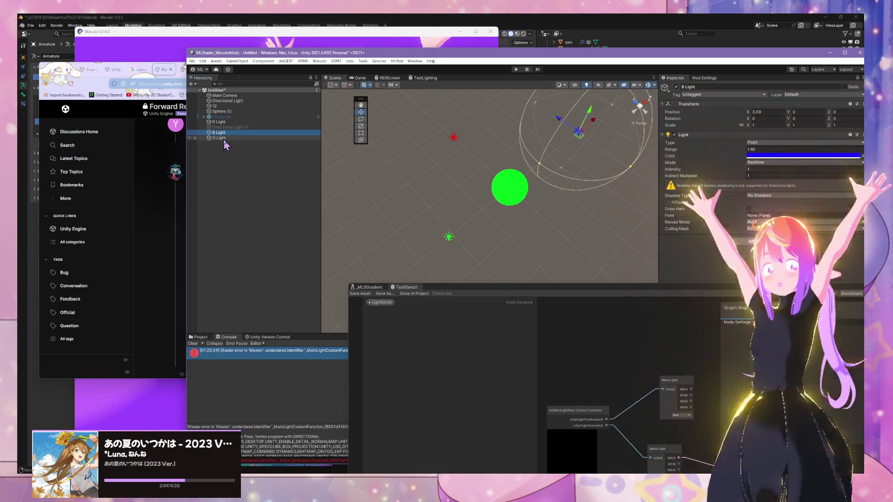
pyautogui.click(219, 133)
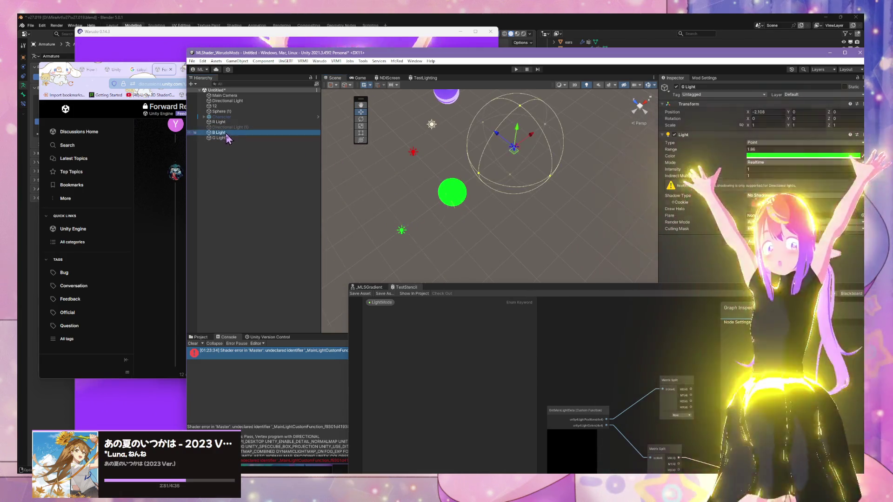
pyautogui.click(413, 154)
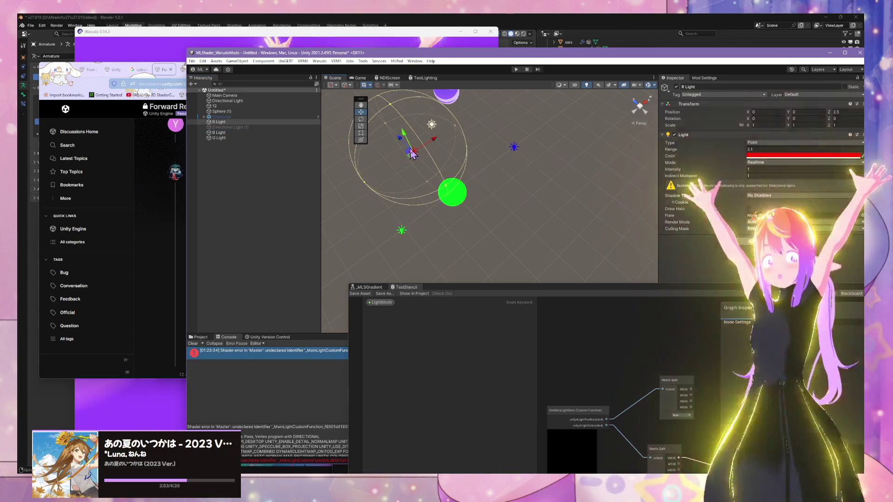
# Duplicate R Light as a magenta FF00CC copy near the sphere, then open the Legacy Vertex Lit page
pyautogui.hotkey('ctrl', 'd')
pyautogui.moveTo(413, 159); pyautogui.dragTo(492, 212)
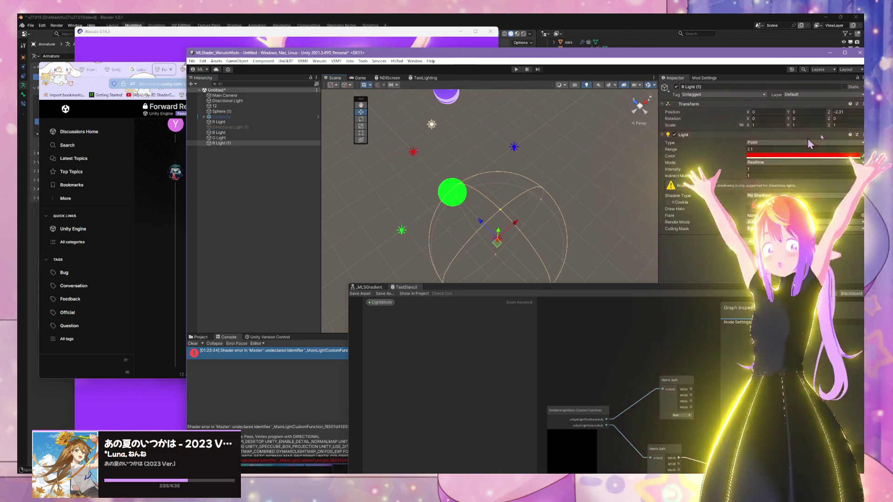
pyautogui.click(800, 155)
pyautogui.click(844, 230)
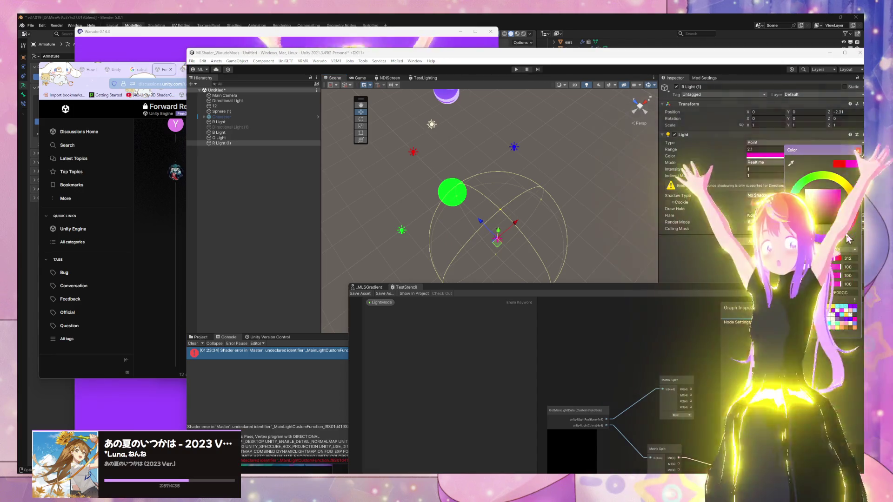
pyautogui.click(486, 228)
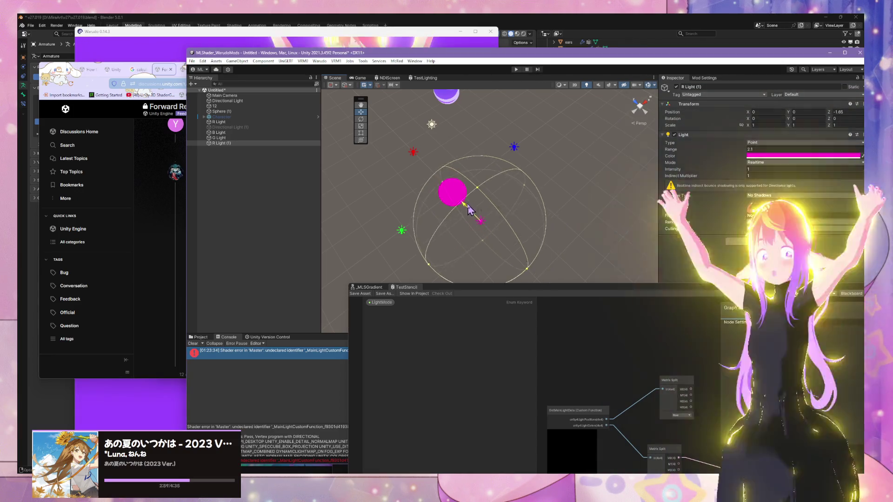
pyautogui.moveTo(486, 228); pyautogui.dragTo(477, 214)
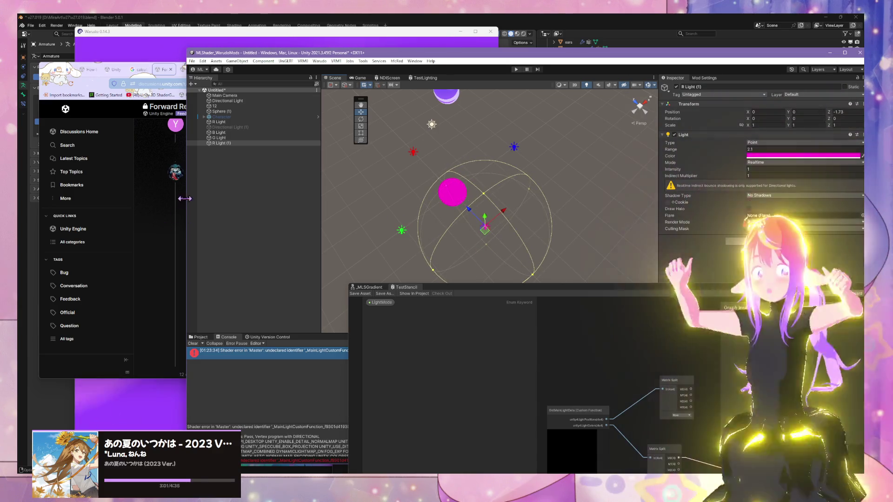
pyautogui.click(158, 139)
pyautogui.click(340, 69)
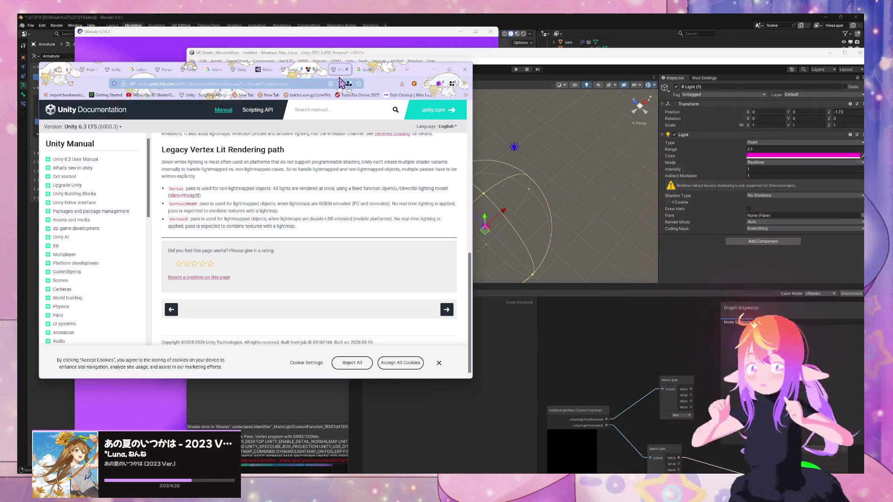
# Browse the open search tabs and read the AI Overview on calculating light colour per vertex
pyautogui.click(365, 69)
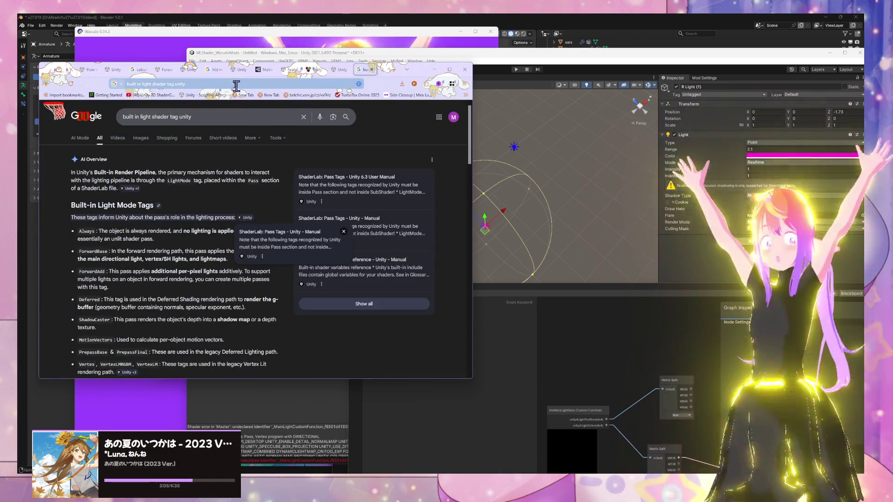
pyautogui.click(212, 69)
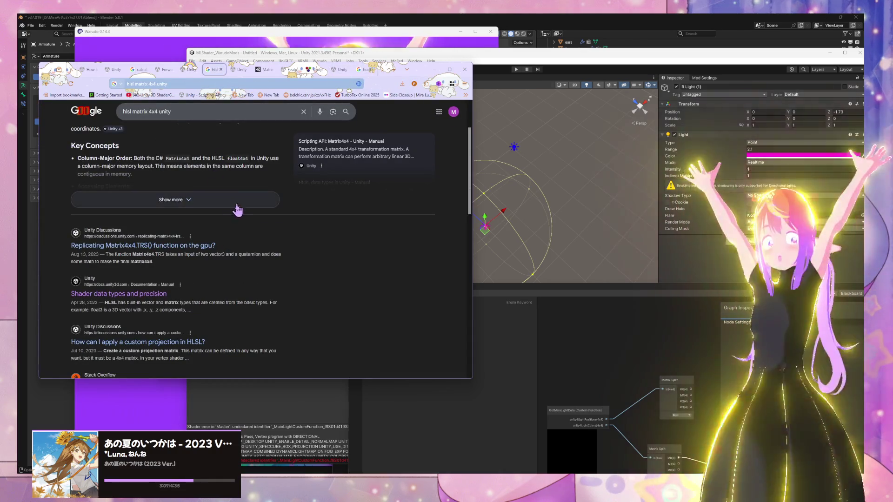
pyautogui.click(185, 70)
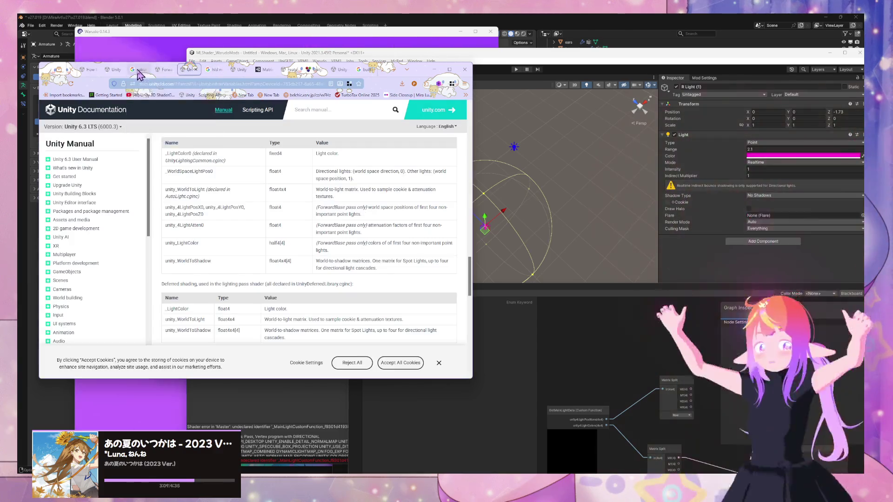
pyautogui.click(138, 69)
pyautogui.scroll(-2, 188, 227)
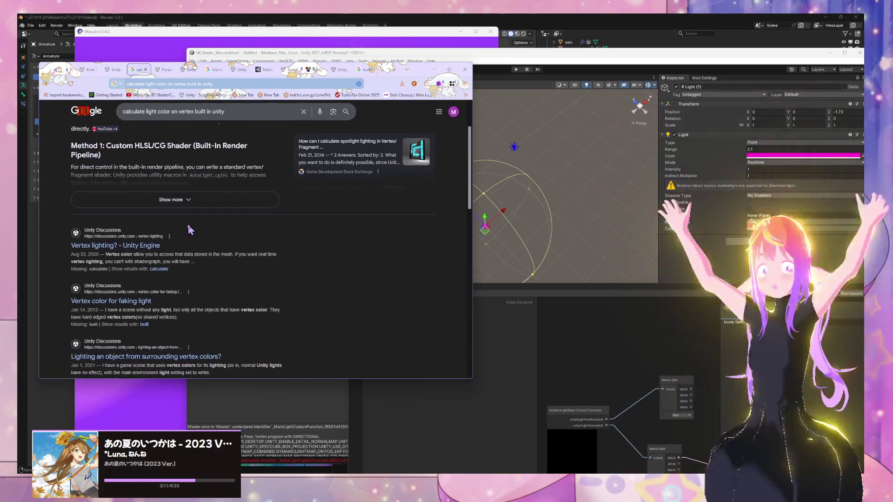
pyautogui.click(223, 203)
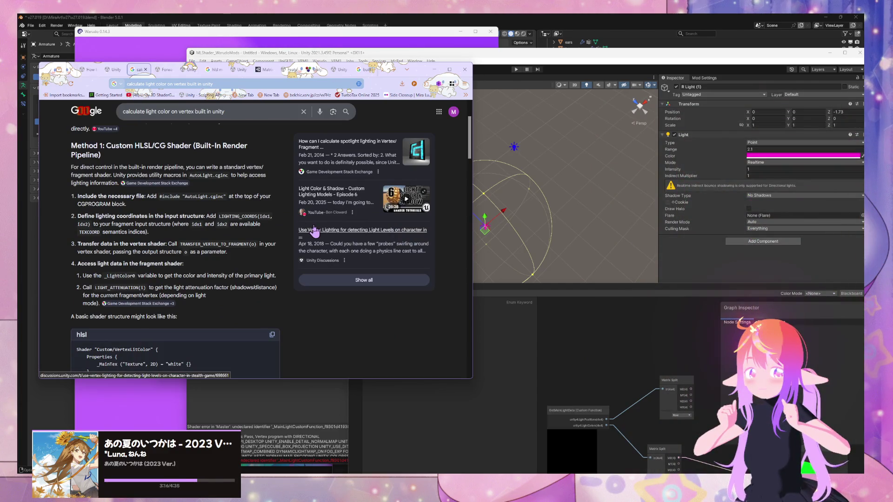
pyautogui.scroll(-2, 295, 228)
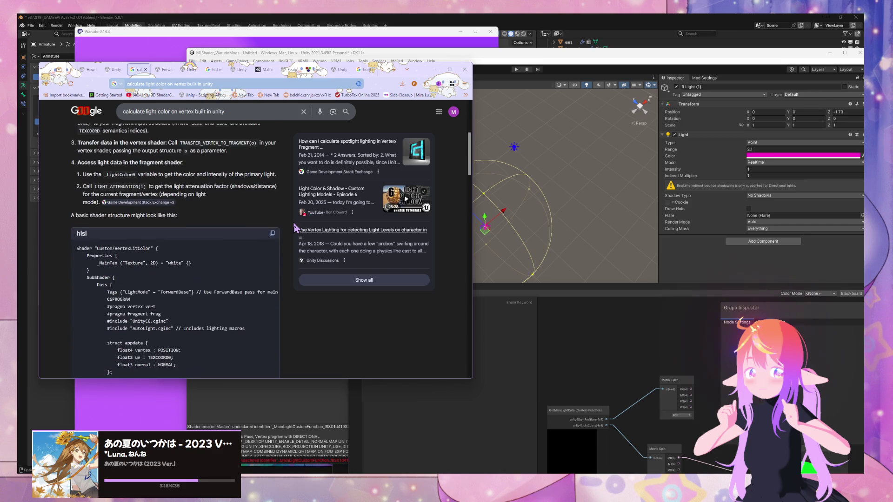
pyautogui.scroll(-2, 296, 228)
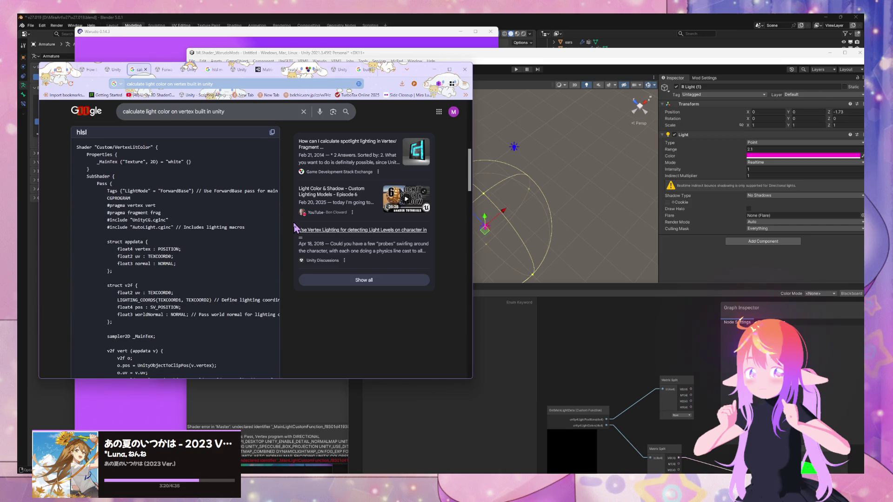
pyautogui.scroll(-3, 295, 228)
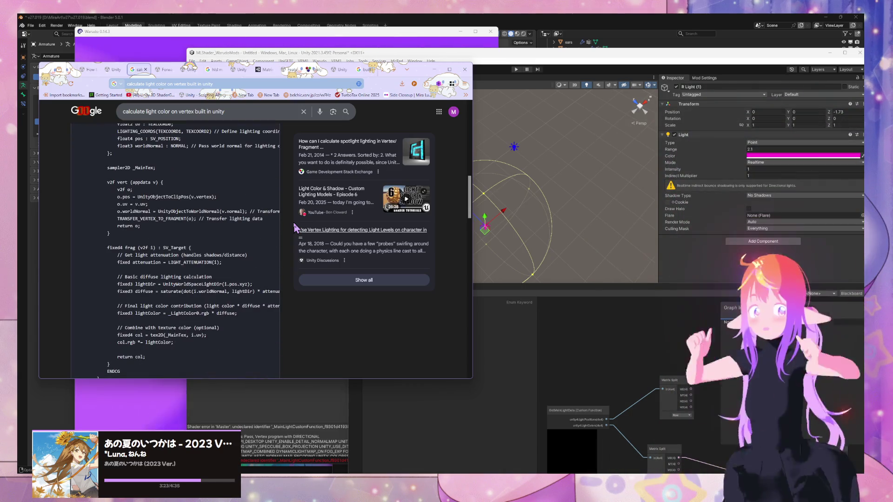
pyautogui.scroll(-4, 295, 228)
pyautogui.scroll(-1, 295, 228)
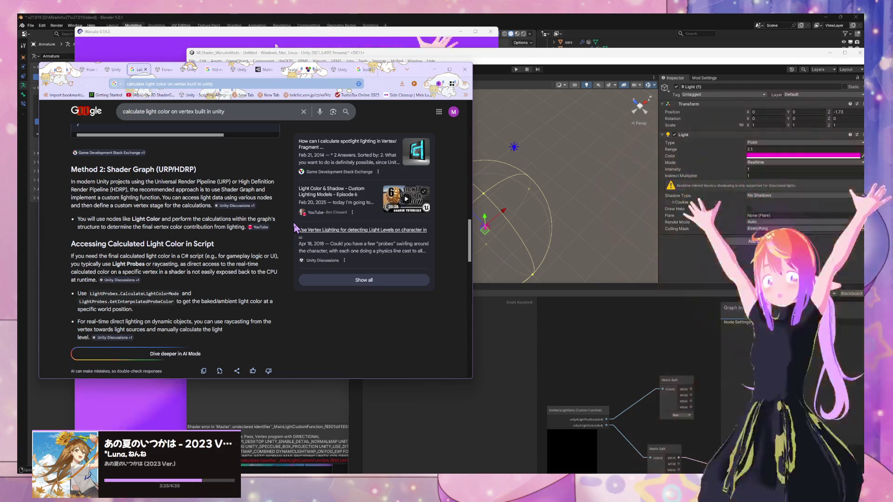
pyautogui.scroll(1, 295, 227)
pyautogui.scroll(-2, 295, 227)
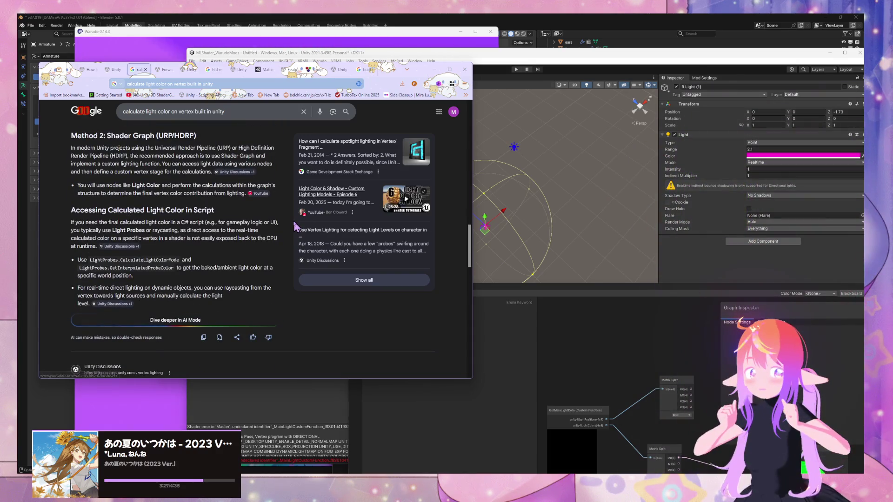
pyautogui.moveTo(235, 174)
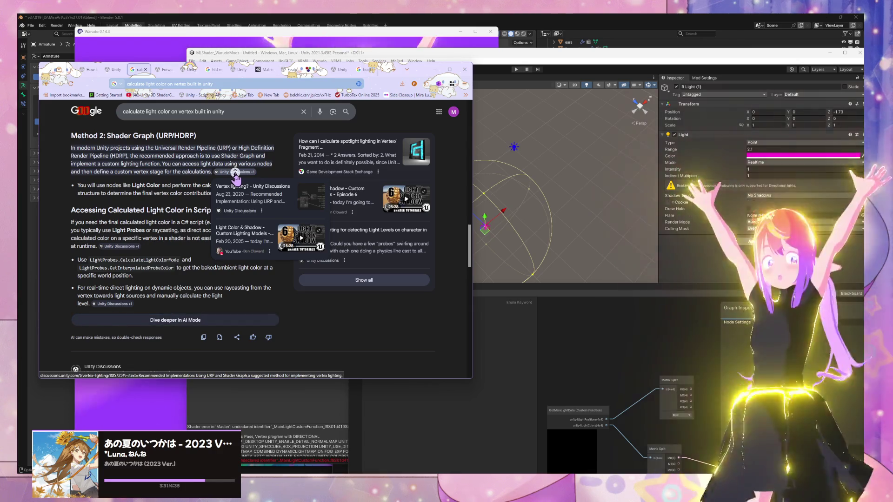
pyautogui.scroll(-4, 195, 182)
pyautogui.scroll(1, 199, 184)
# Open the Vertex lighting forum thread in a new tab, skim it, and return to the results
pyautogui.middleClick(135, 228)
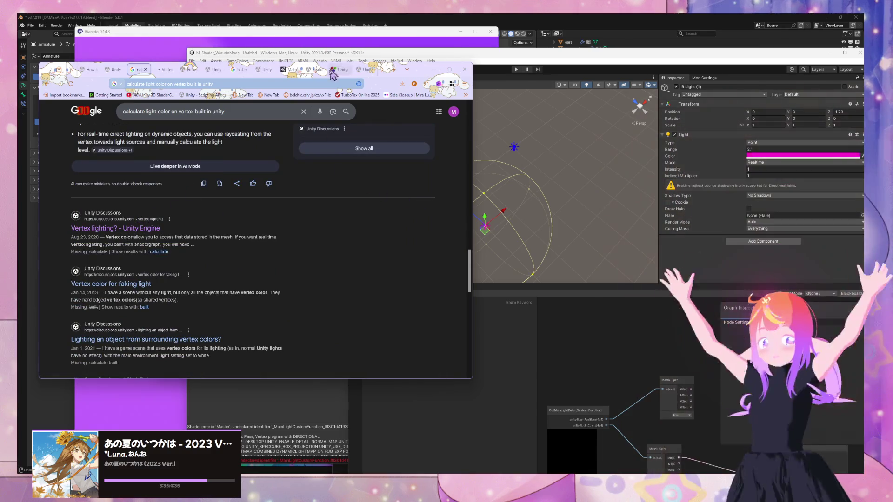
pyautogui.click(164, 70)
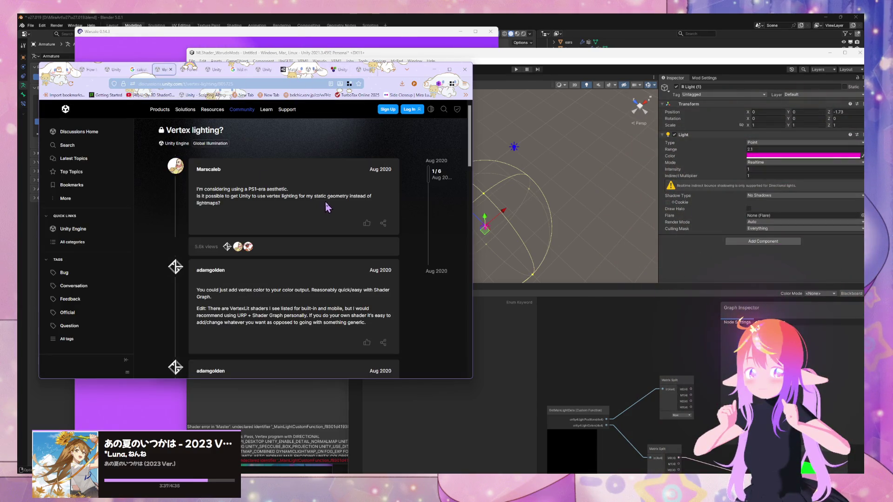
pyautogui.scroll(-5, 328, 206)
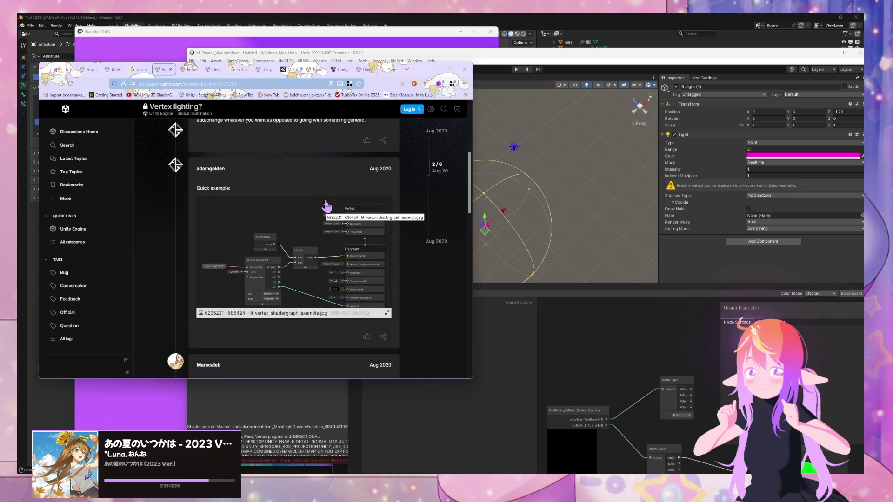
pyautogui.scroll(-10, 327, 207)
pyautogui.click(135, 69)
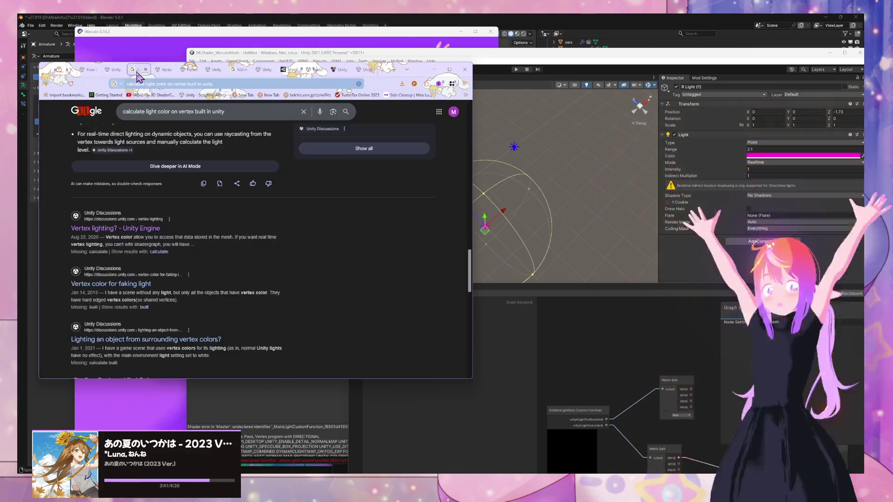
pyautogui.scroll(-2, 188, 215)
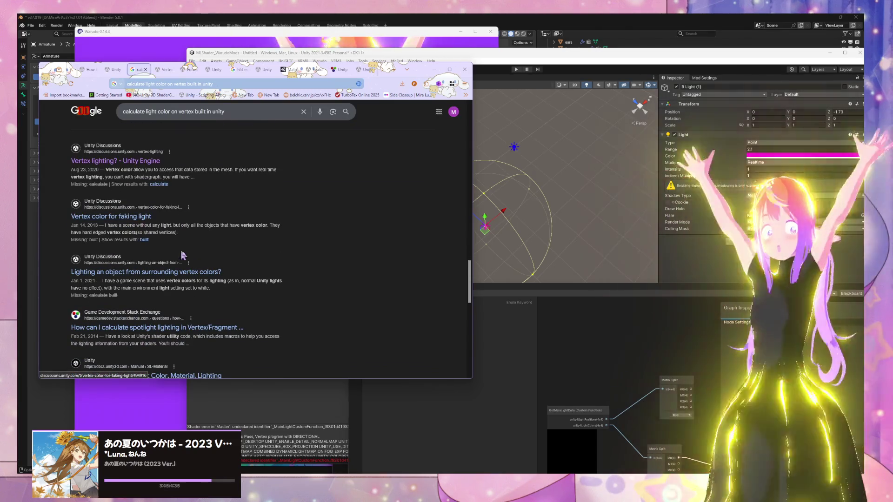
# Read the 'Lighting an object from surrounding vertex colors?' thread, go back, then bring Warudo forward
pyautogui.click(204, 276)
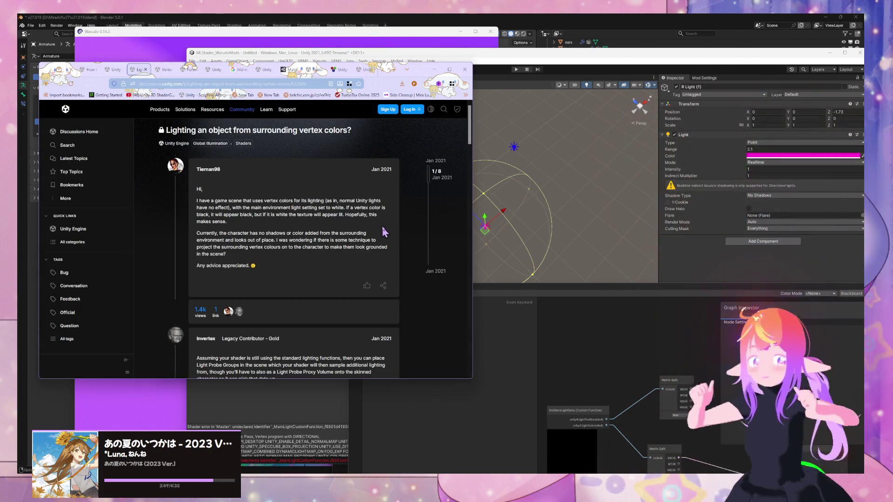
pyautogui.scroll(-3, 384, 227)
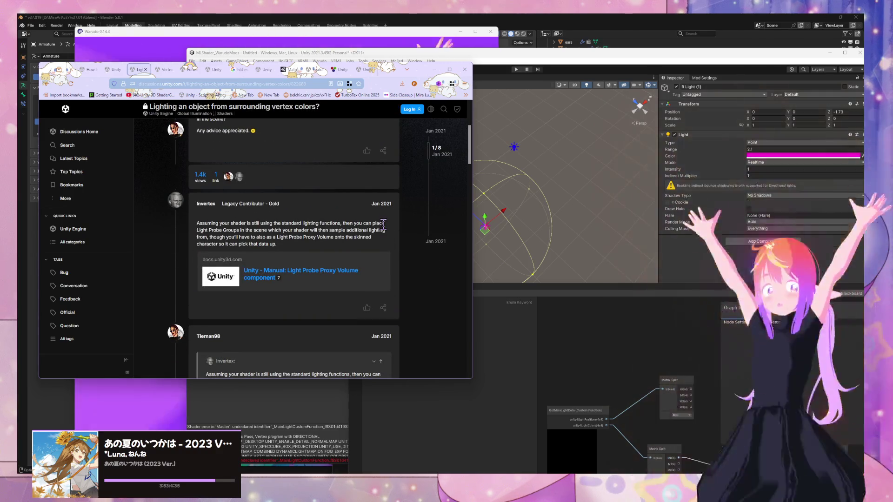
pyautogui.scroll(-3, 383, 225)
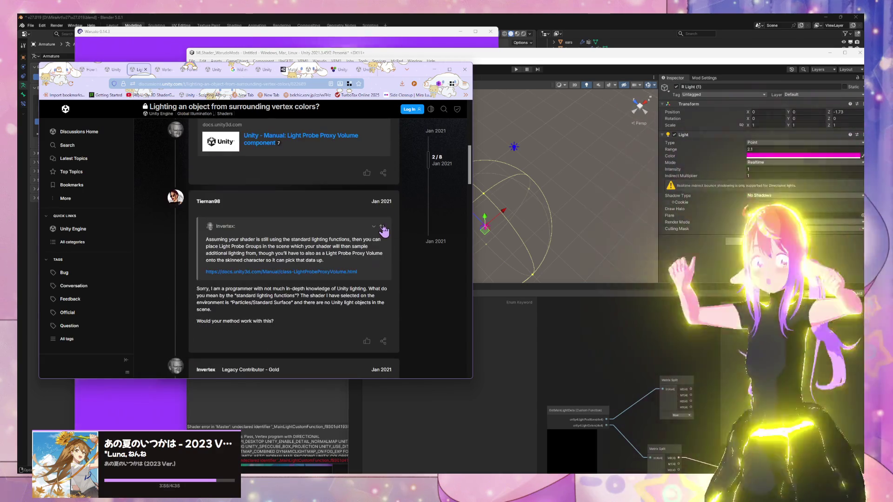
pyautogui.scroll(-3, 384, 230)
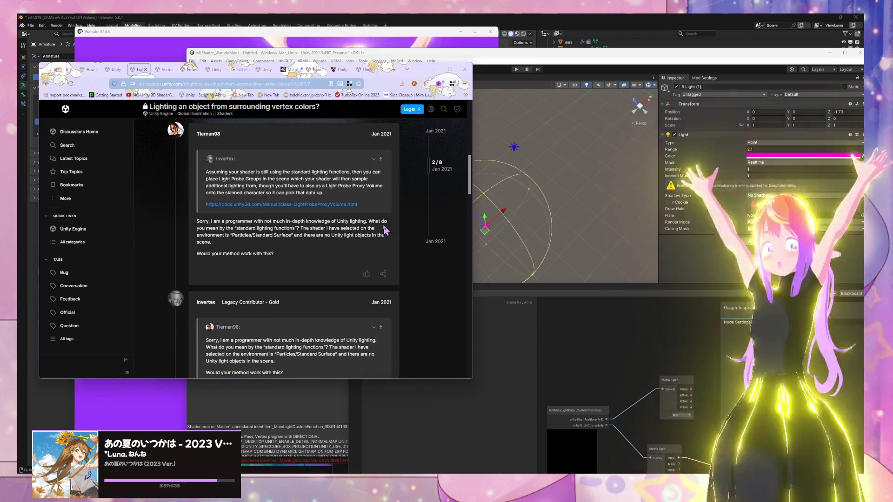
pyautogui.scroll(-2, 384, 229)
pyautogui.scroll(-5, 384, 229)
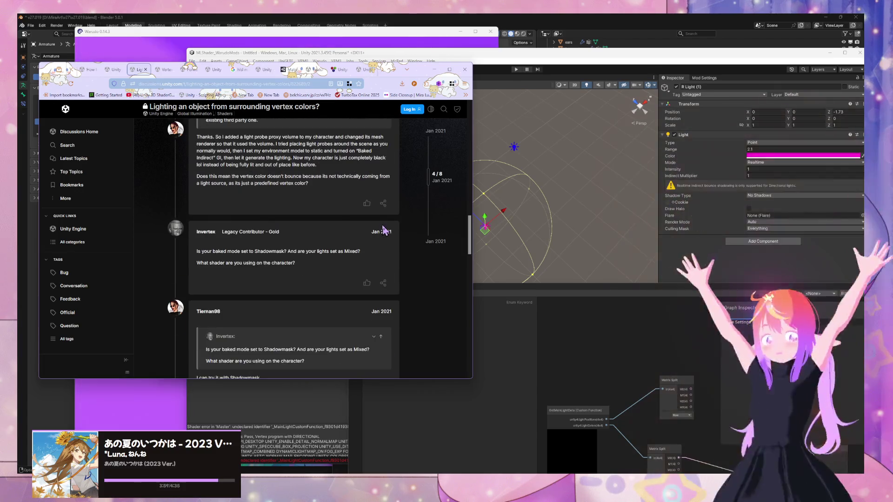
pyautogui.scroll(-4, 384, 230)
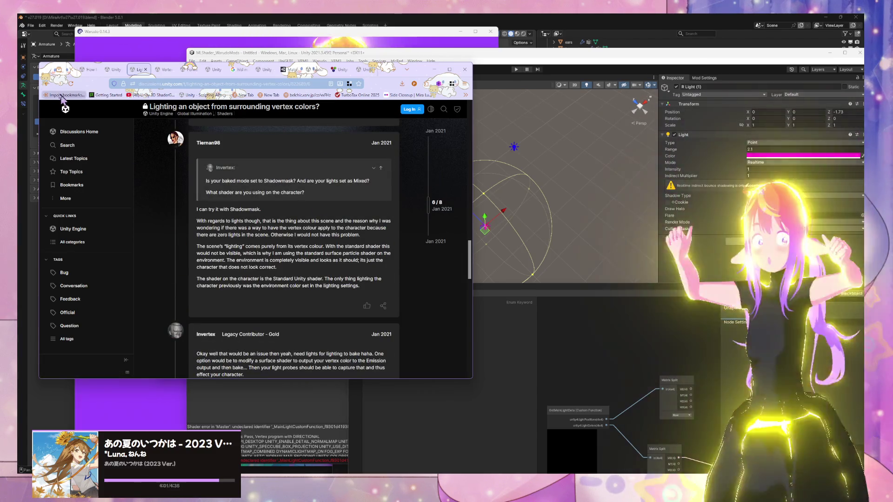
pyautogui.click(46, 83)
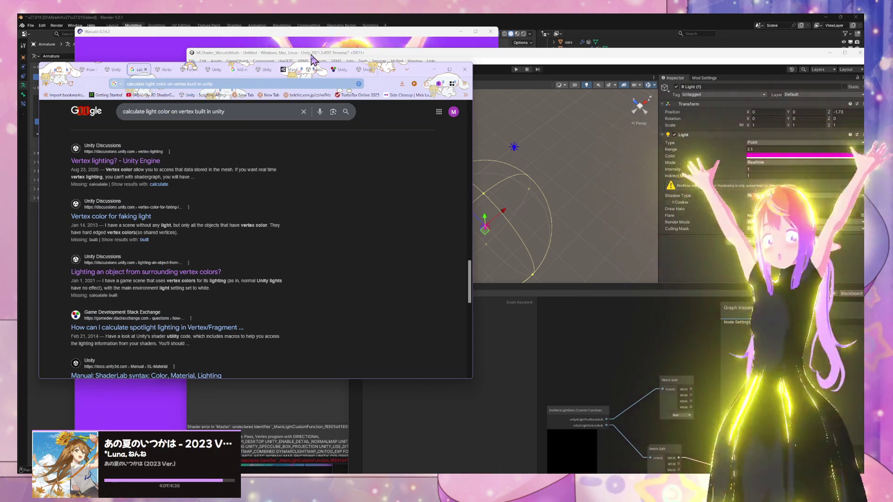
pyautogui.click(262, 41)
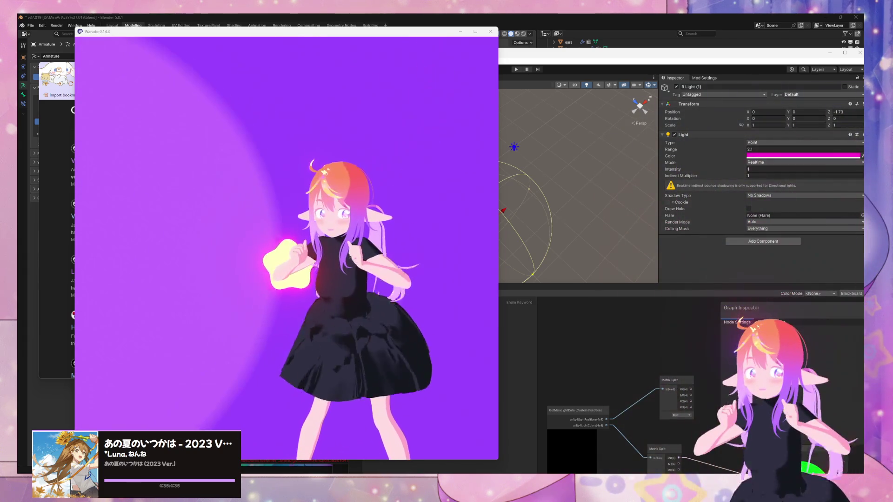
# Drag R Light (1) to Z -3.03 so the test sphere renders green instead of magenta
pyautogui.click(616, 195)
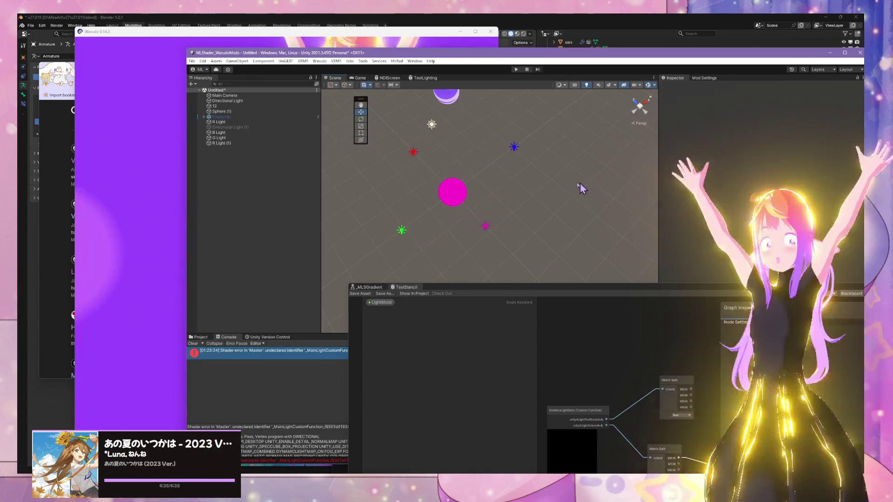
pyautogui.click(485, 227)
pyautogui.moveTo(484, 213)
pyautogui.mouseDown()
pyautogui.moveTo(497, 234)
pyautogui.moveTo(479, 207)
pyautogui.moveTo(504, 235)
pyautogui.mouseUp()
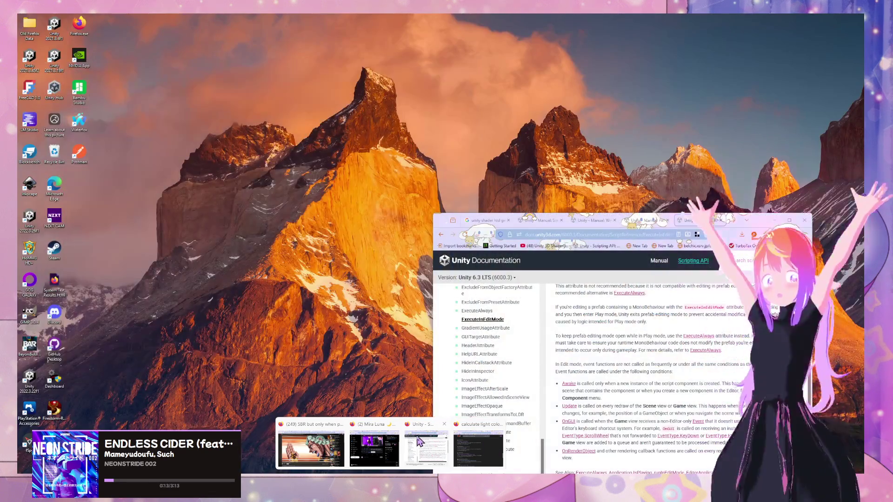
pyautogui.click(419, 442)
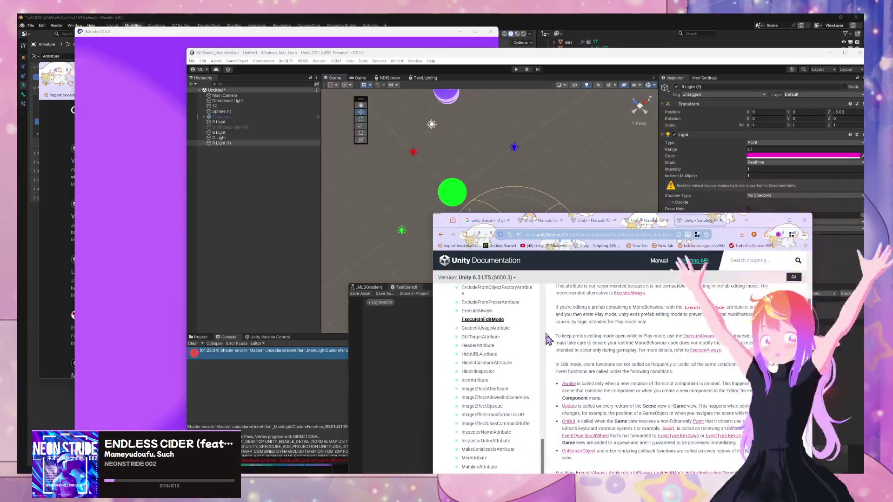
# Open the HLSL shader examples page from the Built-in pipeline shader manual
pyautogui.click(591, 222)
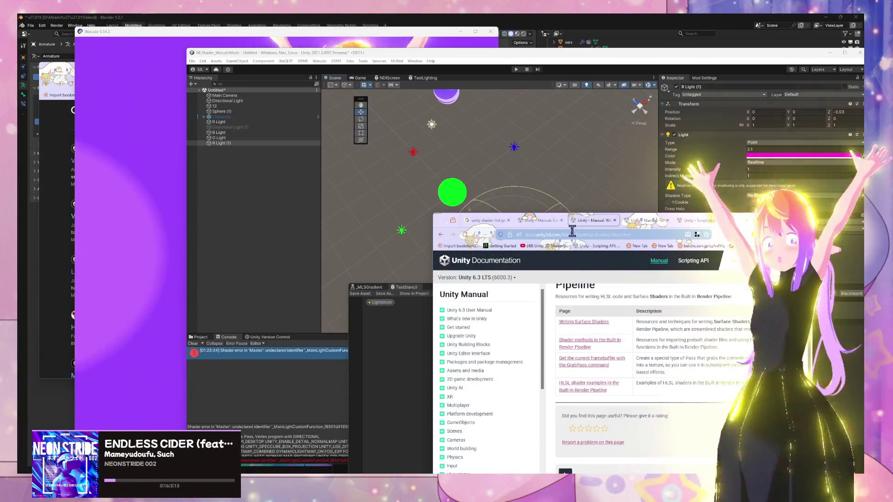
pyautogui.click(573, 232)
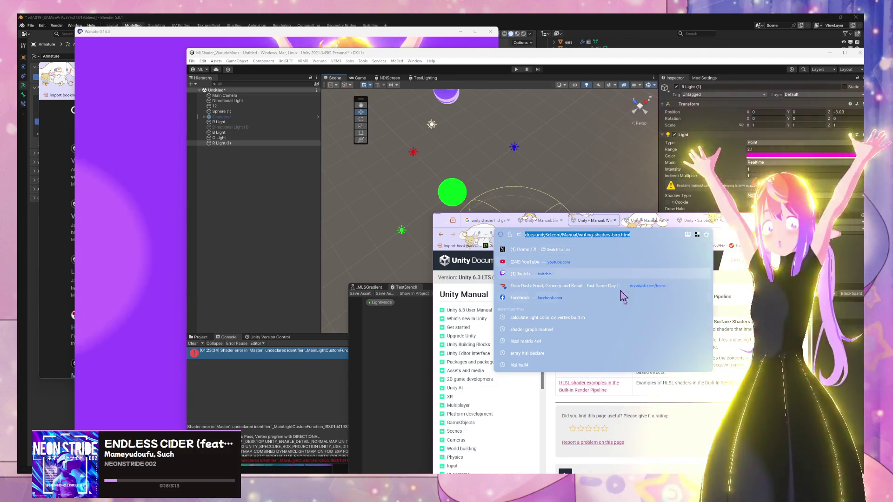
pyautogui.click(717, 406)
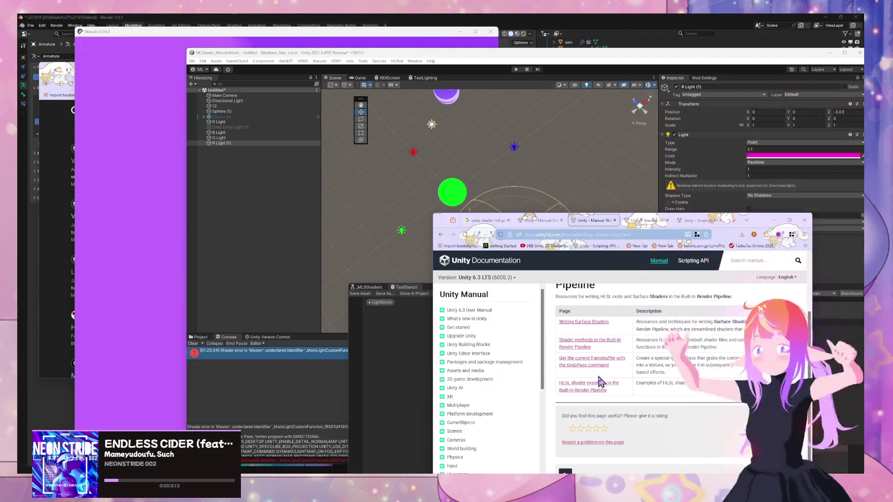
pyautogui.click(598, 388)
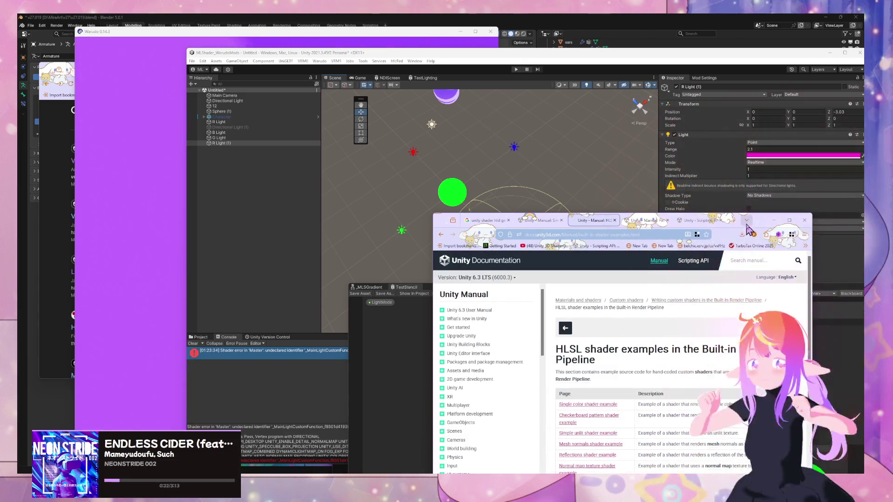
pyautogui.moveTo(749, 220); pyautogui.dragTo(665, 83)
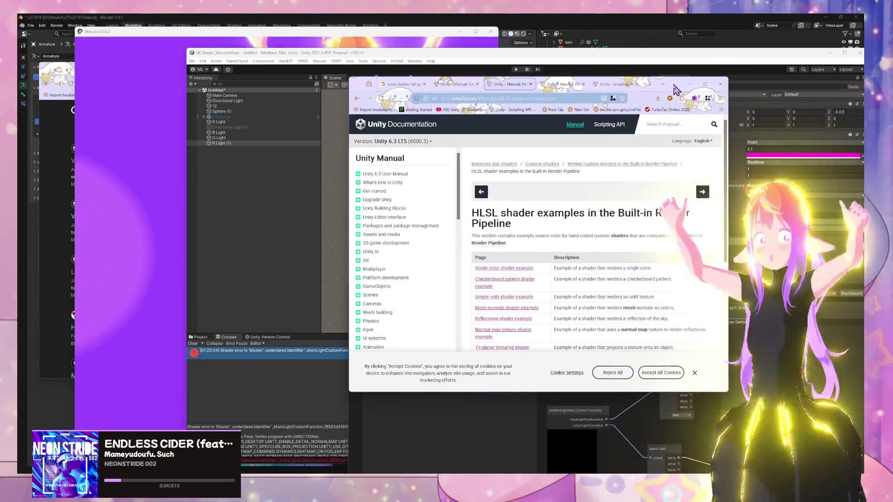
pyautogui.scroll(-3, 533, 186)
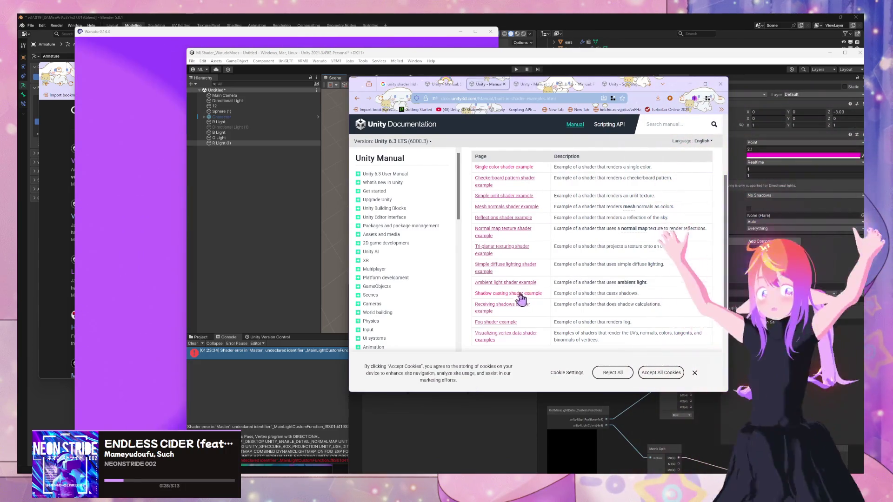
# Look over the Single color example, then scroll to the Simple diffuse lighting shader code
pyautogui.click(519, 86)
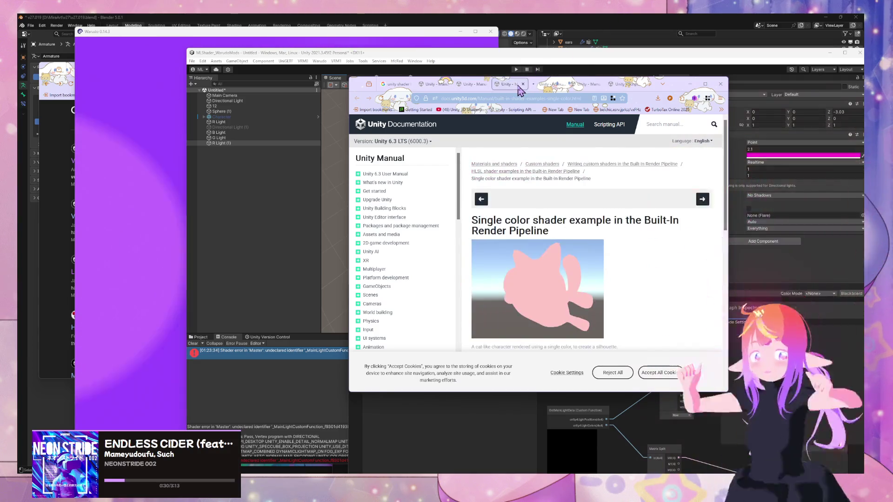
pyautogui.scroll(-5, 525, 147)
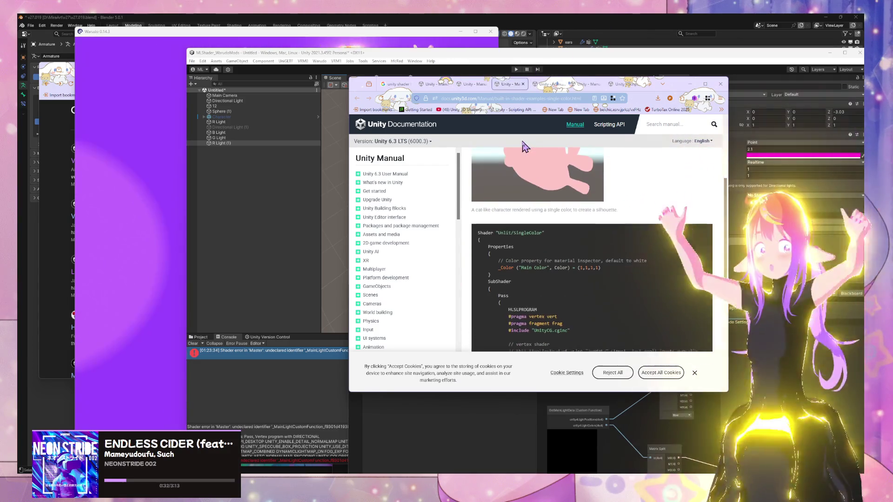
pyautogui.scroll(-3, 524, 147)
pyautogui.scroll(2, 524, 146)
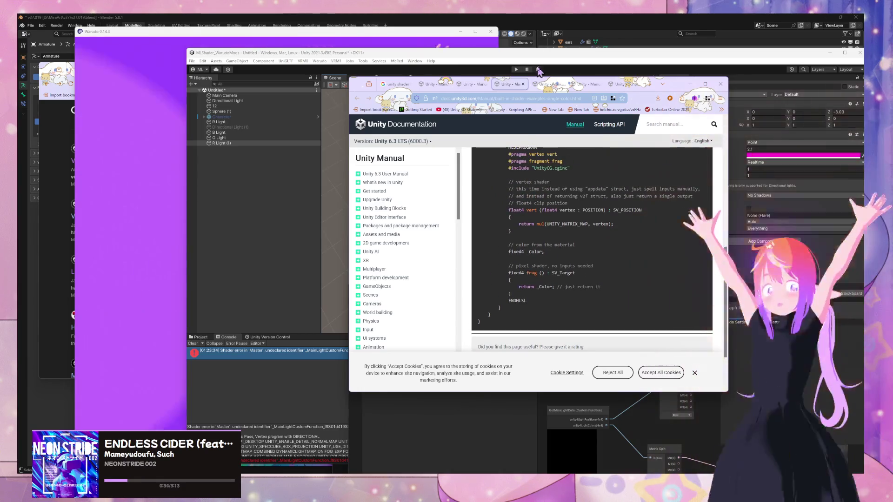
pyautogui.click(524, 85)
pyautogui.scroll(-5, 544, 164)
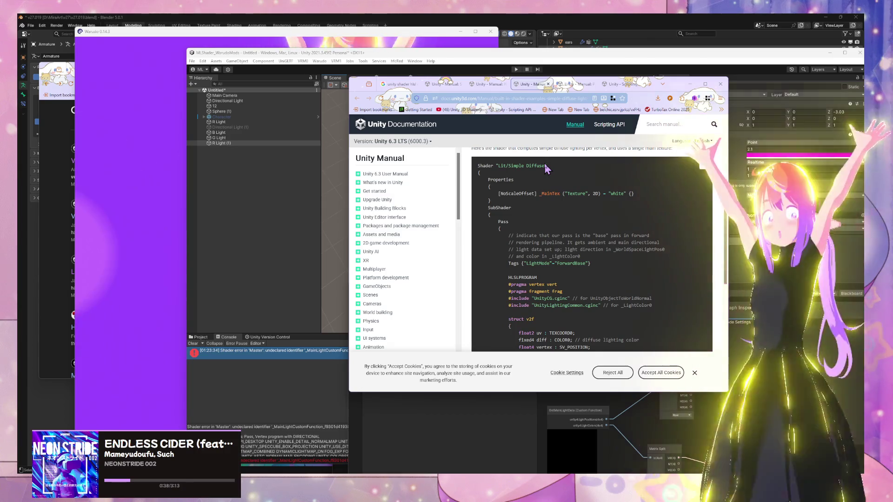
# Scroll through the Simple Diffuse shader code, marking the multiply-by-lighting comment
pyautogui.scroll(-3, 549, 265)
pyautogui.scroll(-3, 539, 246)
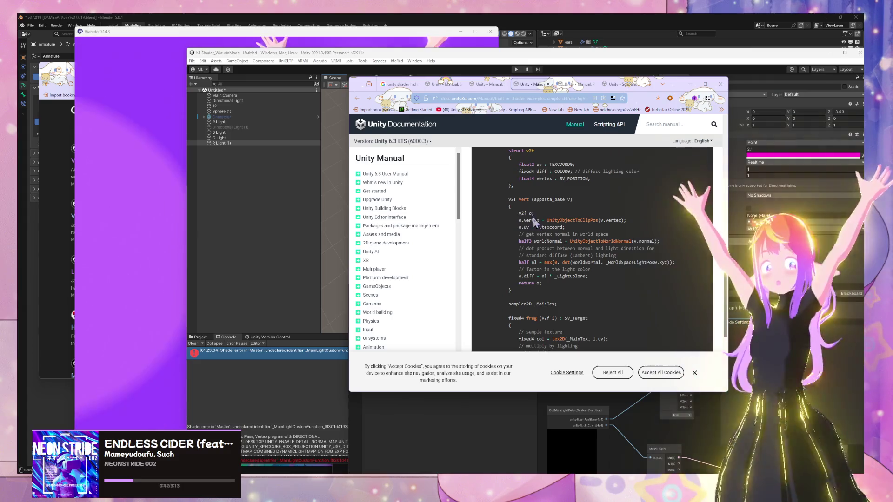
pyautogui.scroll(-3, 537, 228)
pyautogui.scroll(2, 661, 270)
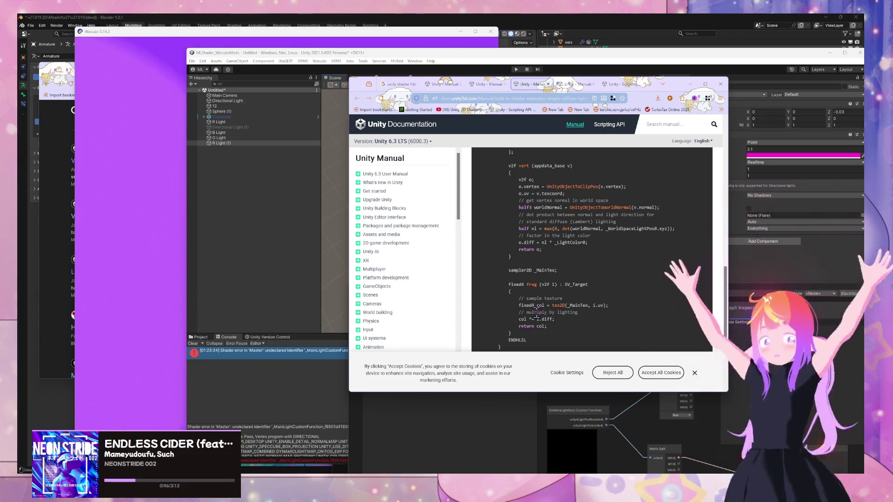
pyautogui.moveTo(537, 313); pyautogui.dragTo(563, 312)
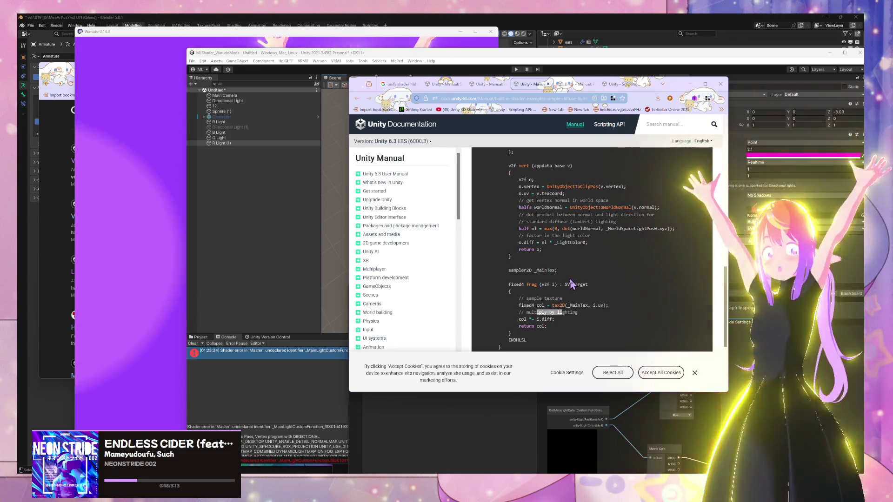
pyautogui.scroll(2, 571, 284)
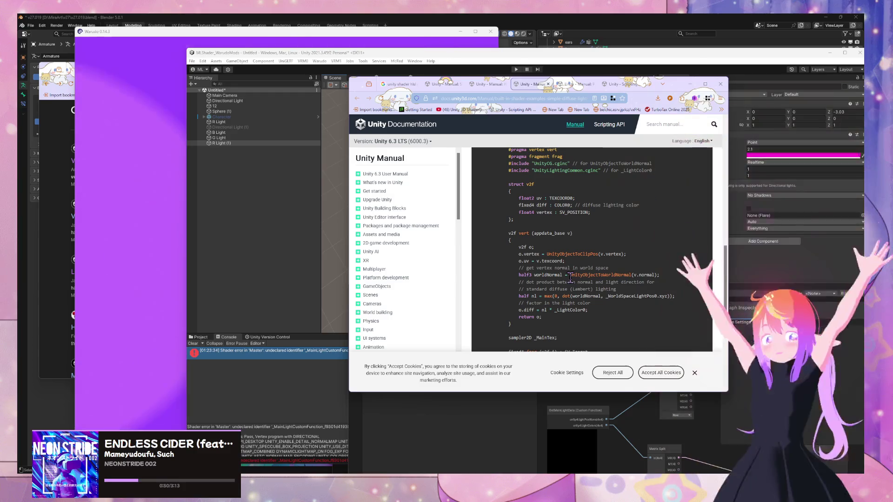
# Highlight the standard diffuse (Lambert) comment, then move the Shader Graph over the Scene view
pyautogui.moveTo(528, 288)
pyautogui.mouseDown()
pyautogui.moveTo(626, 290)
pyautogui.moveTo(598, 291)
pyautogui.mouseUp()
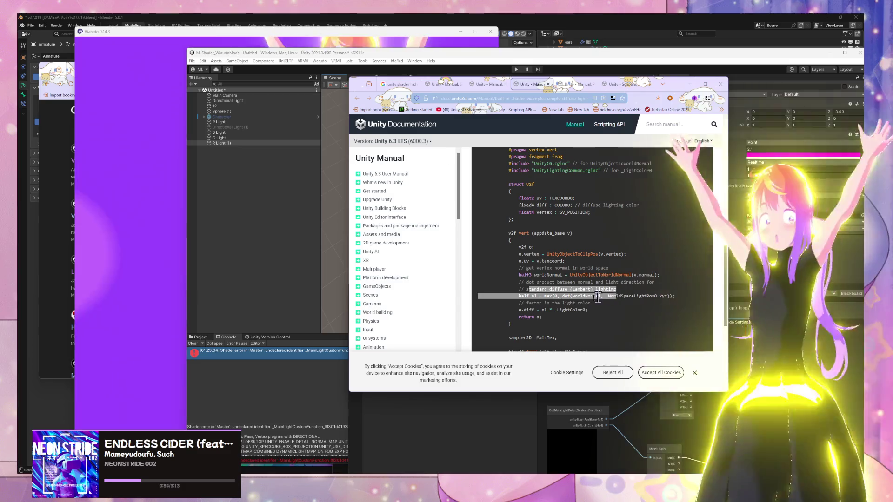
pyautogui.click(516, 250)
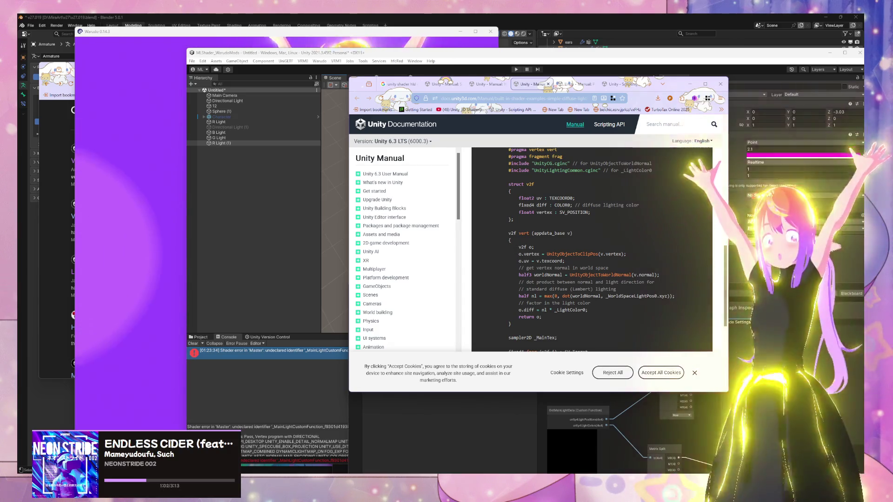
pyautogui.hotkey('alt', 'Tab')
pyautogui.moveTo(592, 282)
pyautogui.mouseDown()
pyautogui.moveTo(611, 217)
pyautogui.moveTo(570, 95)
pyautogui.mouseUp()
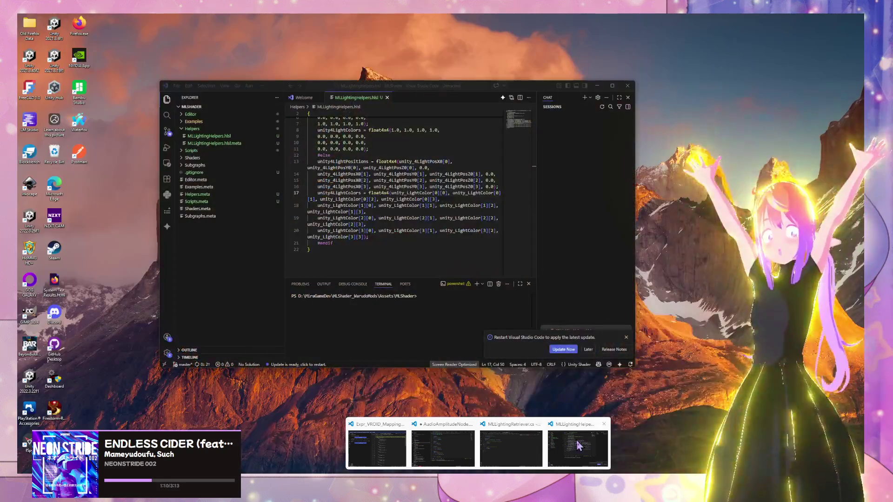
# Bring the MLLightingHelpers code window forward, then the Unity Manual's Pass tags page
pyautogui.click(576, 440)
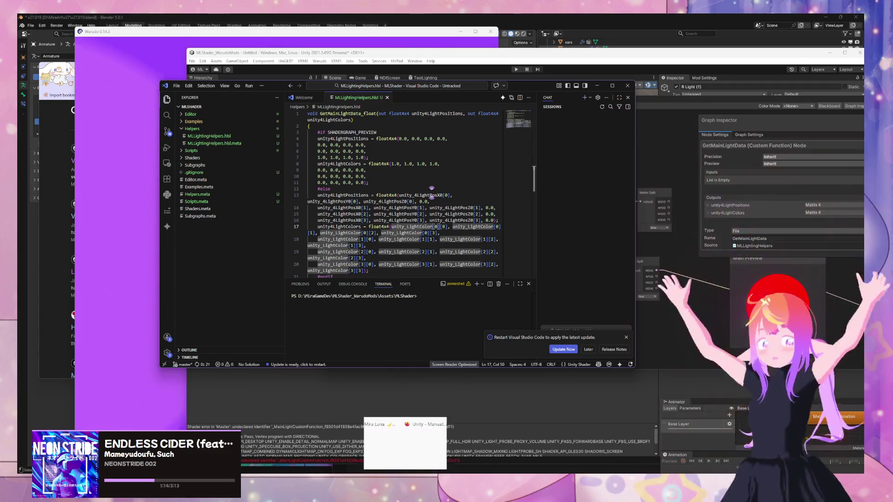
pyautogui.moveTo(449, 458)
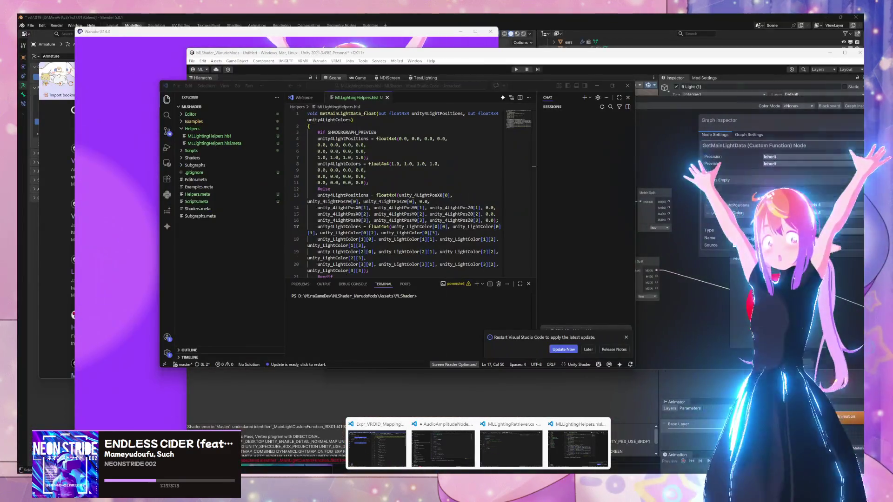
pyautogui.click(578, 449)
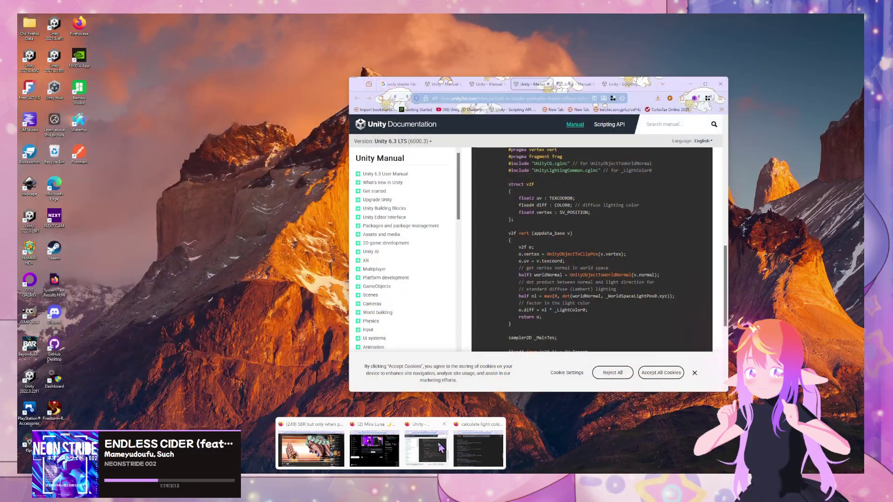
pyautogui.click(458, 450)
pyautogui.click(573, 85)
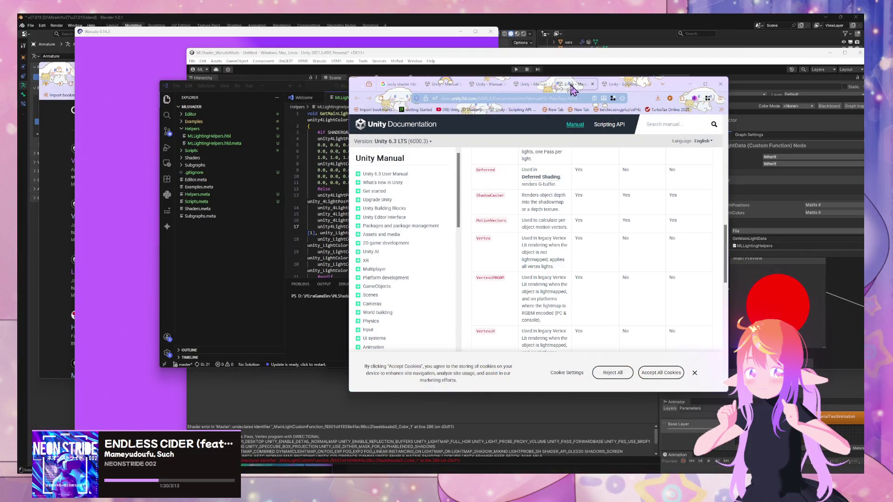
# Flip through the open documentation tabs to the Pass tags in ShaderLab reference
pyautogui.click(611, 86)
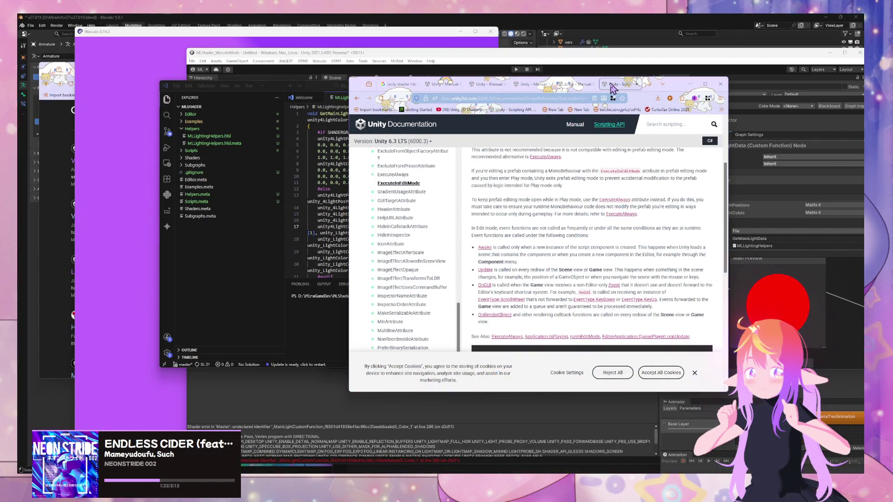
pyautogui.scroll(3, 575, 217)
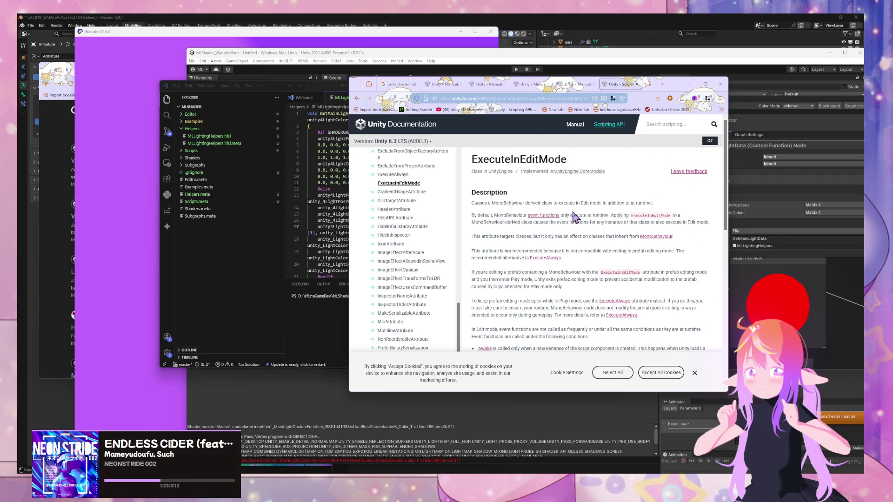
pyautogui.click(485, 83)
pyautogui.click(447, 86)
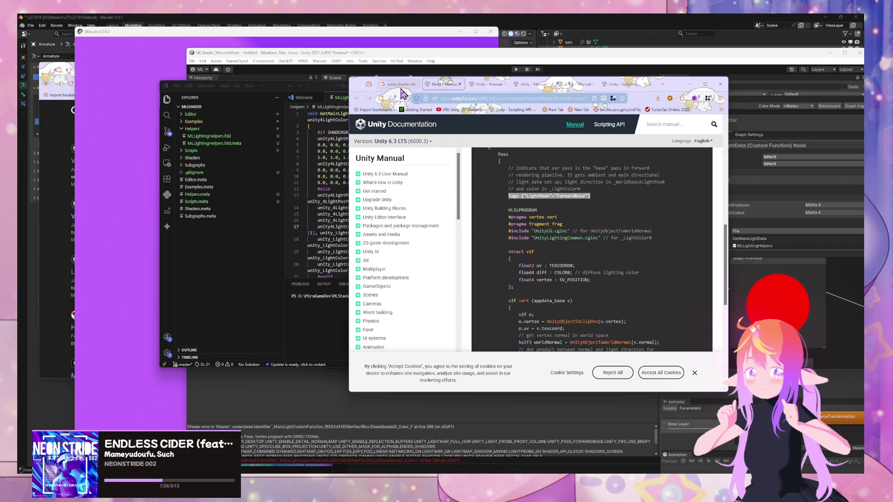
pyautogui.moveTo(391, 486)
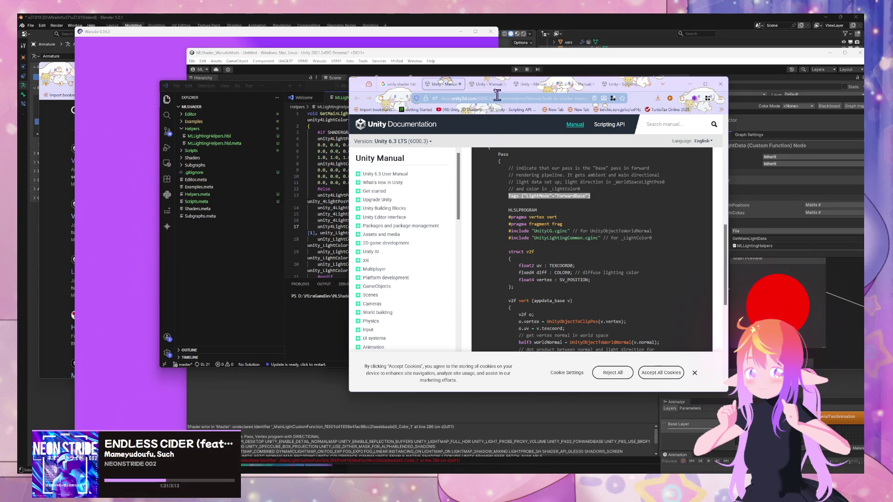
pyautogui.click(484, 84)
pyautogui.click(529, 85)
pyautogui.click(485, 85)
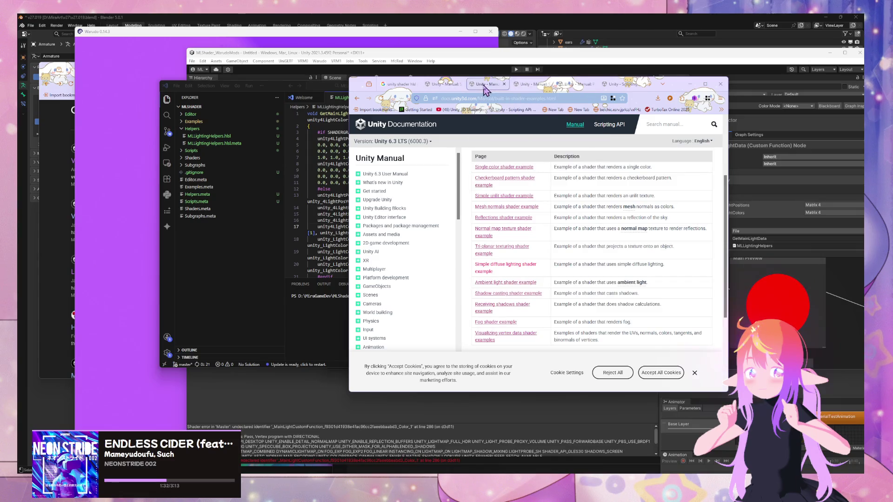
pyautogui.click(529, 85)
pyautogui.click(575, 85)
# Read the LightMode and PassFlags tags, open a blank tab, and return to the shader examples
pyautogui.scroll(-8, 595, 166)
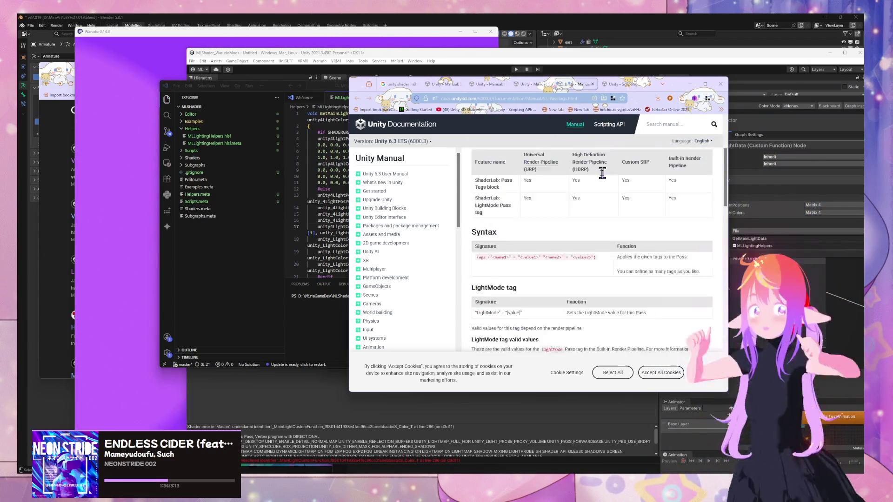
pyautogui.scroll(-6, 597, 170)
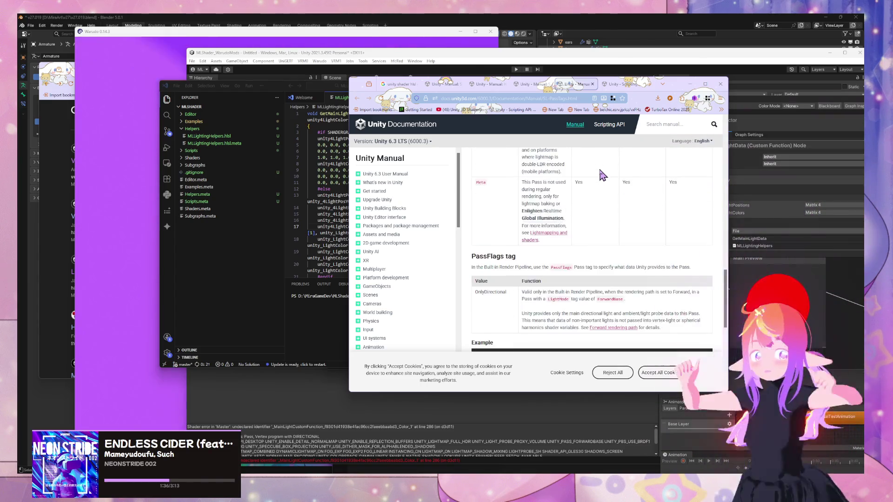
pyautogui.scroll(-3, 602, 175)
pyautogui.scroll(4, 602, 174)
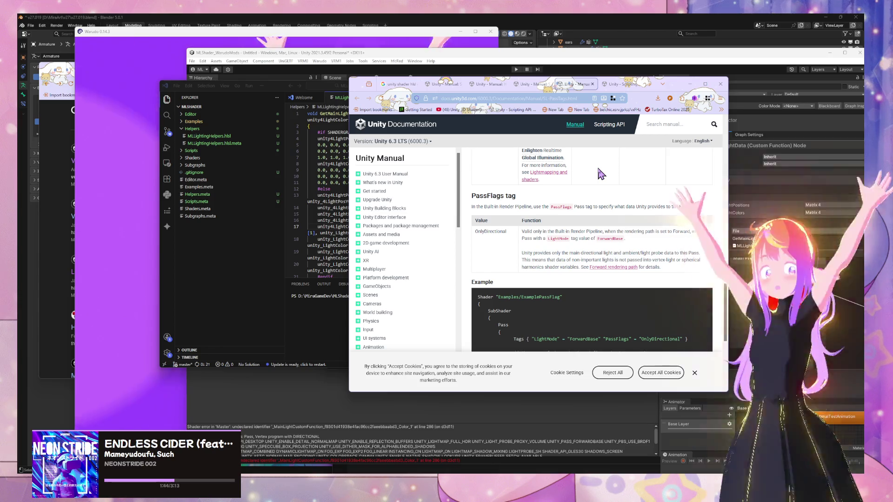
pyautogui.click(628, 85)
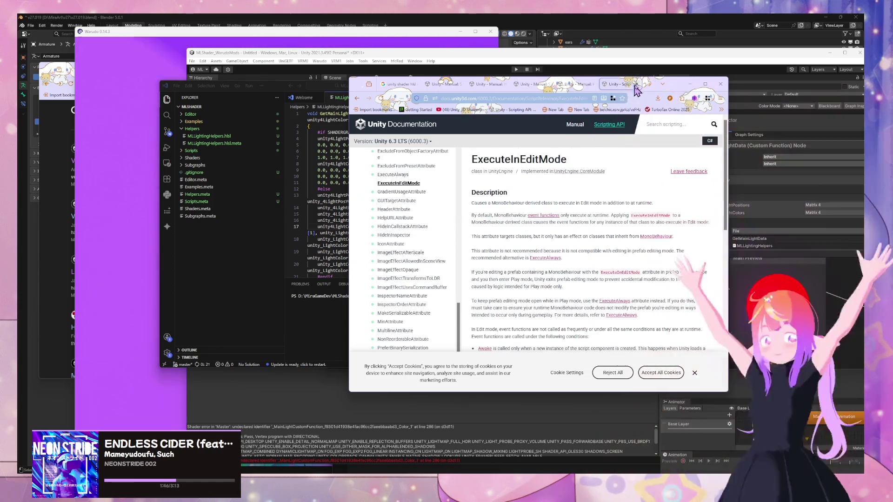
pyautogui.click(649, 85)
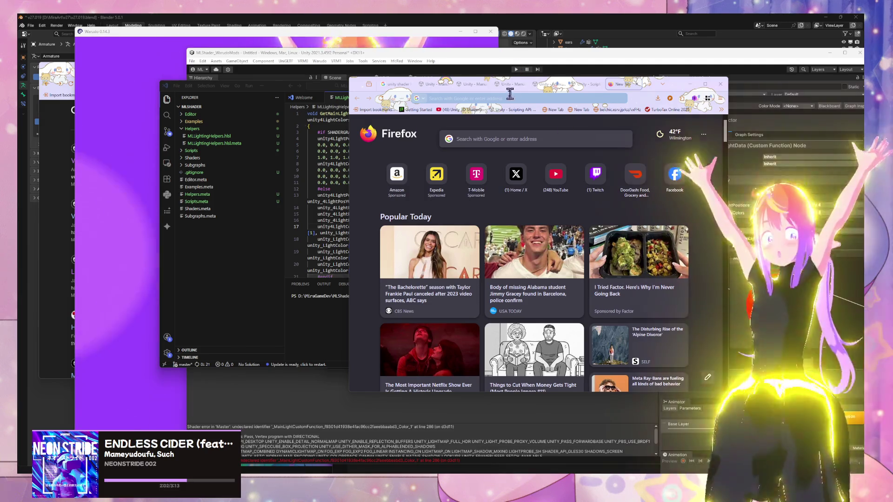
pyautogui.click(497, 85)
pyautogui.click(469, 85)
# Search Google for 'constant built in shader' from the address bar
pyautogui.click(499, 98)
pyautogui.click(436, 87)
pyautogui.click(493, 99)
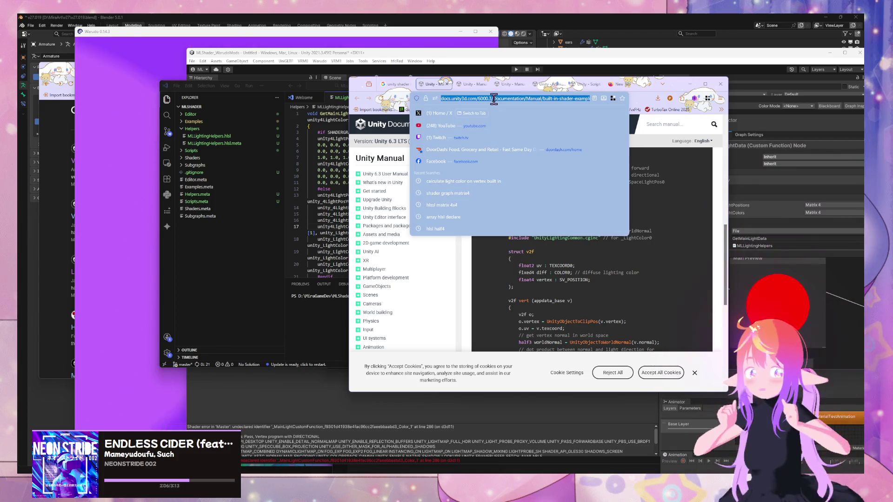
pyautogui.write('key')
pyautogui.write('word')
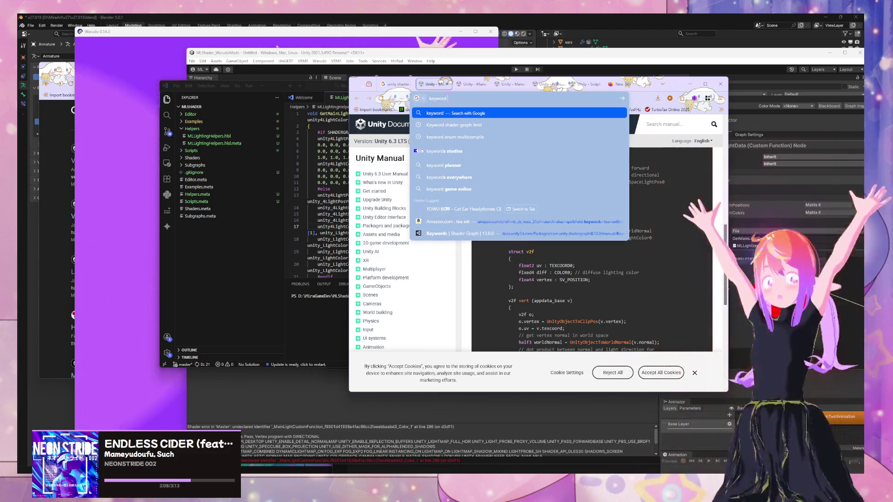
pyautogui.write('nt built')
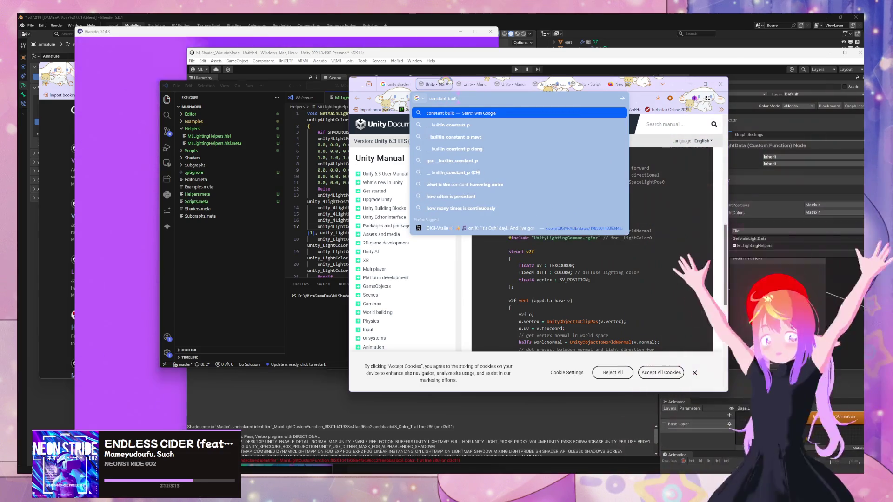
pyautogui.write(' in shader')
pyautogui.press('Return')
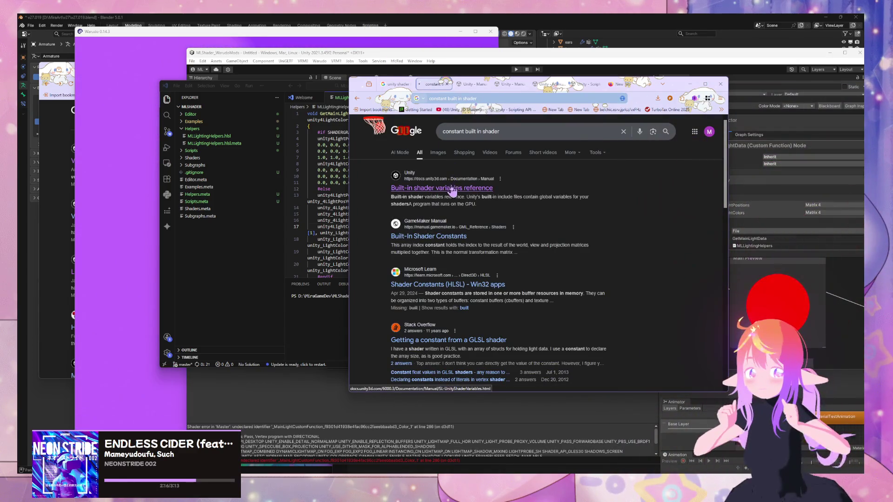
# Open the Built-in shader variables reference result and reposition the browser window
pyautogui.click(451, 188)
pyautogui.scroll(-10, 463, 227)
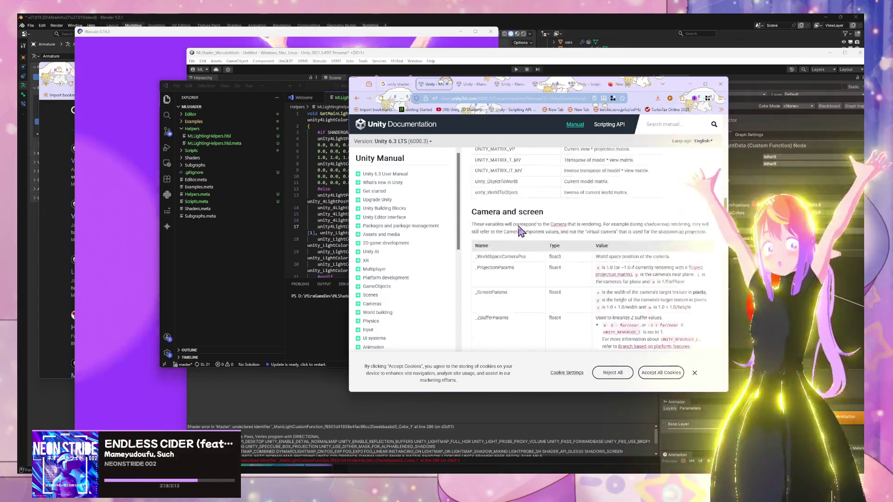
pyautogui.scroll(-5, 520, 230)
pyautogui.scroll(3, 523, 232)
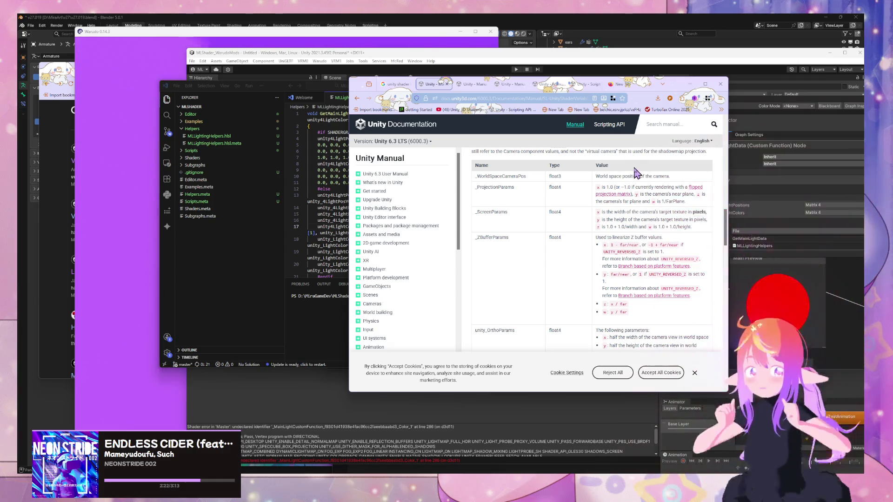
pyautogui.scroll(2, 636, 173)
pyautogui.moveTo(682, 91)
pyautogui.mouseDown()
pyautogui.moveTo(354, 91)
pyautogui.moveTo(803, 260)
pyautogui.moveTo(736, 152)
pyautogui.moveTo(520, 131)
pyautogui.moveTo(558, 122)
pyautogui.mouseUp()
# Scroll to the Lighting table with unity_4LightPosX0 and unity_LightColor, placing the docs beside VS Code
pyautogui.scroll(-10, 521, 296)
pyautogui.scroll(-15, 516, 297)
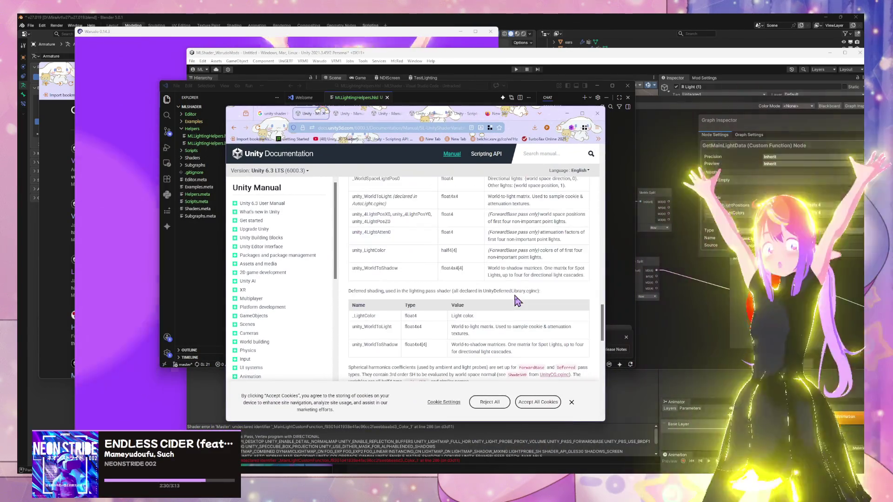
pyautogui.scroll(3, 516, 300)
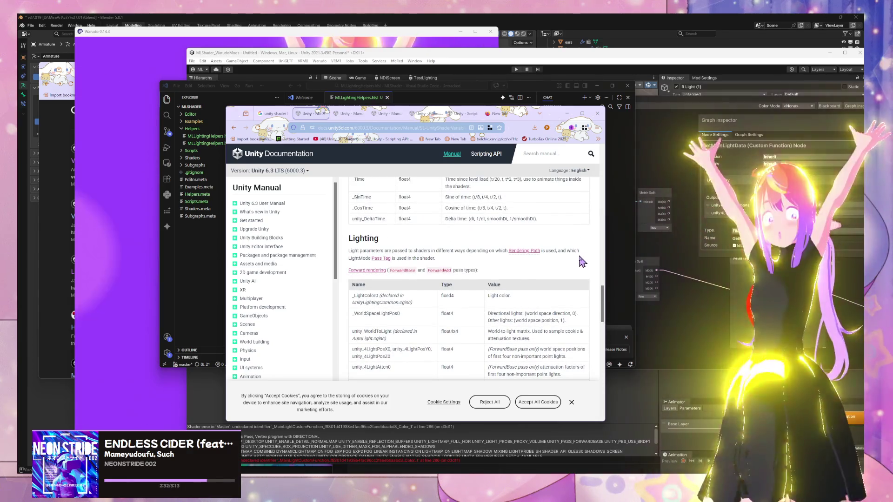
pyautogui.scroll(10, 573, 254)
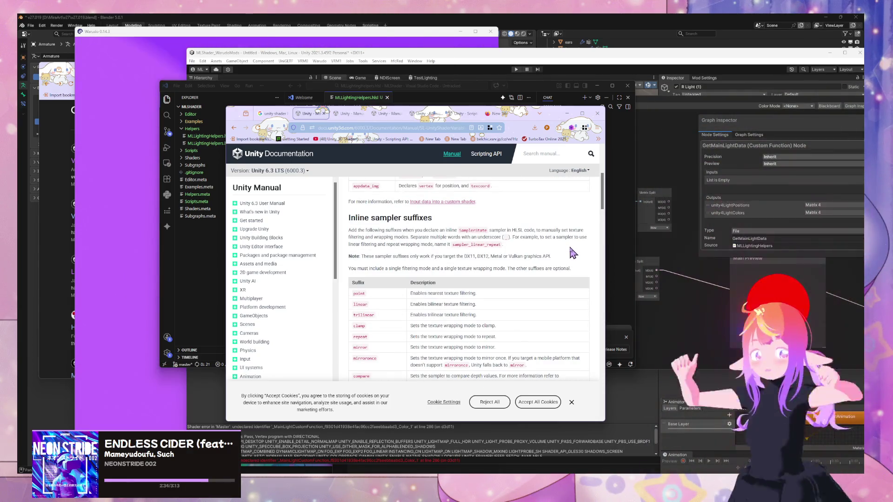
pyautogui.scroll(4, 574, 253)
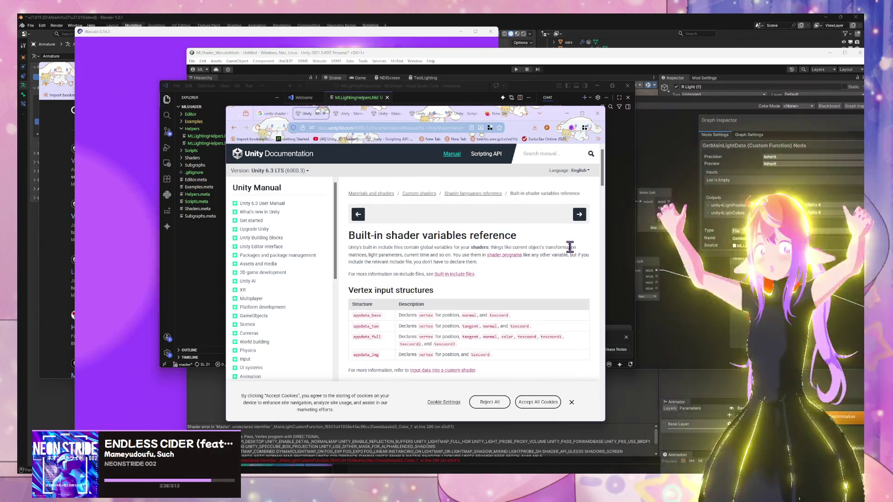
pyautogui.scroll(-6, 570, 247)
pyautogui.scroll(-3, 573, 253)
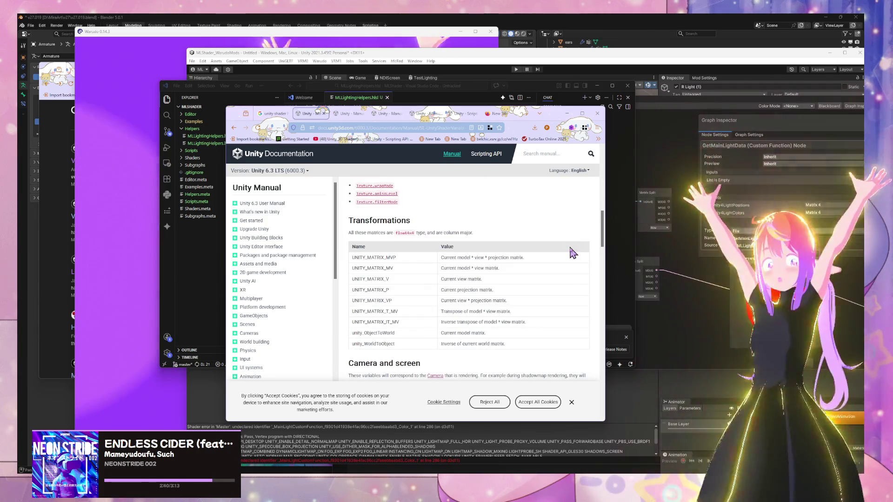
pyautogui.scroll(-5, 571, 253)
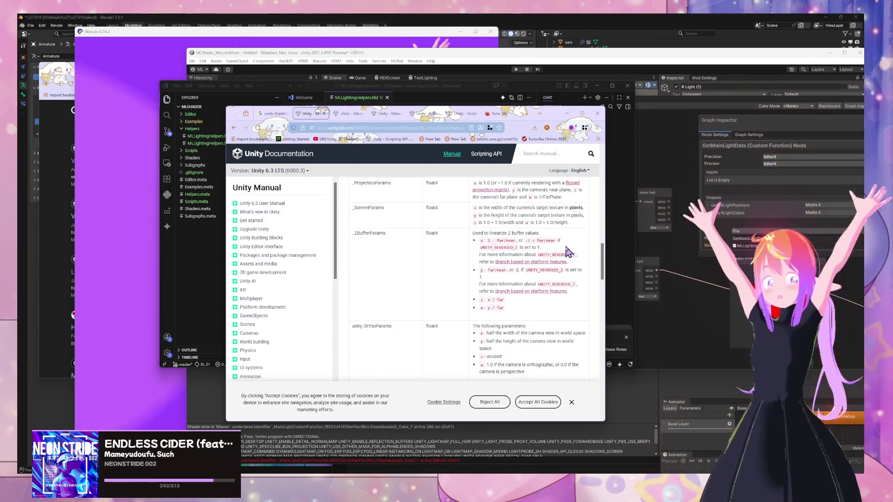
pyautogui.scroll(-8, 568, 251)
pyautogui.scroll(4, 569, 251)
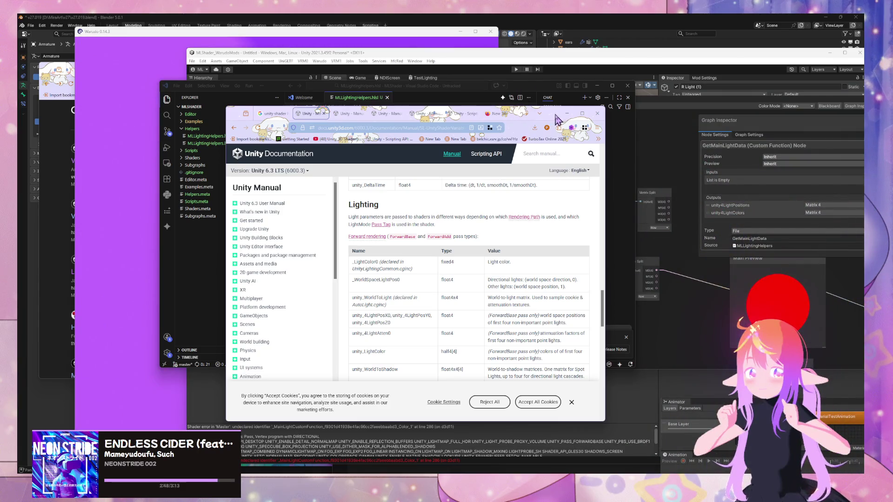
pyautogui.moveTo(557, 121); pyautogui.dragTo(801, 160)
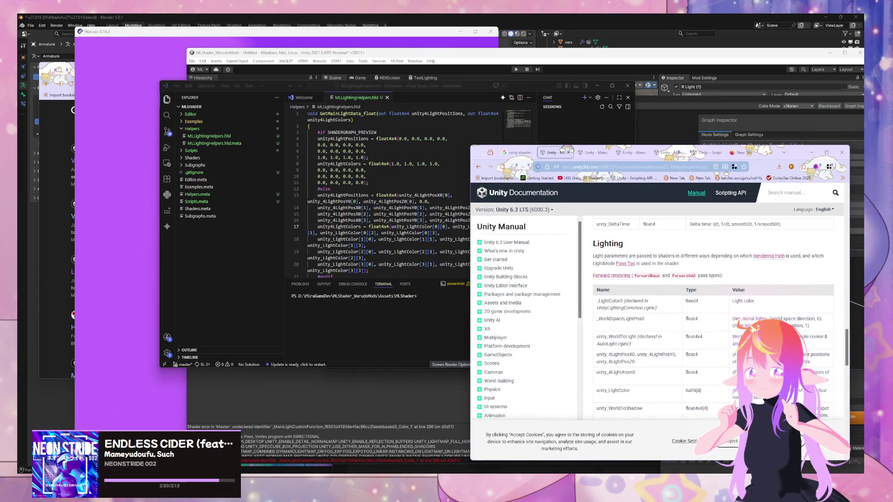
# In Unity's Project tab, select MLLightingHelpers in Assets/MLShader/Helpers beside the shader graph
pyautogui.moveTo(518, 472)
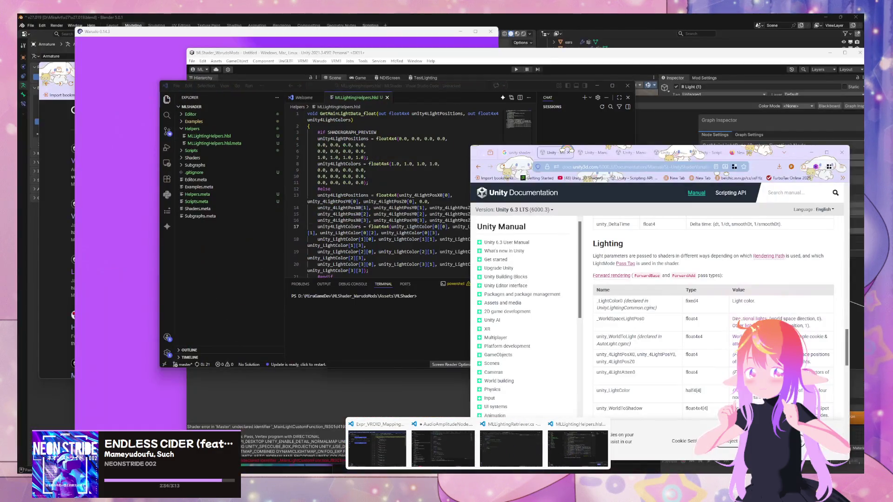
pyautogui.click(378, 447)
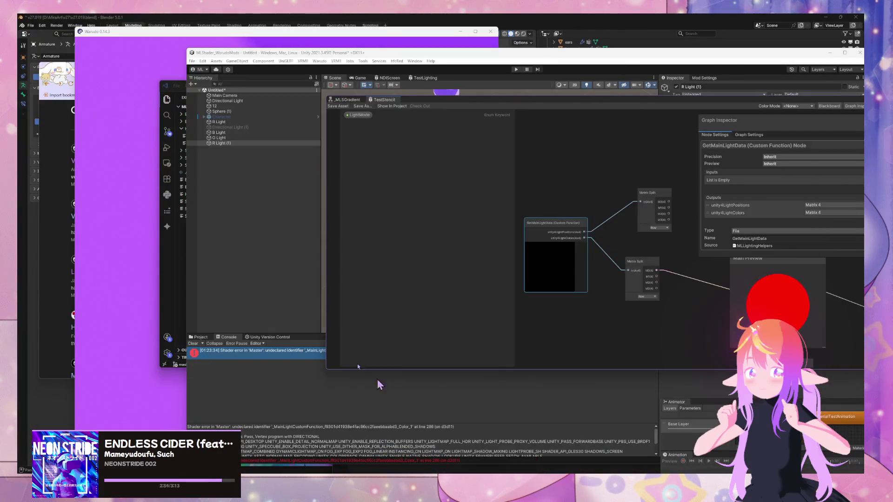
pyautogui.click(200, 338)
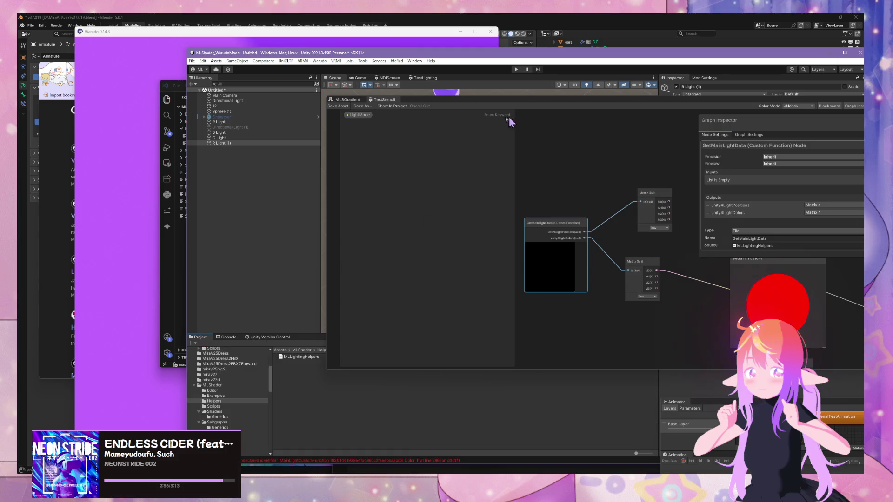
pyautogui.moveTo(524, 100); pyautogui.dragTo(644, 115)
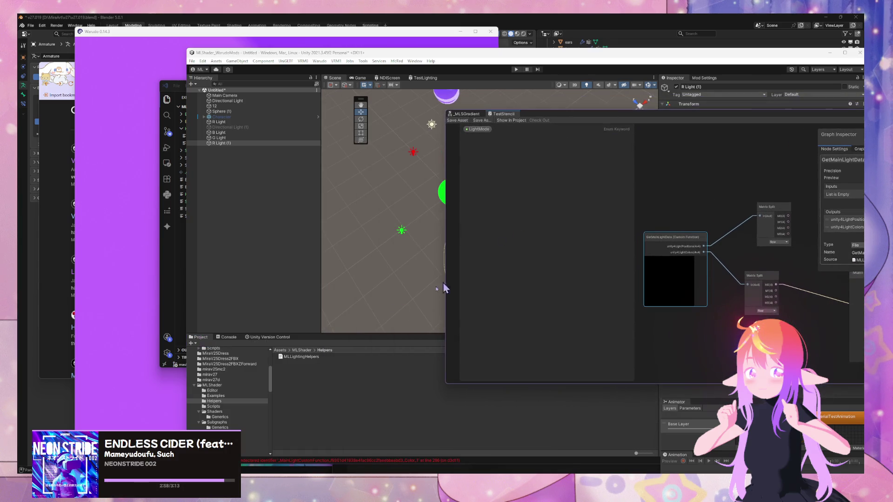
pyautogui.click(301, 357)
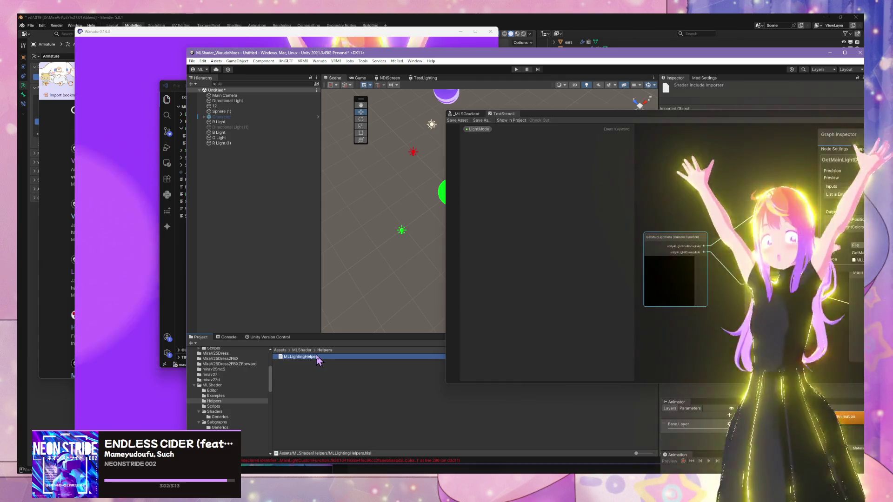
# Start renaming MLLightingHelpers, checking the documentation page before returning to Unity
pyautogui.click(321, 366)
pyautogui.click(320, 358)
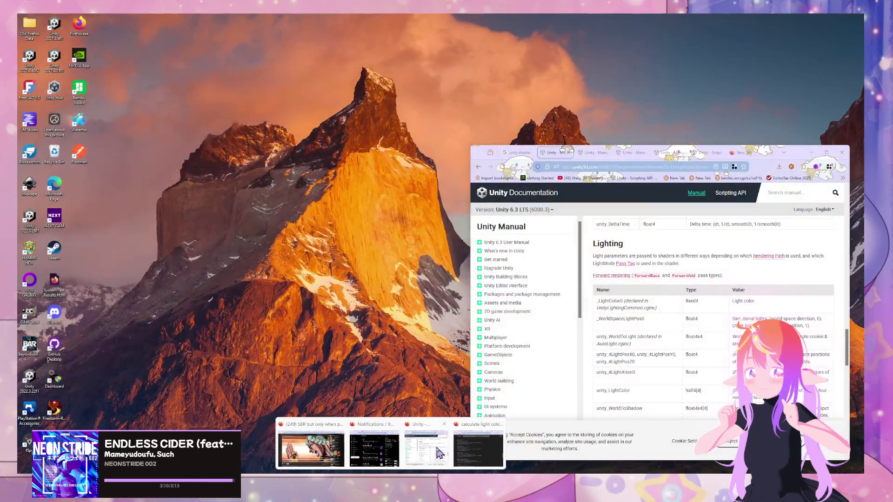
pyautogui.click(465, 447)
pyautogui.scroll(15, 577, 349)
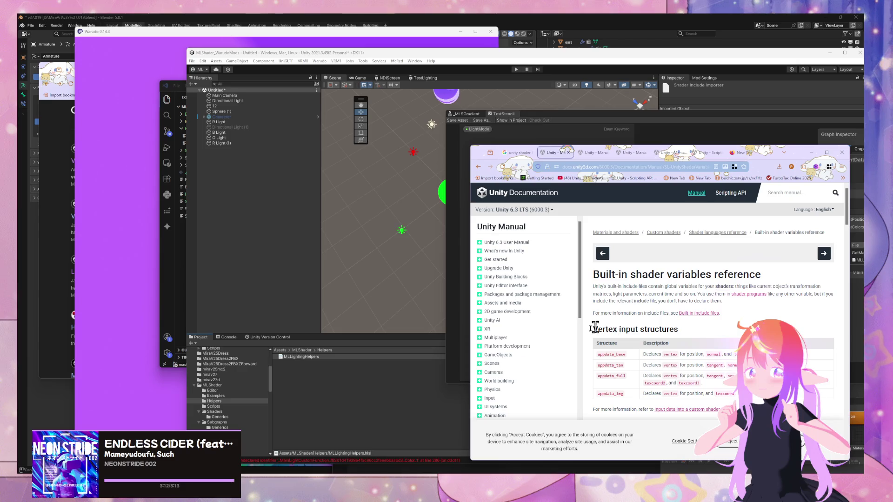
pyautogui.click(303, 358)
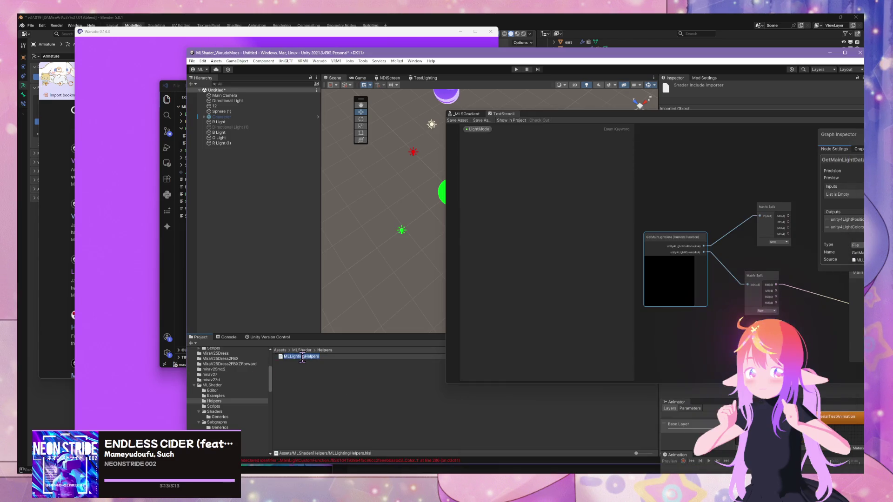
pyautogui.moveTo(391, 473)
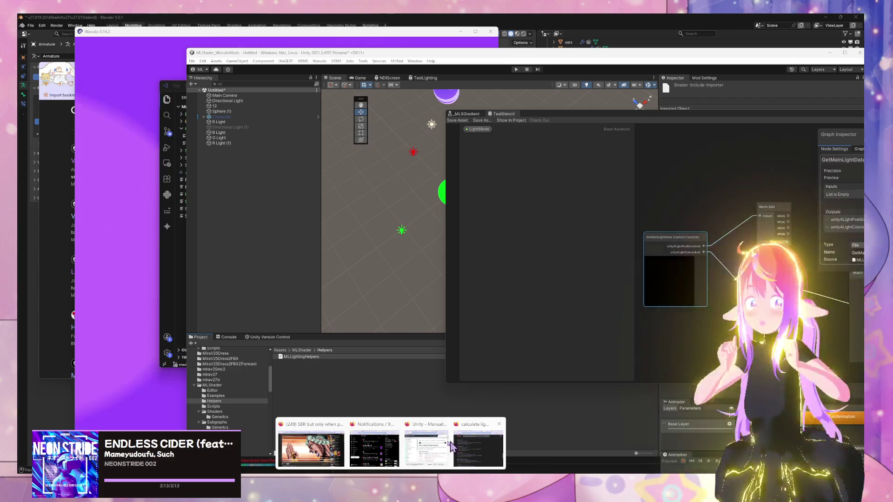
pyautogui.moveTo(436, 446)
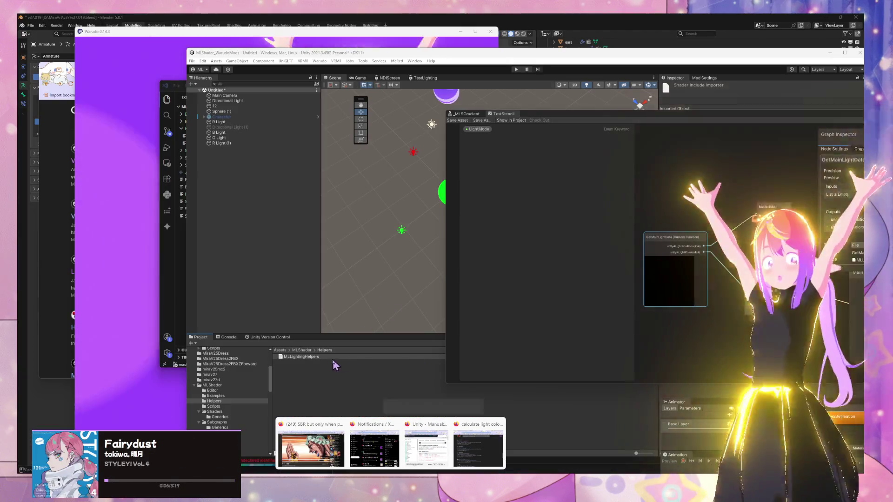
# Rename MLLightingHelpers to MLBuiltinShaderVariables and reposition the Shader Graph window
pyautogui.click(325, 355)
pyautogui.press('BackSpace')
pyautogui.press('BackSpace')
pyautogui.press('BackSpace')
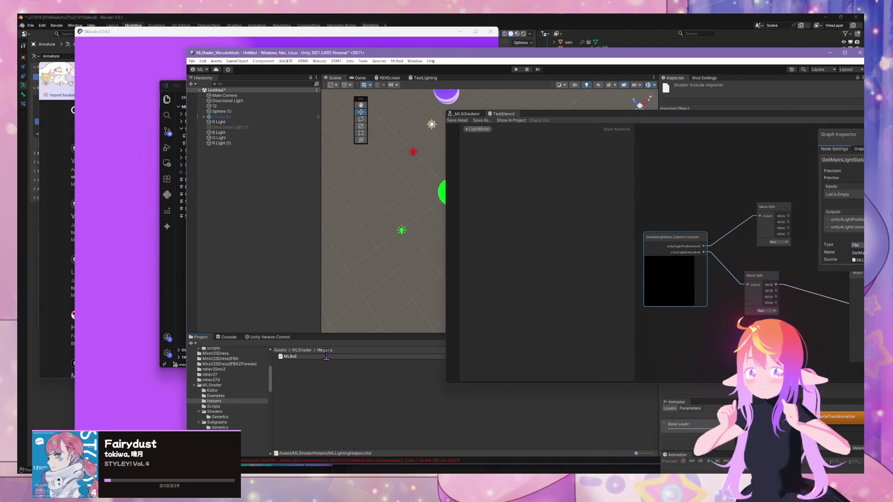
pyautogui.write('ltinS')
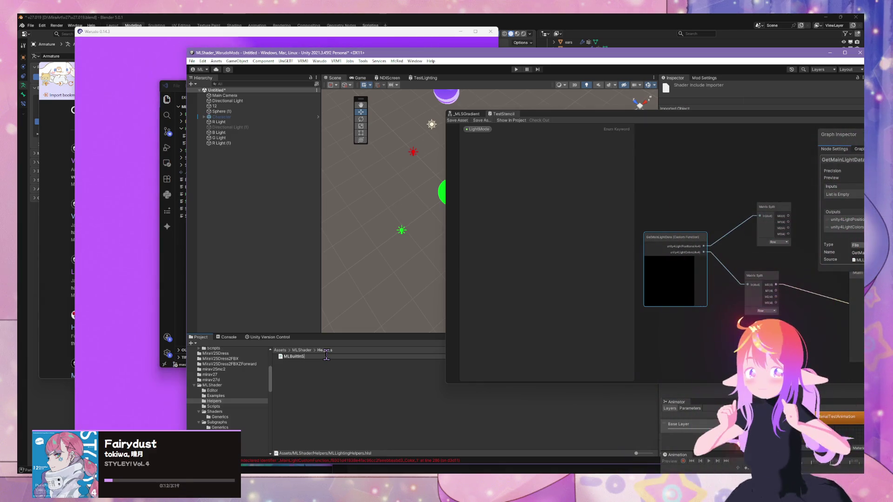
pyautogui.write('haderVari')
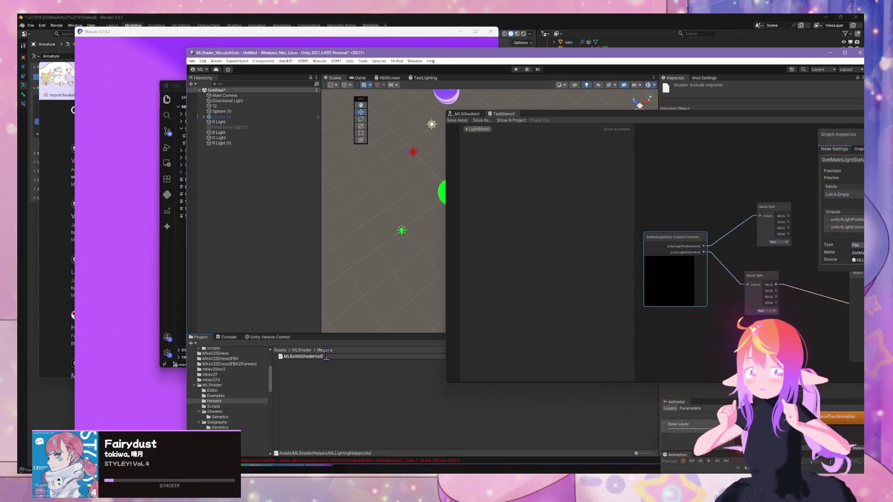
pyautogui.write('ables')
pyautogui.press('Return')
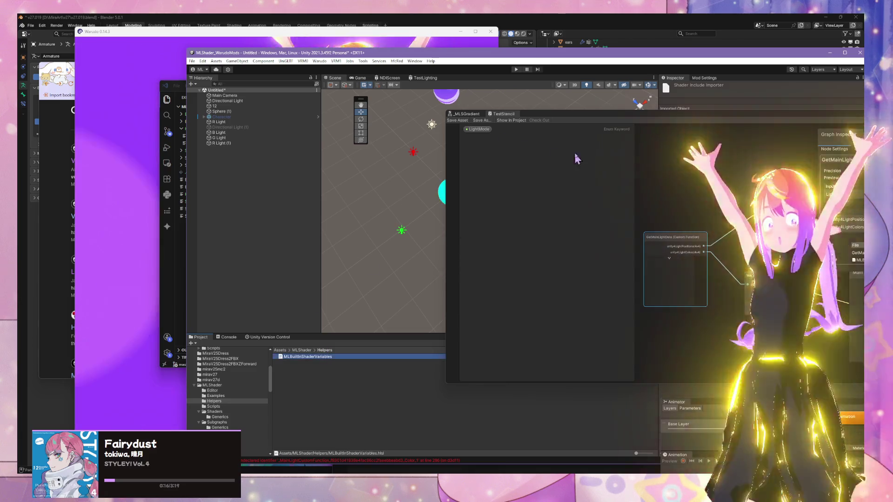
pyautogui.moveTo(593, 110); pyautogui.dragTo(270, 112)
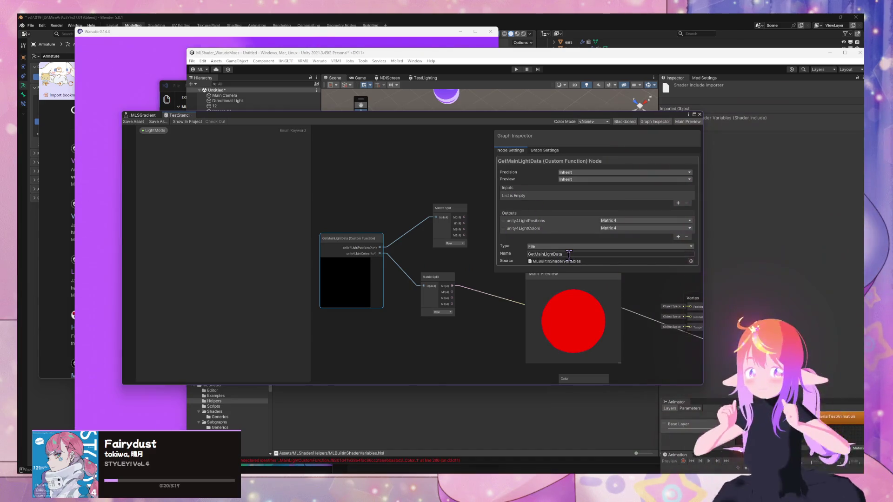
pyautogui.moveTo(390, 119); pyautogui.dragTo(618, 98)
# Close the old MLLightingHelpers.hlsl tab in VS Code
pyautogui.moveTo(391, 474)
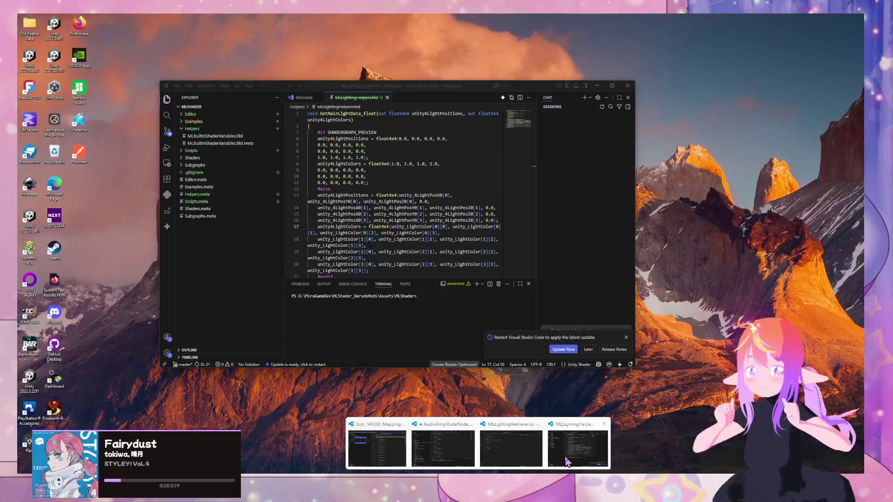
pyautogui.click(393, 447)
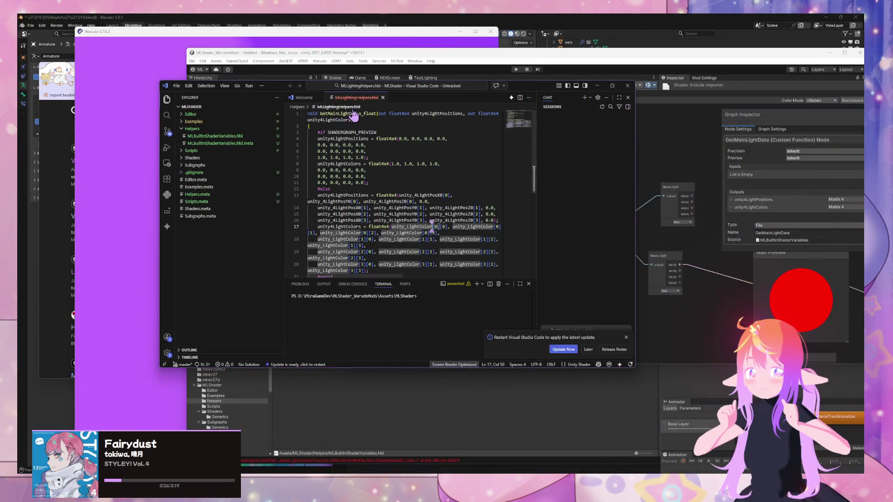
pyautogui.click(382, 97)
pyautogui.click(314, 365)
# Open the renamed MLBuiltinShaderVariables.hlsl from Unity in the MLShader VS Code workspace
pyautogui.rightClick(312, 357)
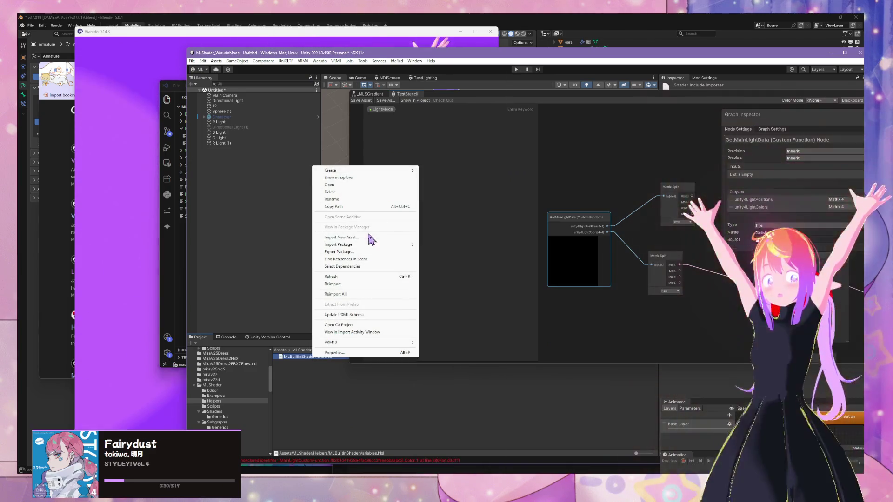
pyautogui.doubleClick(305, 357)
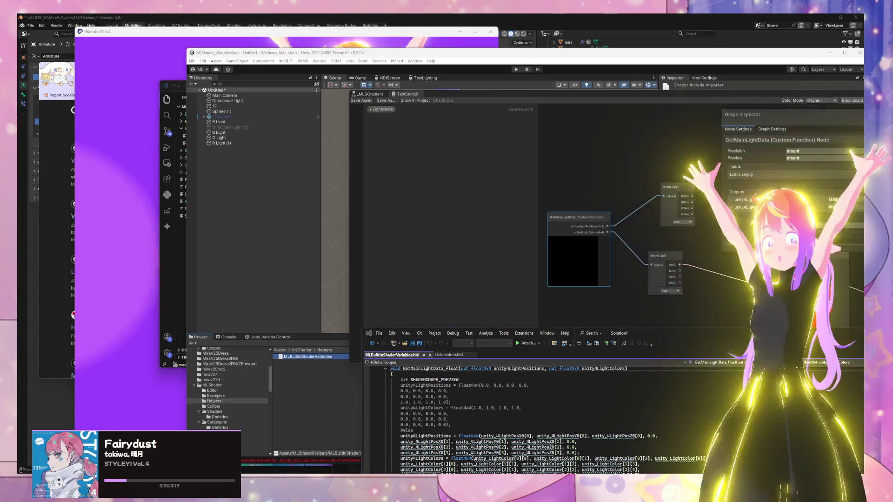
pyautogui.moveTo(560, 455)
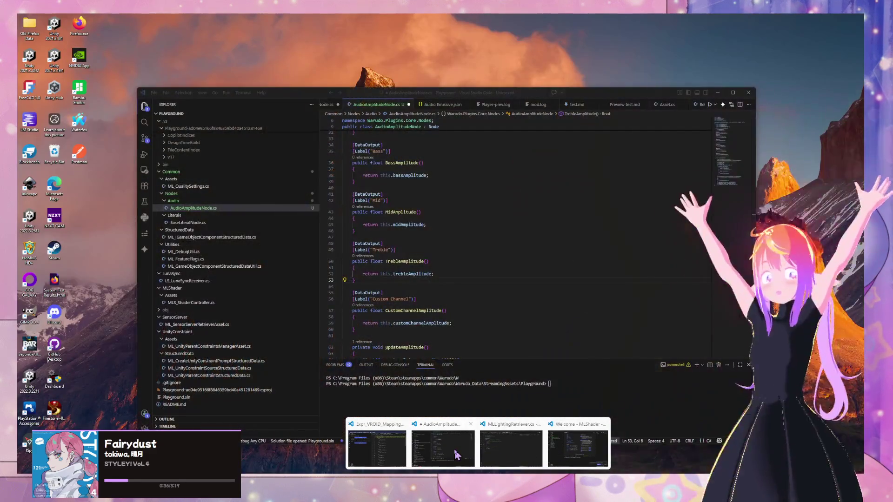
pyautogui.click(443, 448)
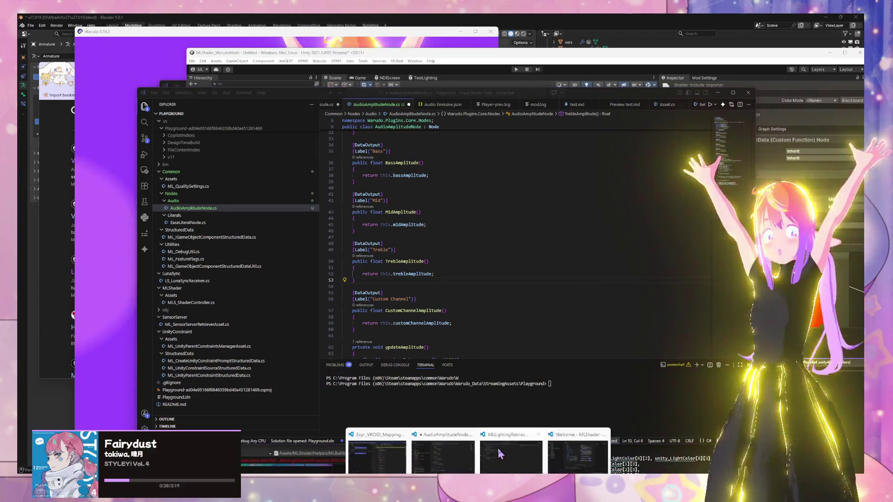
pyautogui.moveTo(396, 450)
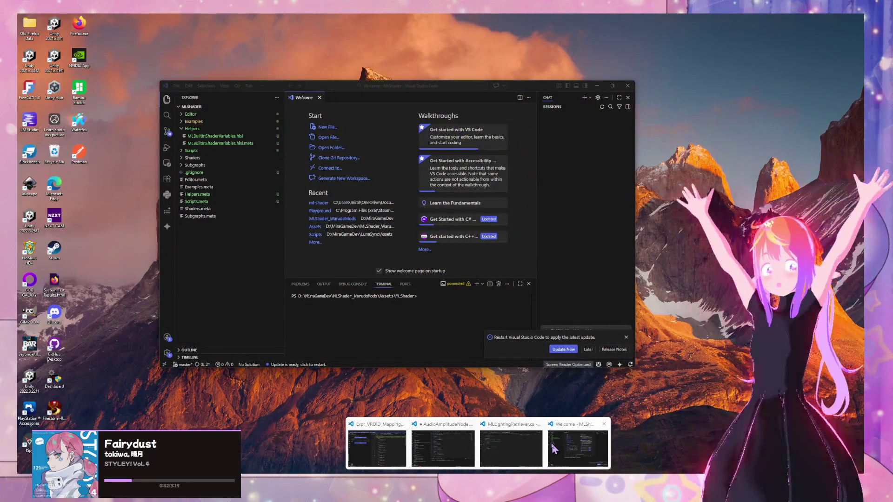
pyautogui.click(553, 449)
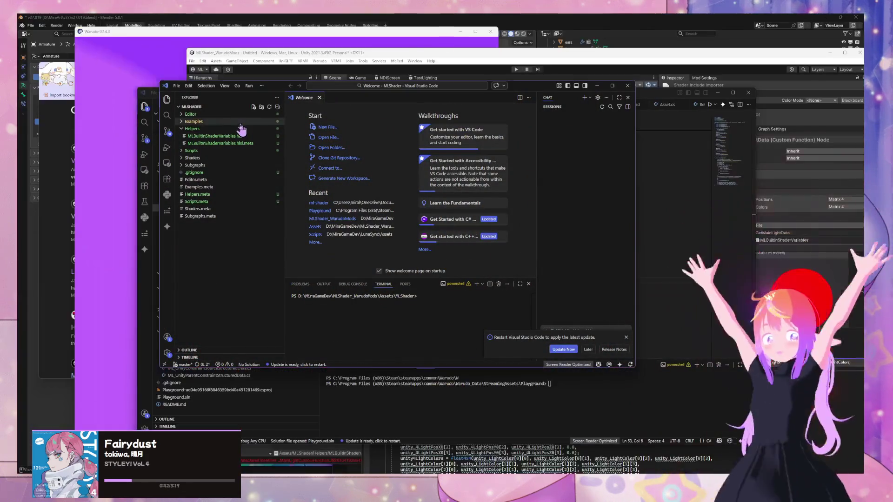
pyautogui.click(232, 136)
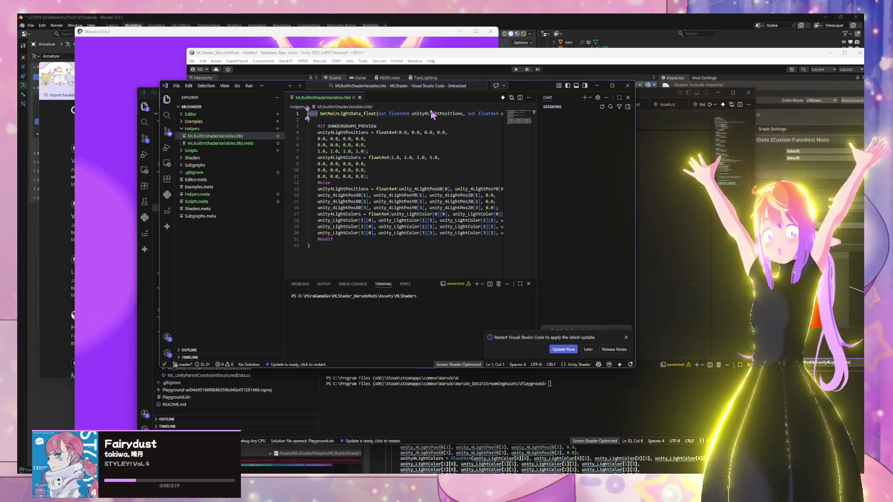
# In the HLSL helper, rename GetMainLightData_float to GetLightingVariables_float, then return to Unity
pyautogui.moveTo(277, 88); pyautogui.dragTo(361, 110)
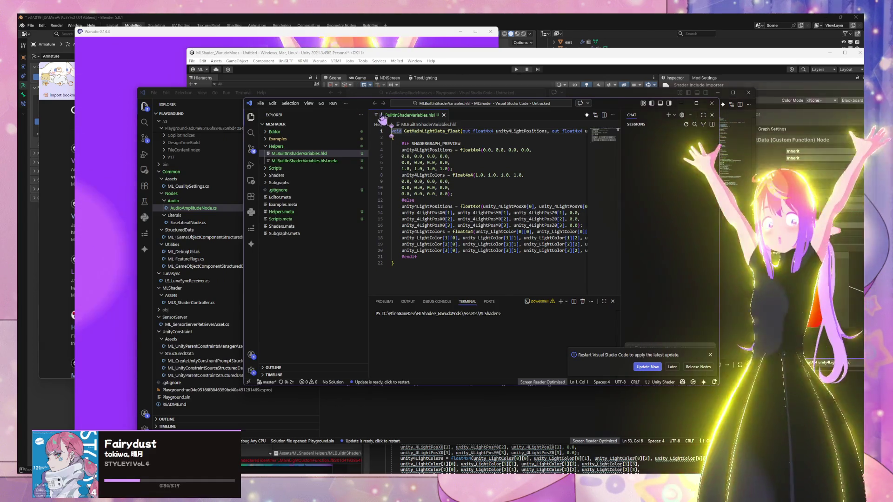
pyautogui.doubleClick(431, 132)
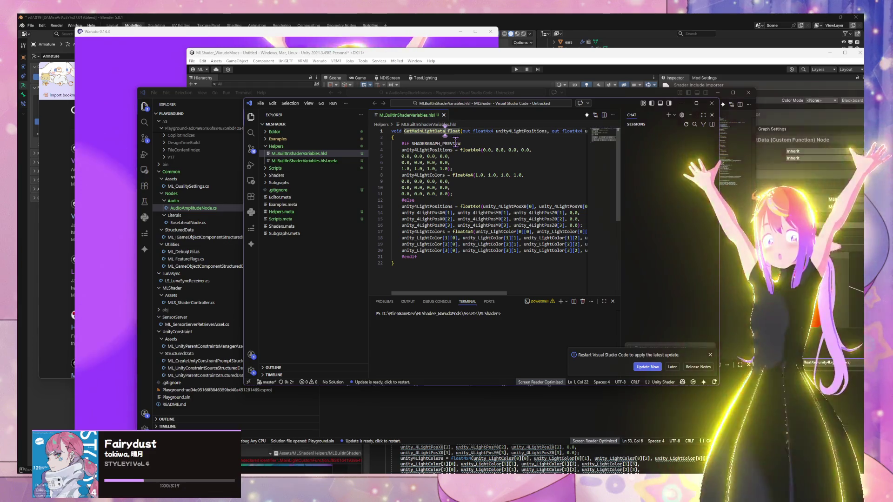
pyautogui.moveTo(445, 131); pyautogui.dragTo(419, 131)
pyautogui.press('BackSpace')
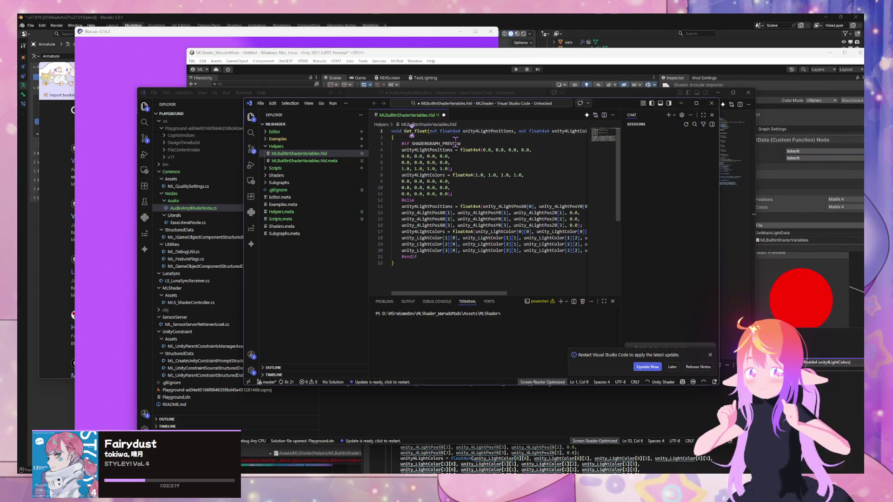
pyautogui.write('htingVariabl')
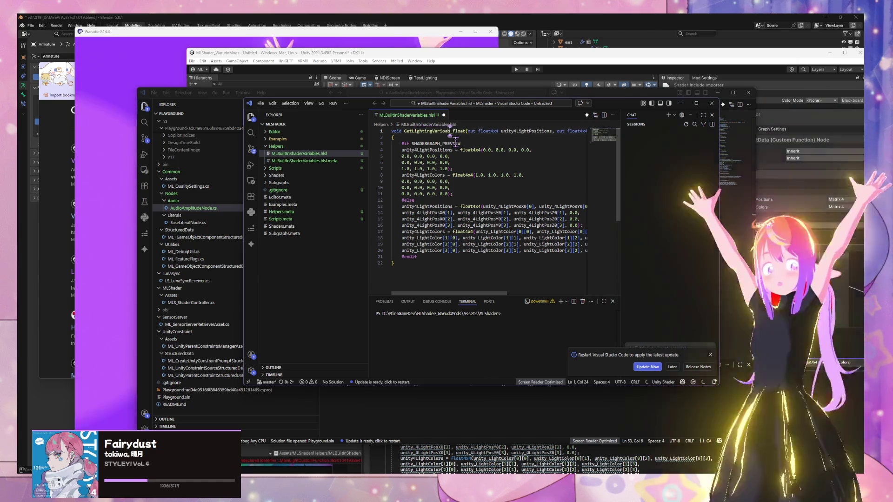
pyautogui.write('es')
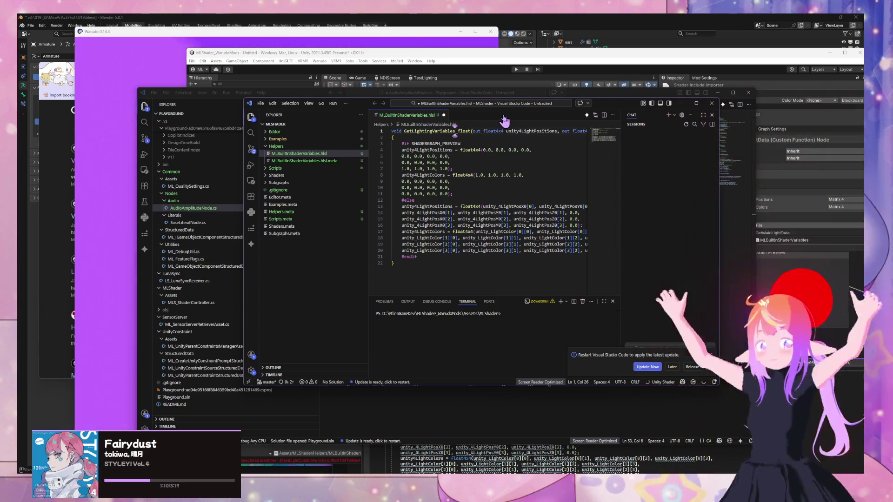
pyautogui.hotkey('alt', 'Tab')
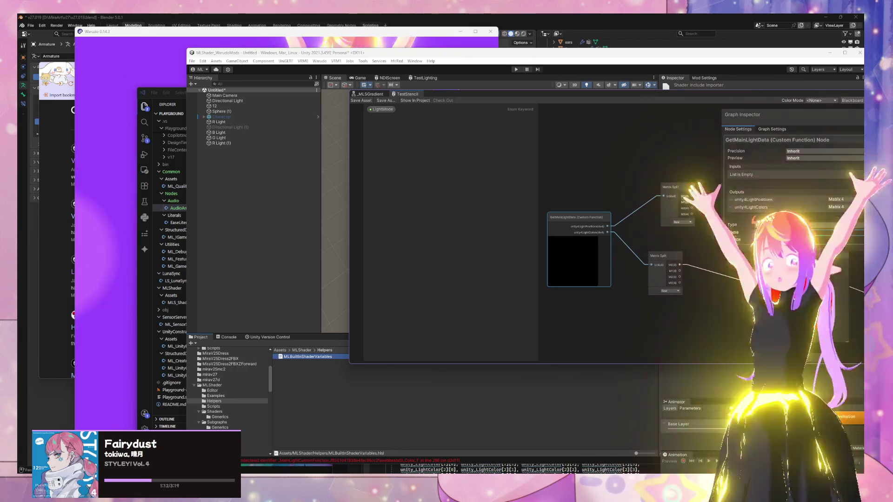
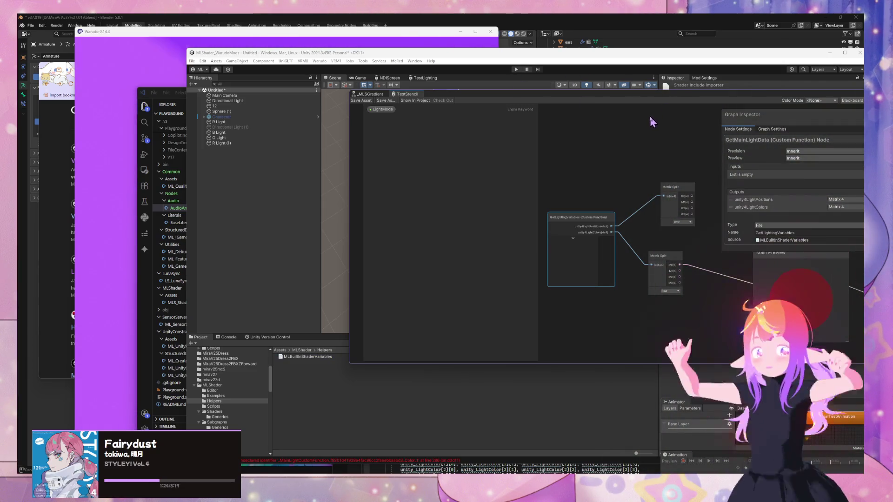
# Move the shader graph window and check the shader variables HLSL file in VS Code
pyautogui.moveTo(562, 97); pyautogui.dragTo(367, 86)
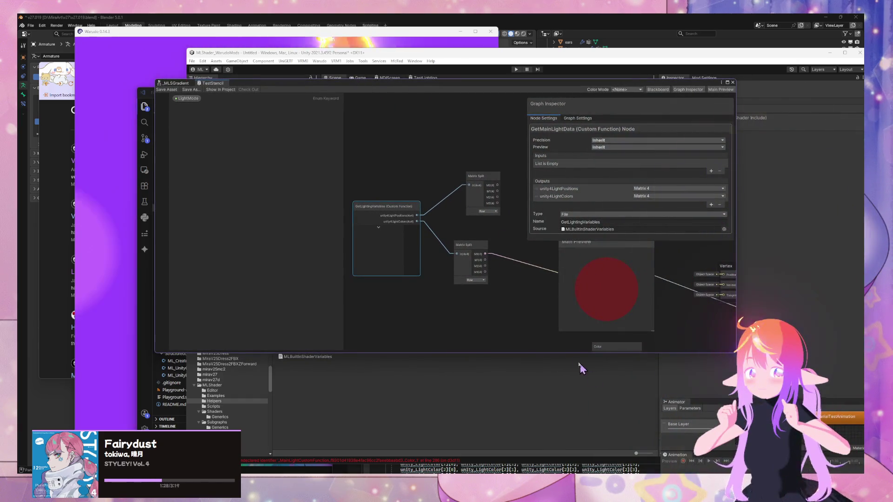
pyautogui.moveTo(478, 481)
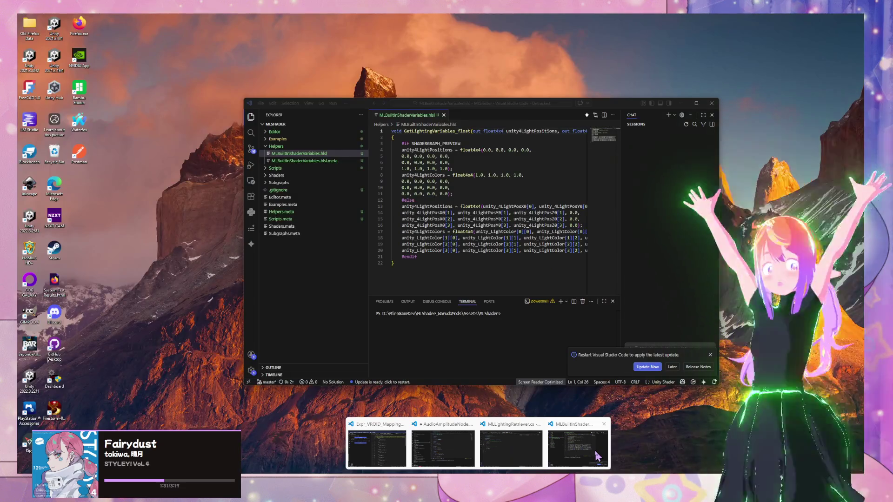
pyautogui.click(598, 456)
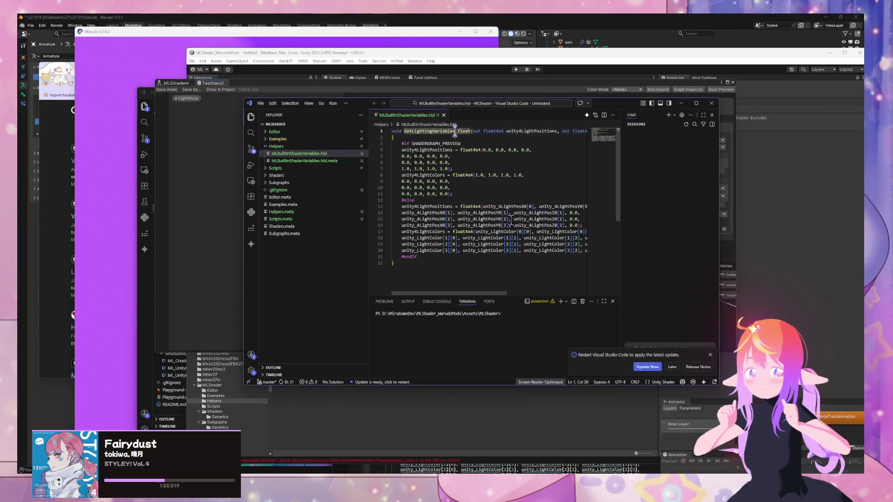
# Save the shader graph asset and move its window to the lower right to reveal the scene
pyautogui.click(681, 103)
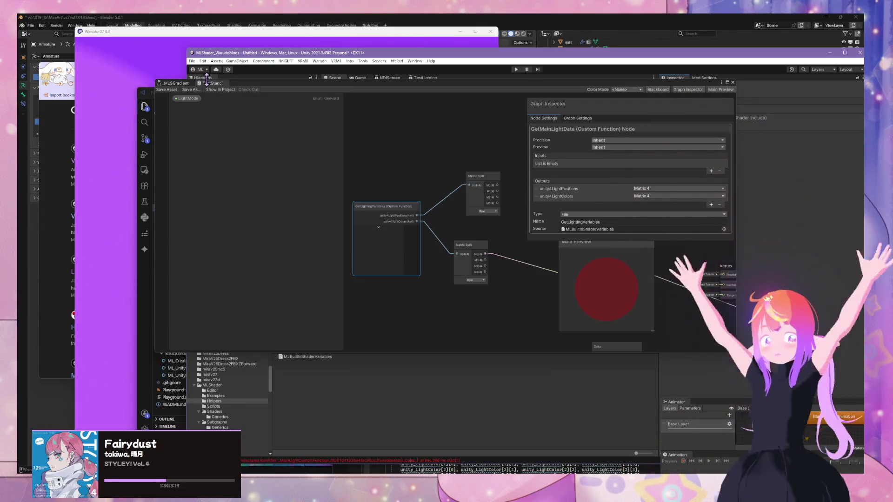
pyautogui.click(173, 88)
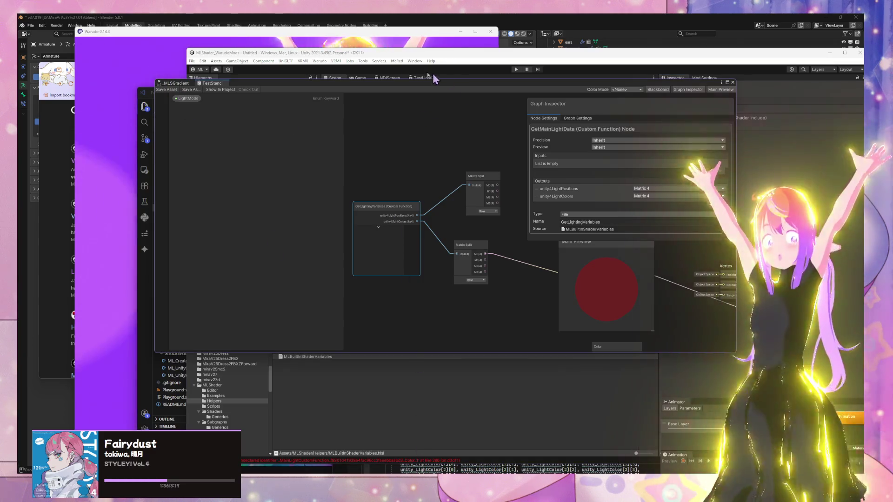
pyautogui.moveTo(394, 85)
pyautogui.mouseDown()
pyautogui.moveTo(840, 172)
pyautogui.moveTo(774, 148)
pyautogui.mouseUp()
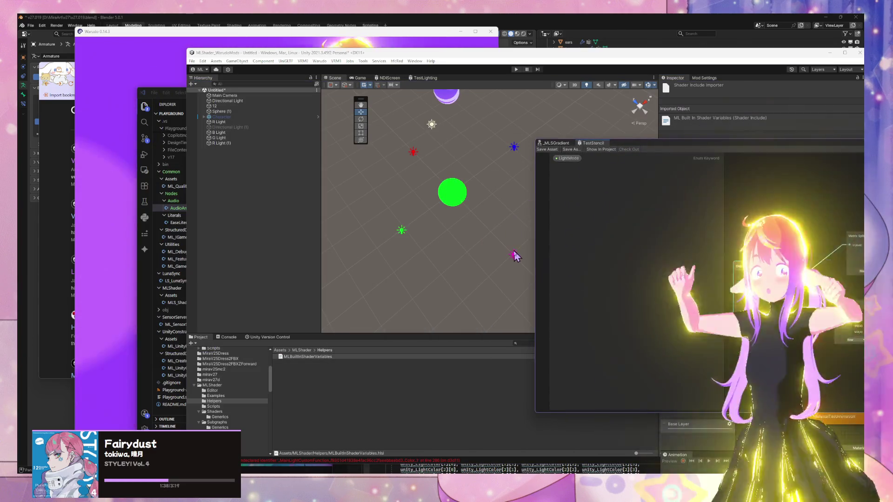
# Move the R Light (1) spotlight closer to the test sphere
pyautogui.click(514, 255)
pyautogui.moveTo(513, 250); pyautogui.dragTo(473, 230)
pyautogui.moveTo(416, 224); pyautogui.dragTo(425, 222)
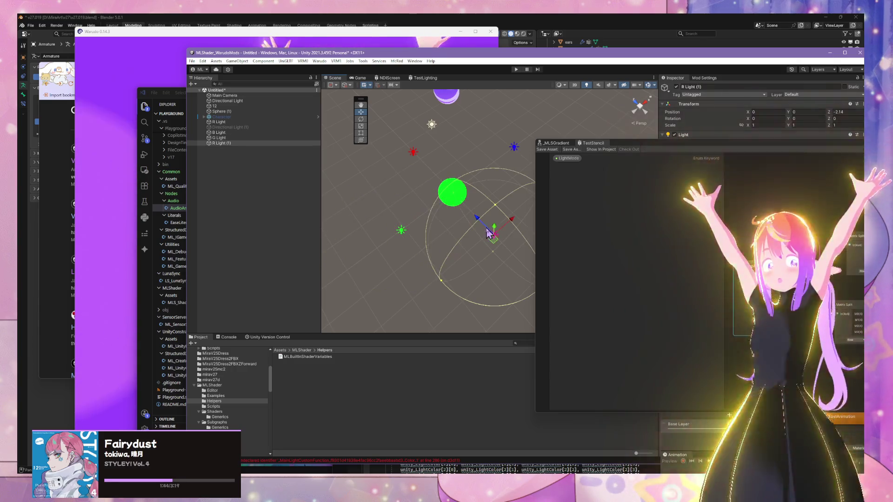
pyautogui.click(479, 223)
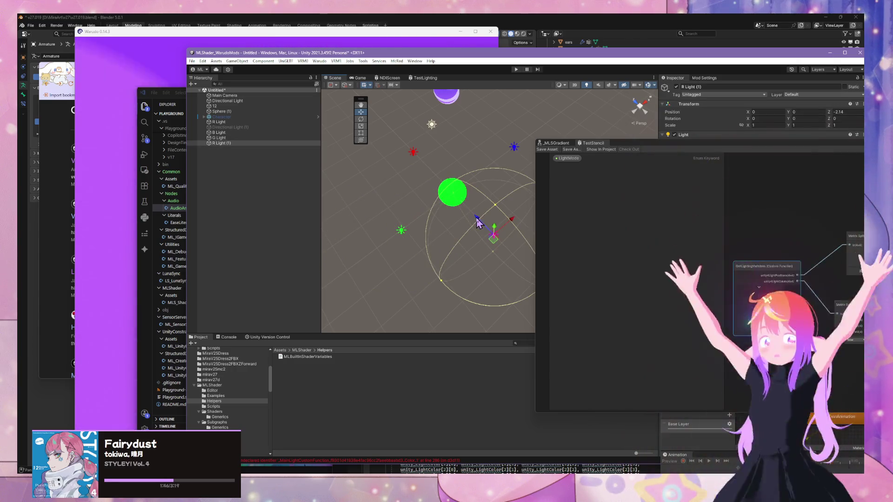
# Move B Light and R Light toward the sphere so it turns red
pyautogui.click(514, 147)
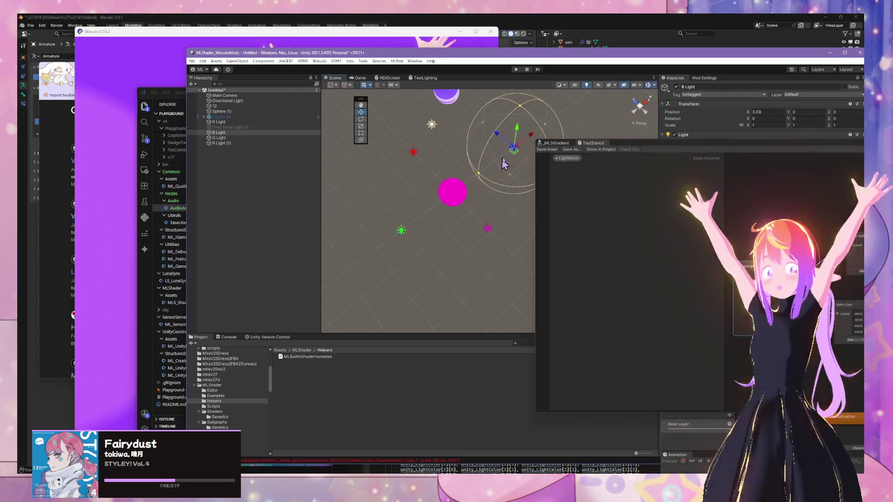
pyautogui.moveTo(534, 138); pyautogui.dragTo(510, 165)
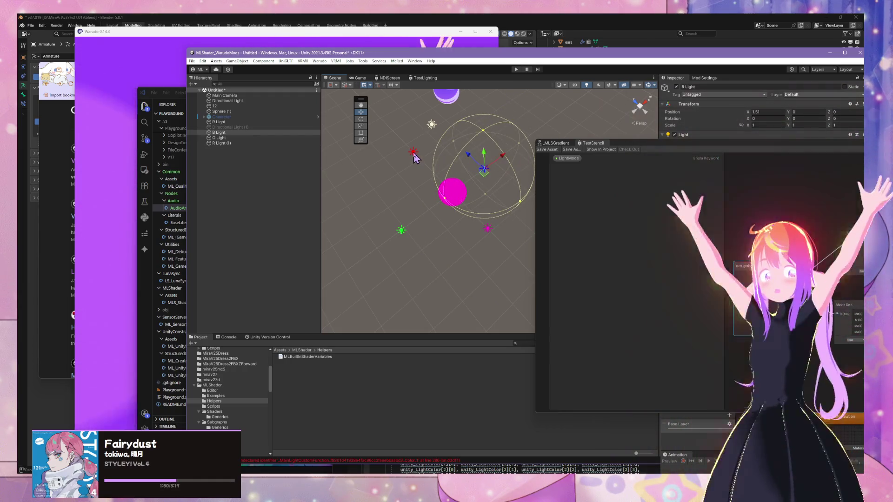
pyautogui.click(415, 157)
pyautogui.moveTo(400, 138); pyautogui.dragTo(419, 156)
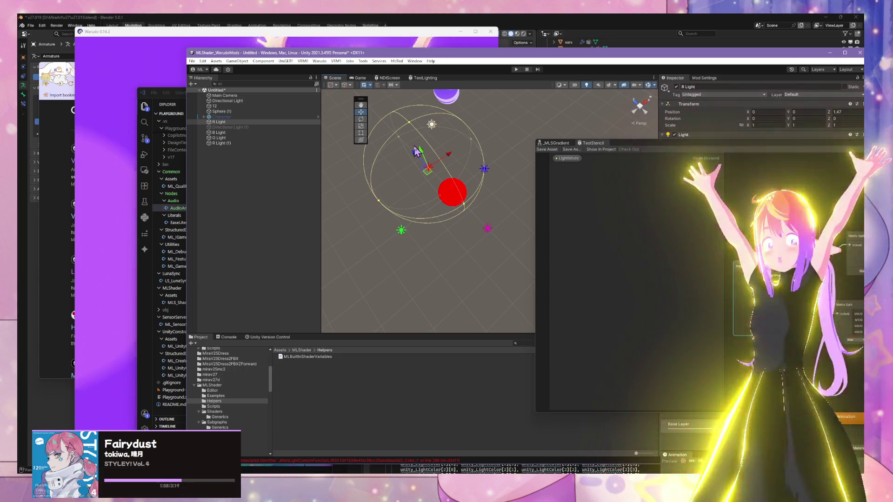
# Move G Light closer so the sphere turns green, and bring the shader graph back
pyautogui.click(401, 230)
pyautogui.moveTo(425, 223); pyautogui.dragTo(436, 215)
pyautogui.click(435, 291)
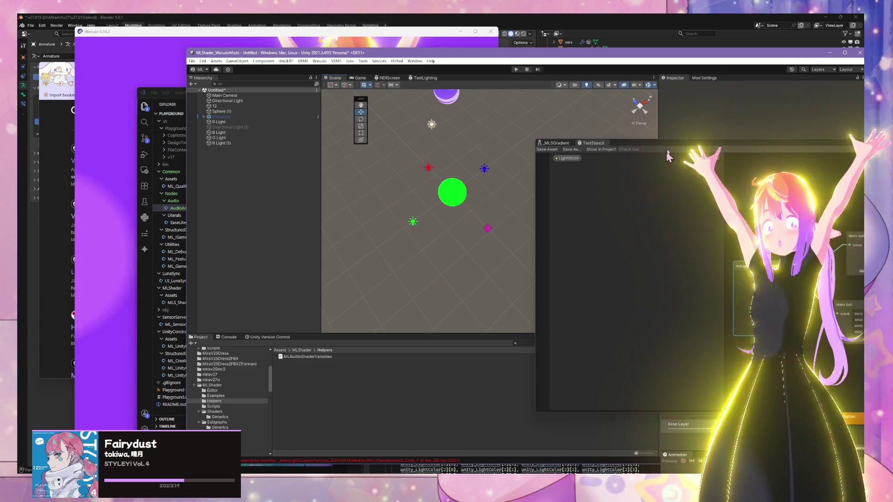
pyautogui.moveTo(682, 145); pyautogui.dragTo(513, 92)
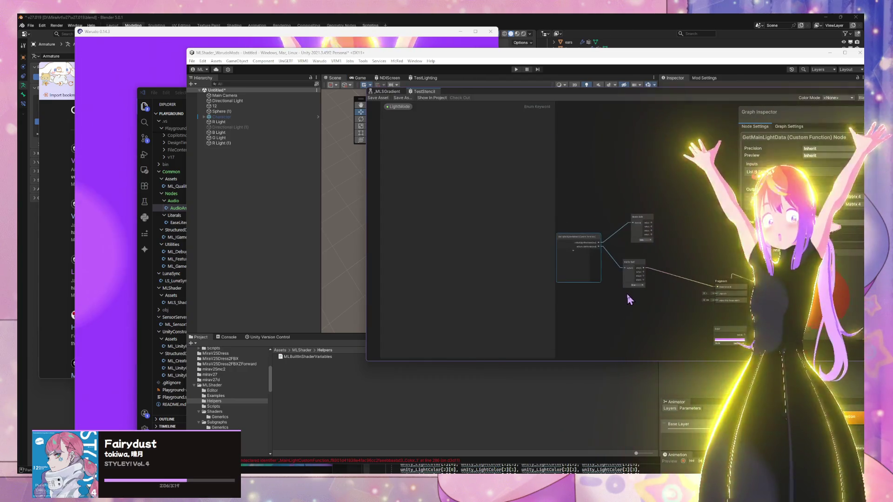
# Reposition the GetLightingVariables node and show the docs' Lighting variables table beside the graph
pyautogui.moveTo(649, 309); pyautogui.dragTo(694, 327)
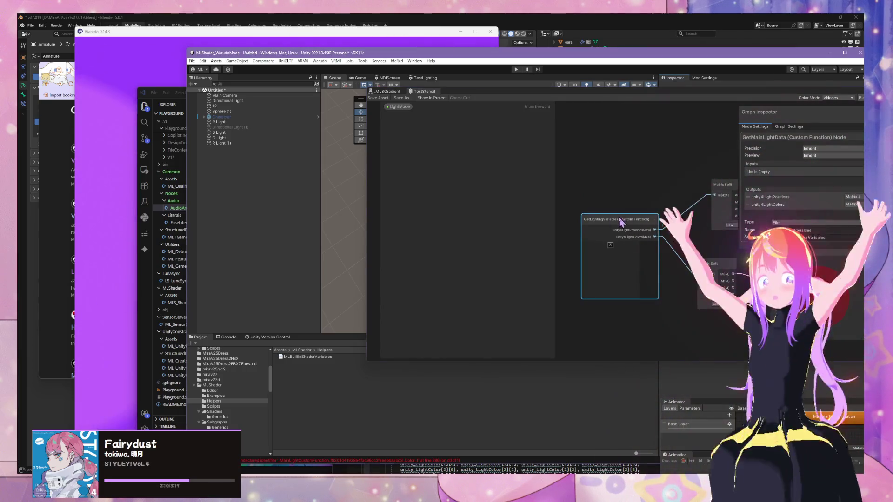
pyautogui.moveTo(621, 220); pyautogui.dragTo(596, 195)
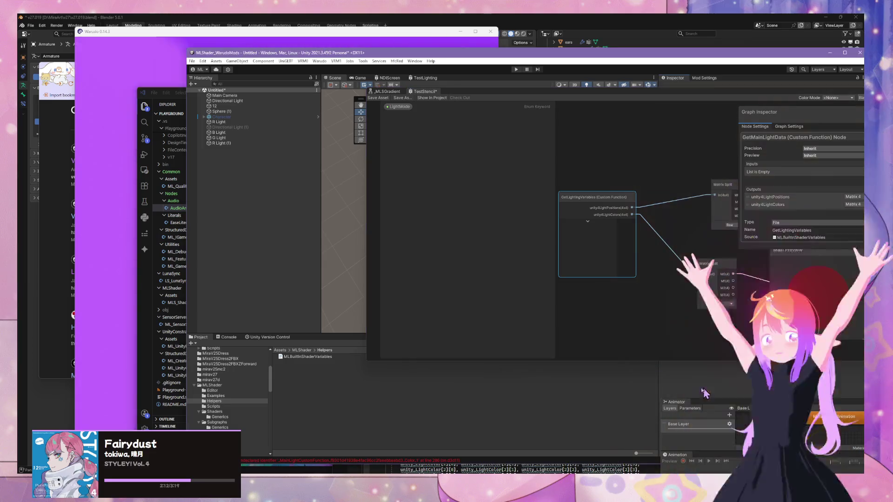
pyautogui.moveTo(391, 483)
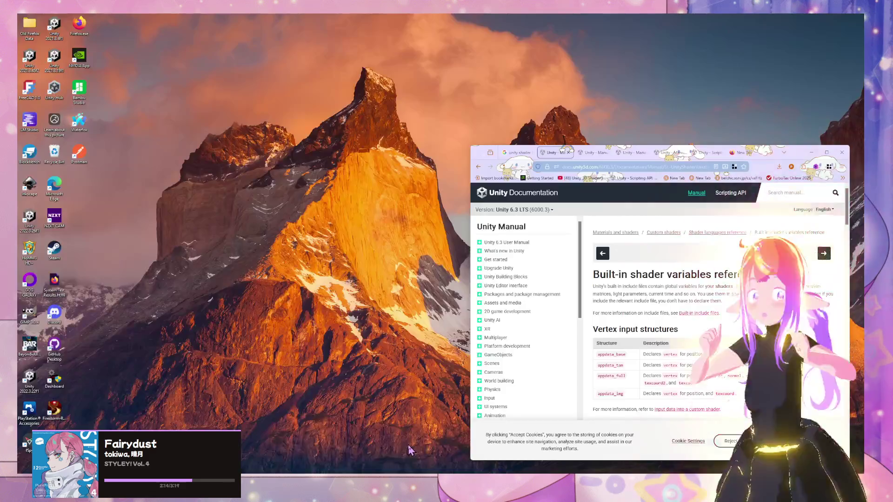
pyautogui.click(432, 451)
pyautogui.scroll(-10, 704, 284)
pyautogui.scroll(-3, 704, 285)
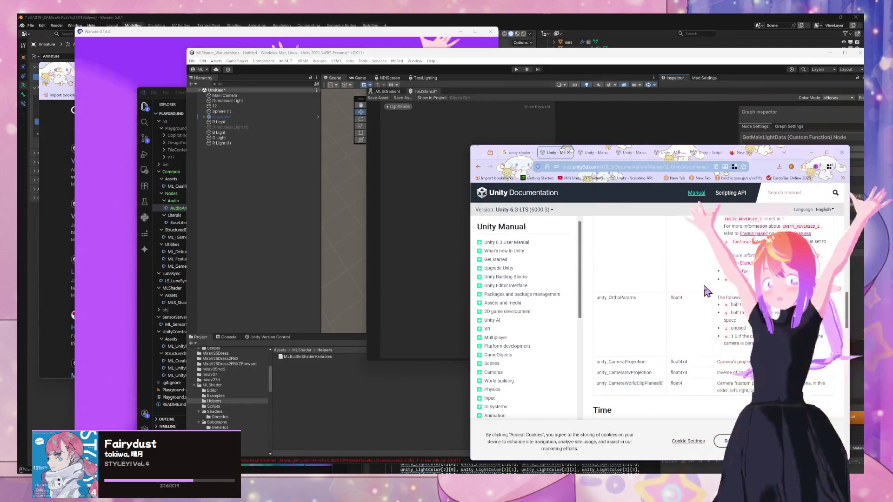
pyautogui.scroll(3, 746, 205)
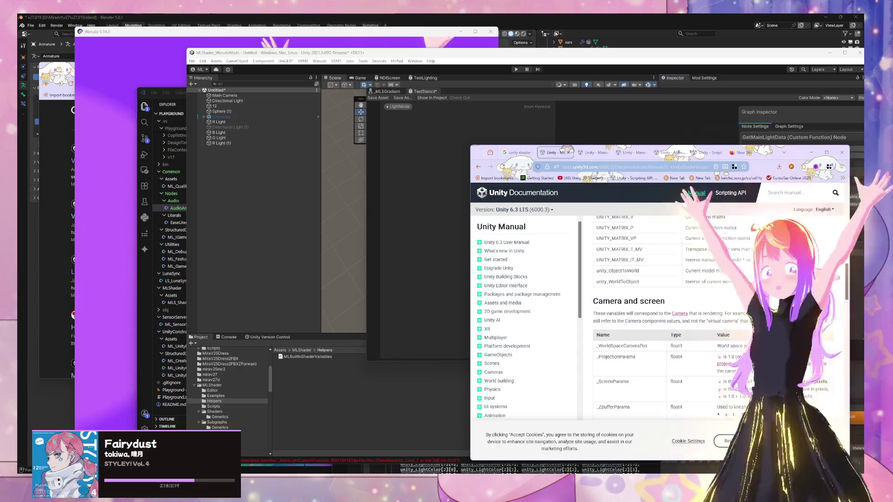
pyautogui.scroll(-8, 746, 205)
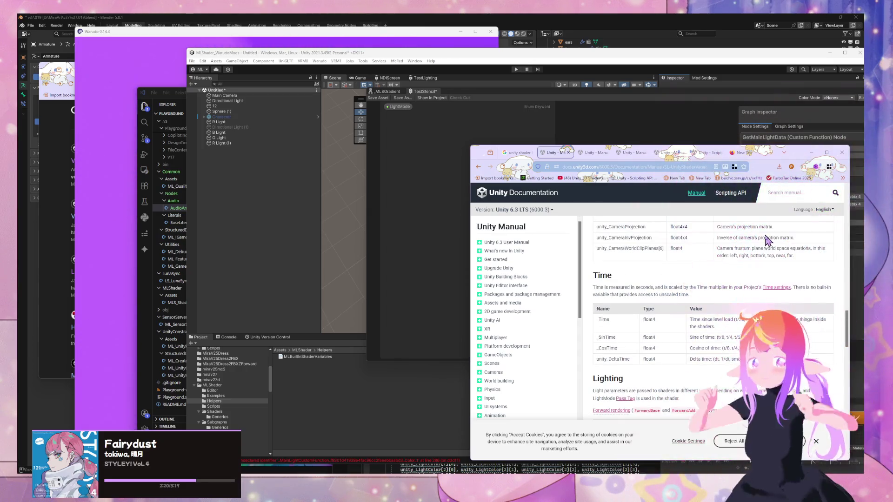
pyautogui.scroll(-3, 670, 321)
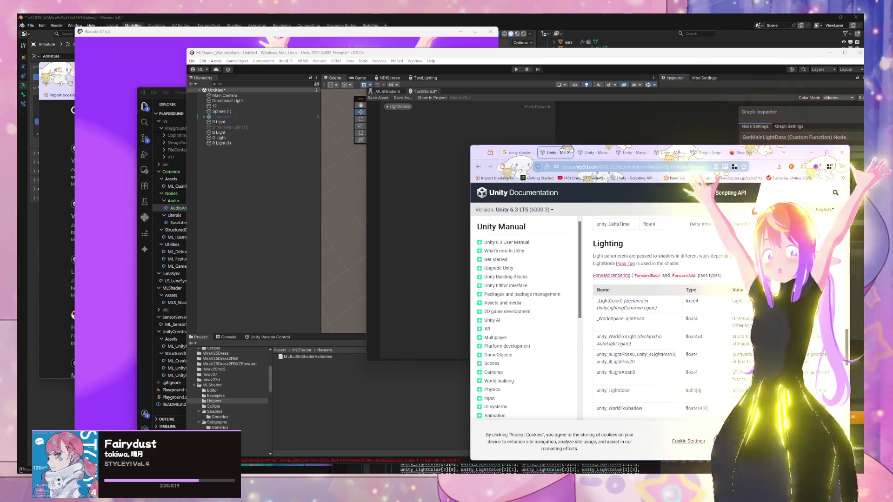
pyautogui.moveTo(784, 155); pyautogui.dragTo(416, 119)
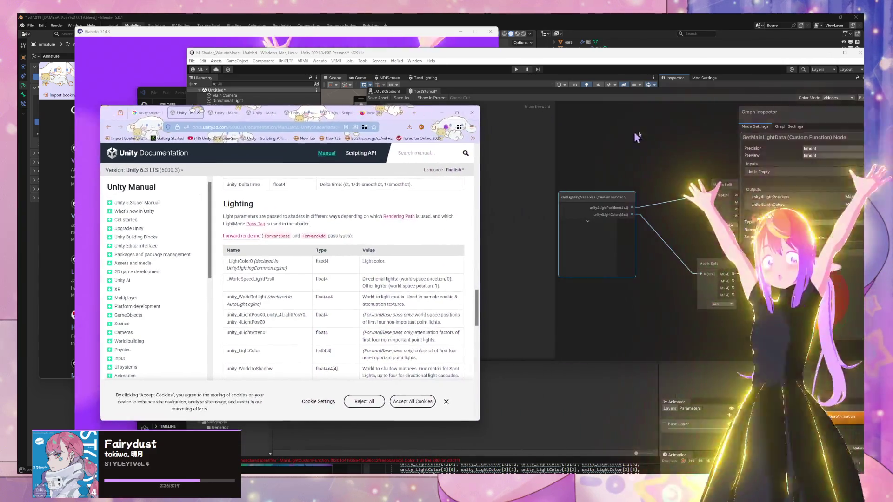
# Add a Baked GI node and an Ambient node to the graph via node search
pyautogui.click(634, 132)
pyautogui.press('space')
pyautogui.write('ghting')
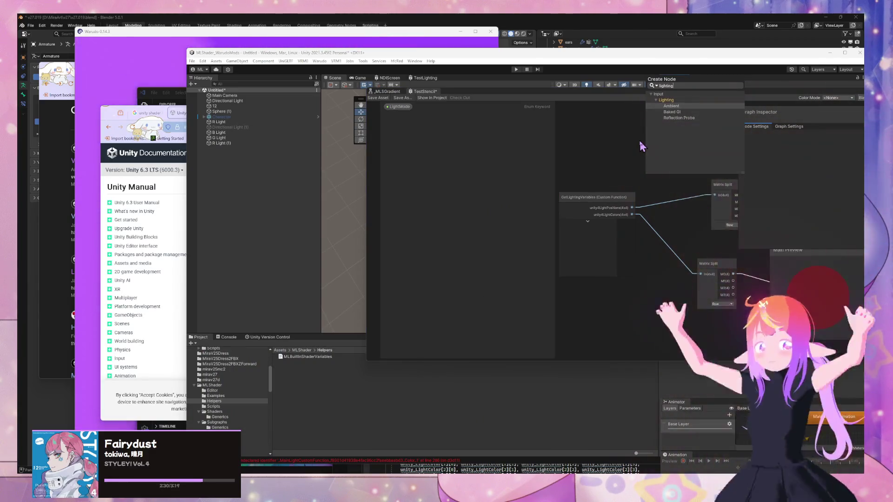
pyautogui.press('Down')
pyautogui.press('Return')
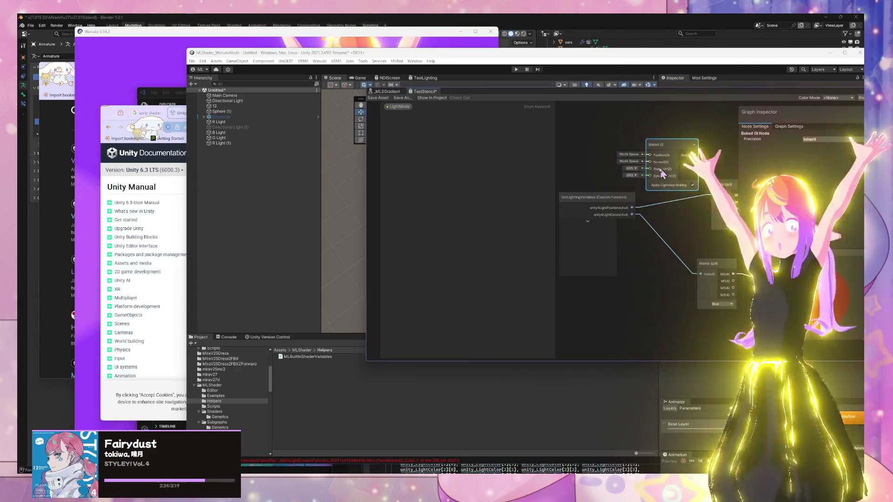
pyautogui.press('space')
pyautogui.write('amb')
pyautogui.press('Return')
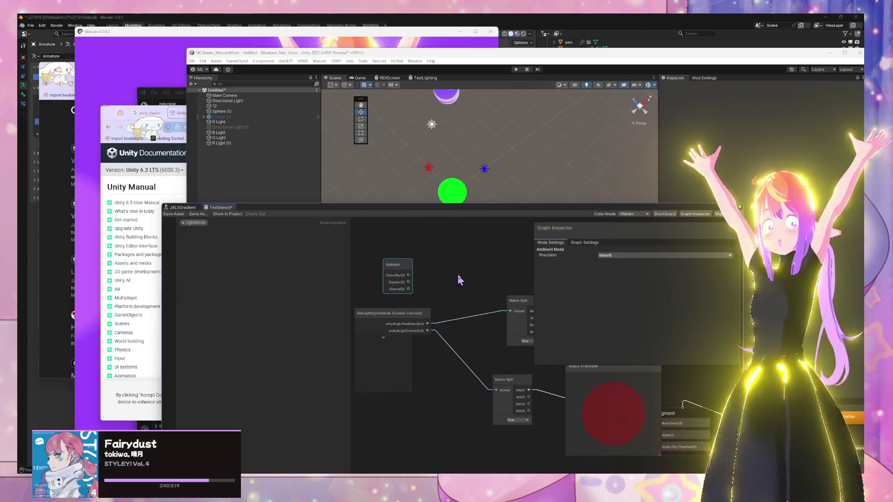
# Read the Ambient node's documentation page, then return to the shader graph
pyautogui.moveTo(458, 279)
pyautogui.mouseDown()
pyautogui.moveTo(363, 278)
pyautogui.moveTo(515, 370)
pyautogui.moveTo(451, 344)
pyautogui.moveTo(441, 293)
pyautogui.mouseUp()
pyautogui.rightClick(441, 291)
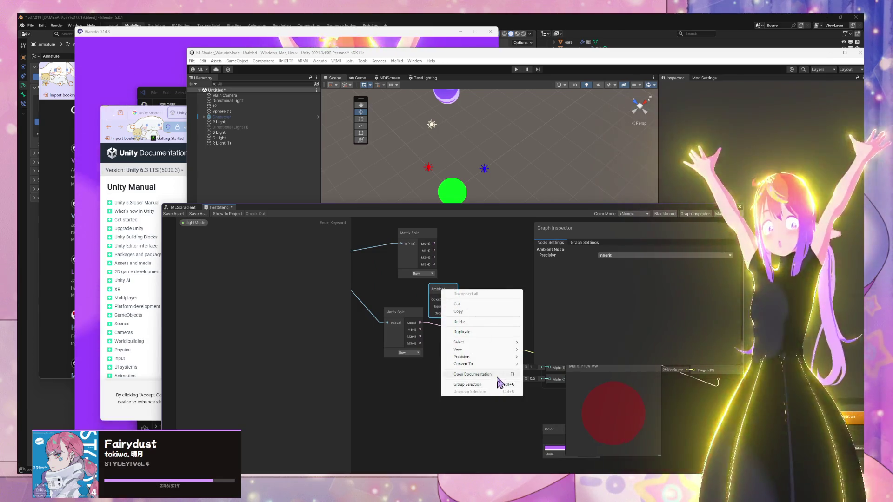
pyautogui.click(493, 375)
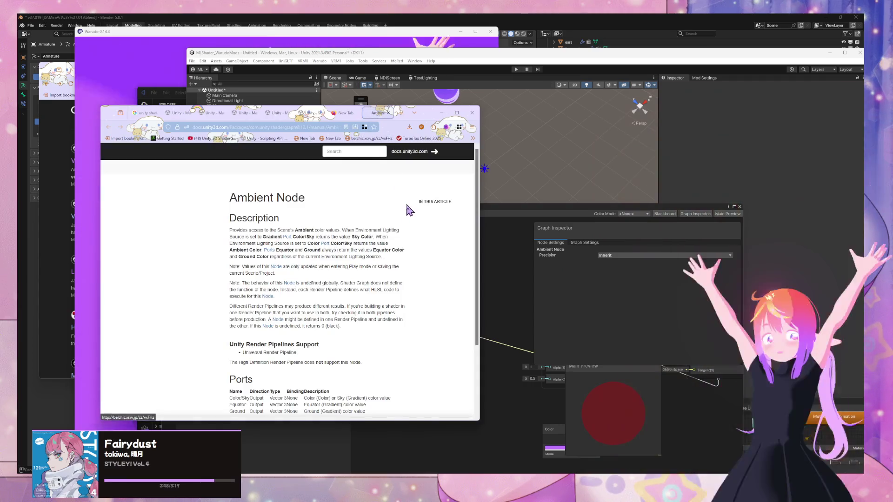
pyautogui.scroll(-3, 411, 208)
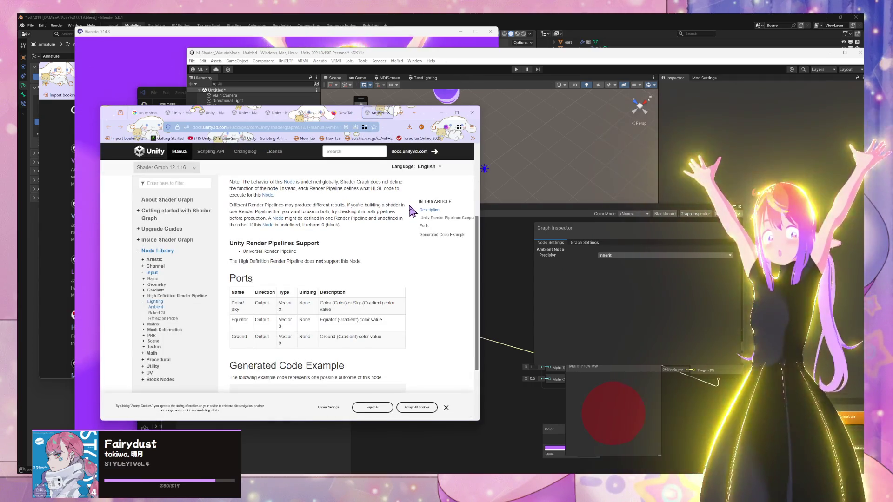
pyautogui.scroll(3, 413, 212)
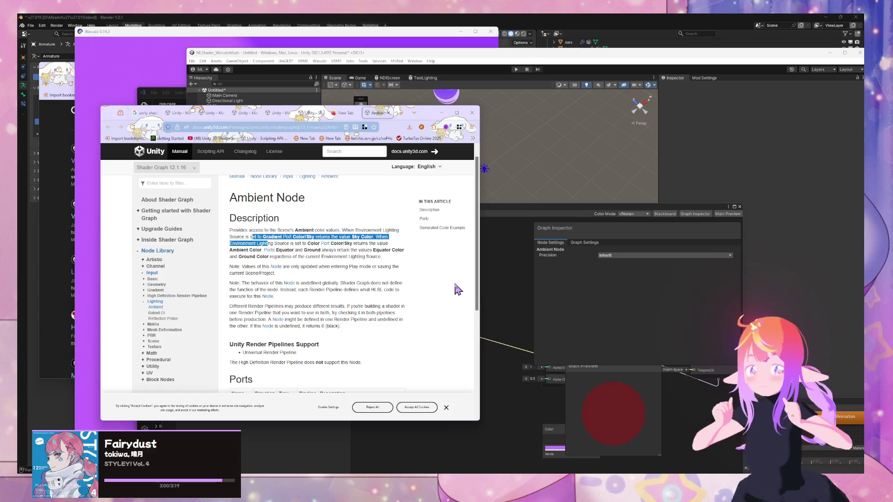
pyautogui.click(494, 292)
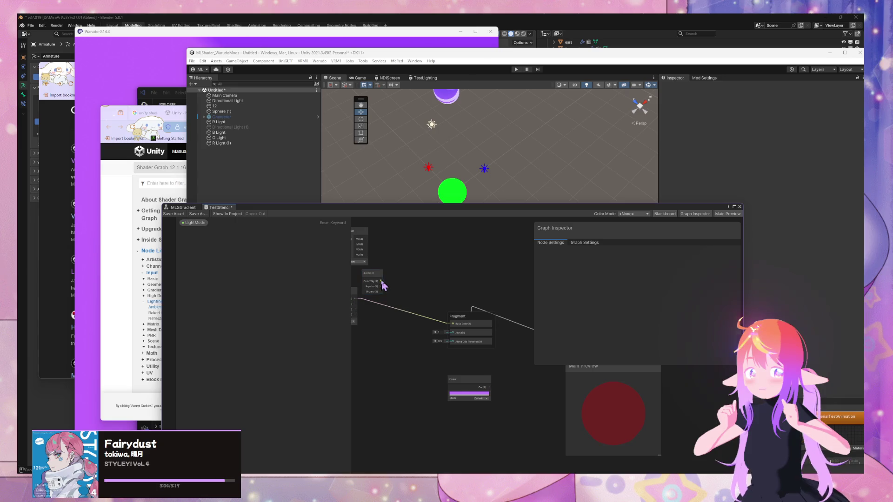
# Wire the Ambient sky colour into Base Color and inspect the Directional Light's colour
pyautogui.moveTo(381, 281); pyautogui.dragTo(453, 323)
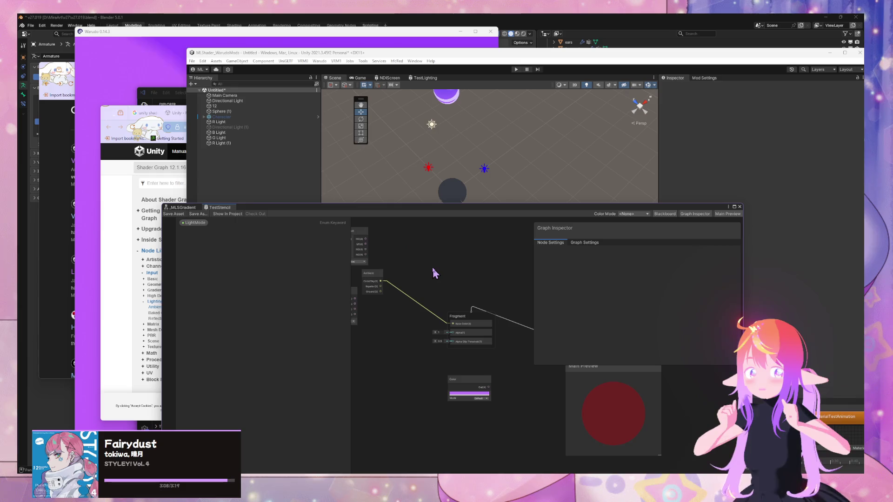
pyautogui.click(371, 274)
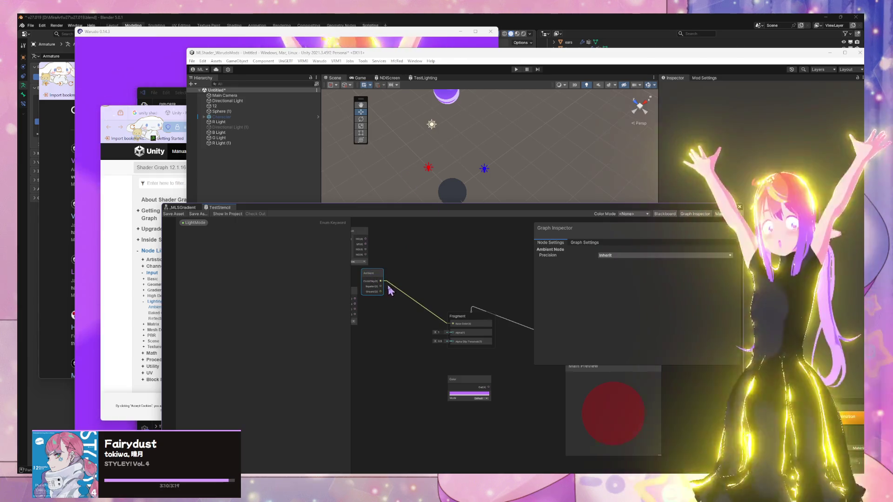
pyautogui.click(432, 124)
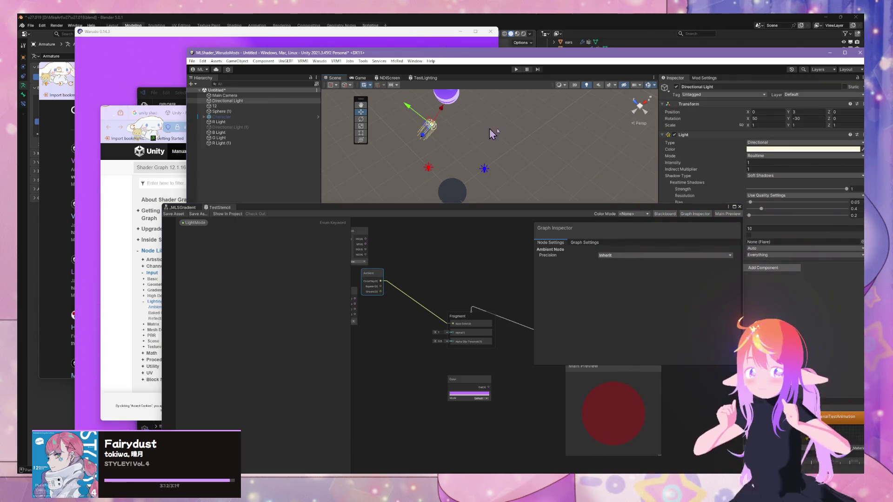
pyautogui.click(758, 150)
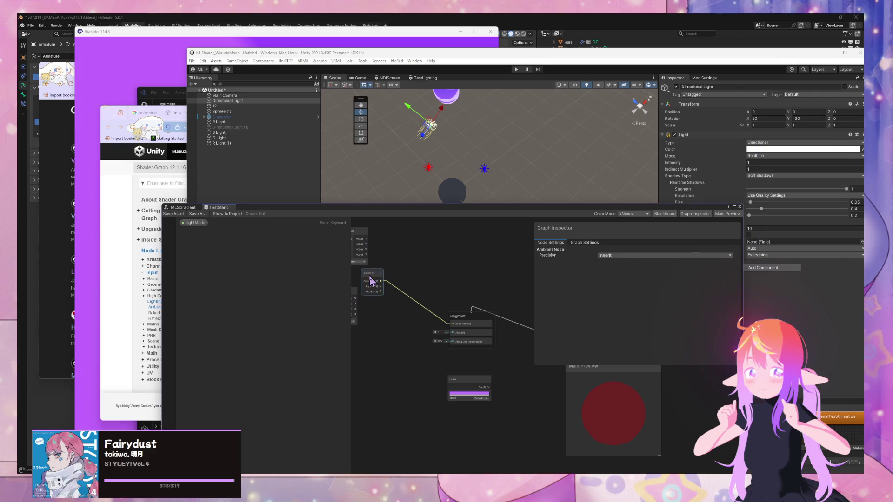
# Delete the Ambient node, connect Matrix Split M0 to the fragment colour, and save
pyautogui.press('Delete')
pyautogui.moveTo(389, 243); pyautogui.dragTo(460, 231)
pyautogui.moveTo(428, 287); pyautogui.dragTo(528, 318)
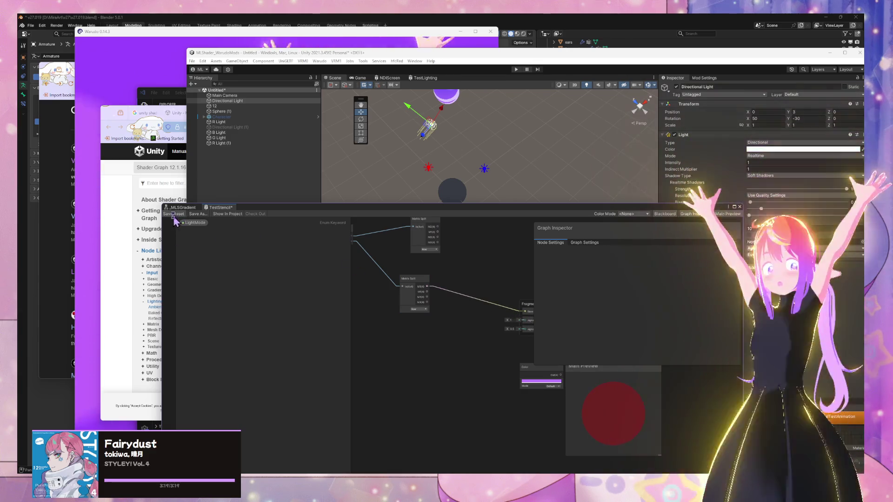
pyautogui.click(173, 215)
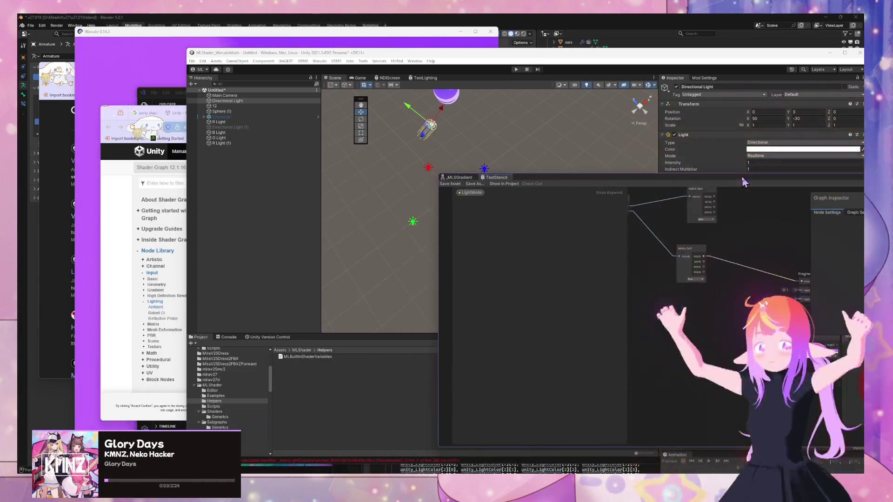
# Review the Ambient Node docs' ports table in Firefox, then start a search in a new tab
pyautogui.click(495, 449)
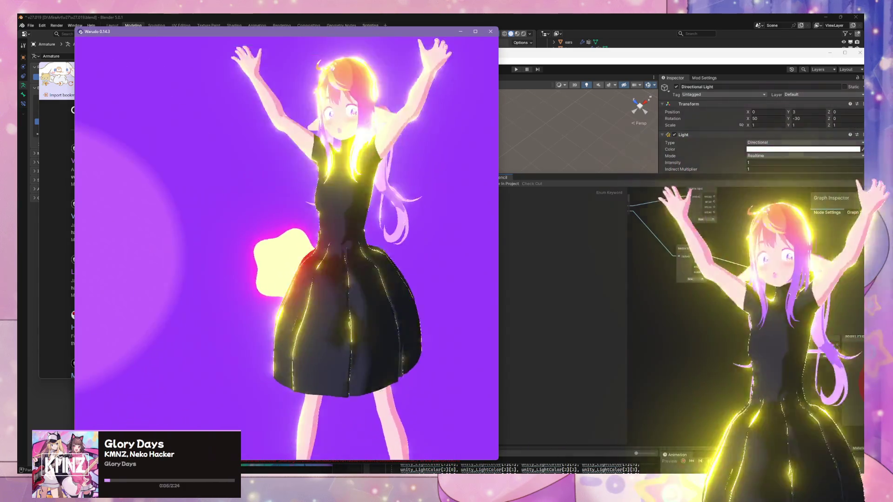
pyautogui.moveTo(391, 481)
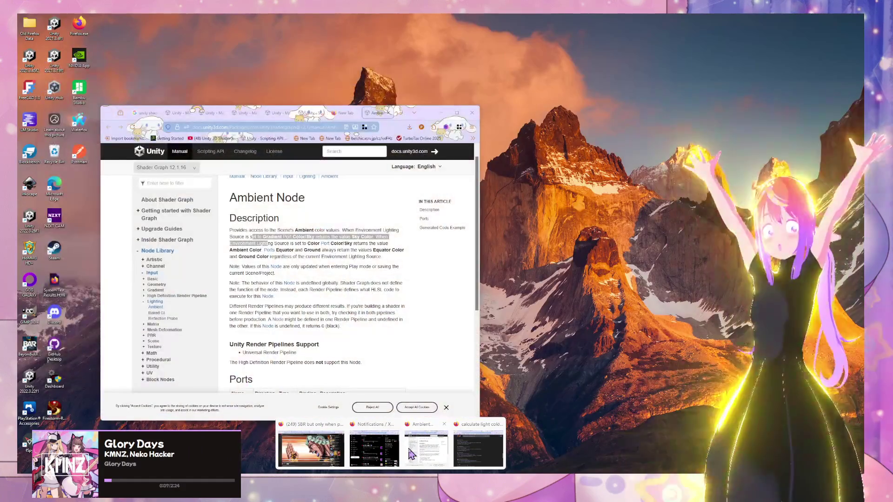
pyautogui.click(450, 456)
pyautogui.scroll(-3, 403, 279)
pyautogui.scroll(-3, 403, 279)
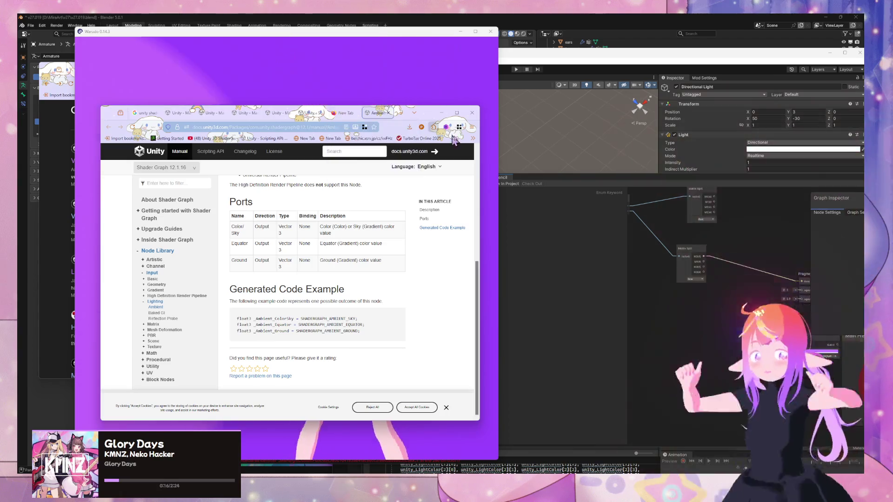
pyautogui.click(344, 113)
pyautogui.click(297, 126)
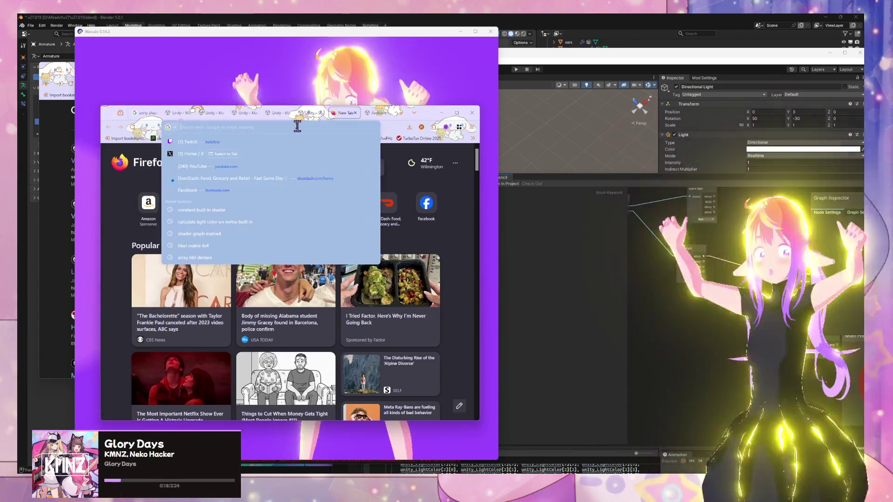
# Search Google for 'check if rendering pipeline is built in or urp shader graph'
pyautogui.write('checkl')
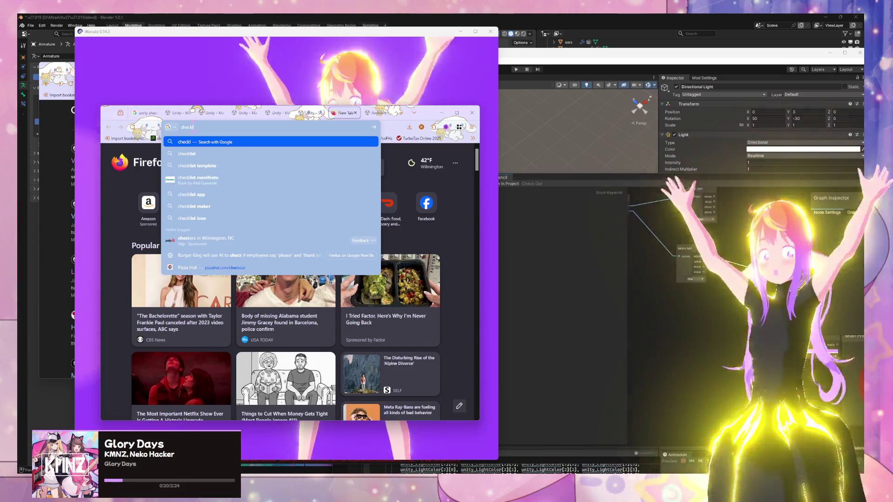
pyautogui.press('BackSpace')
pyautogui.write(' if')
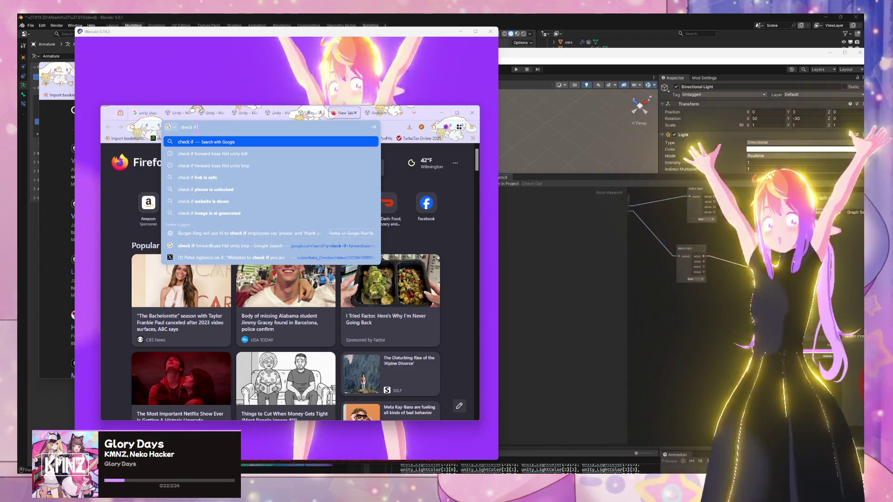
pyautogui.write(' shader grap')
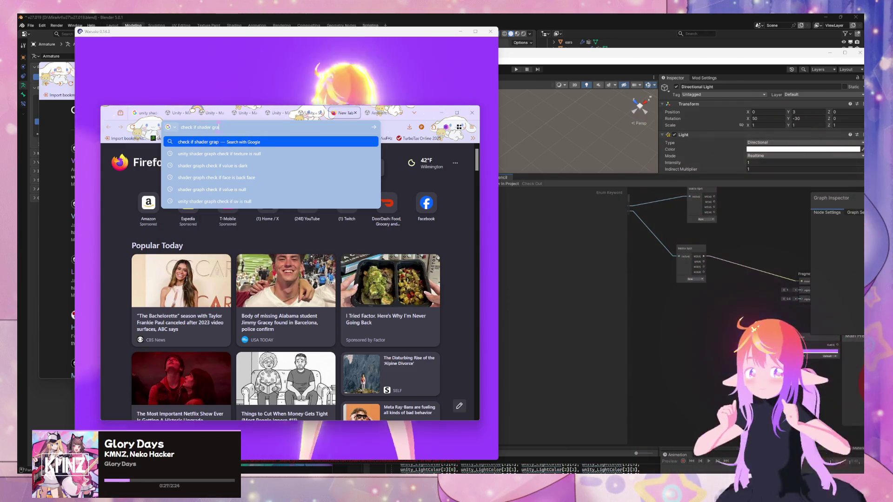
pyautogui.press('BackSpace')
pyautogui.press('BackSpace')
pyautogui.press('BackSpace')
pyautogui.write('eri')
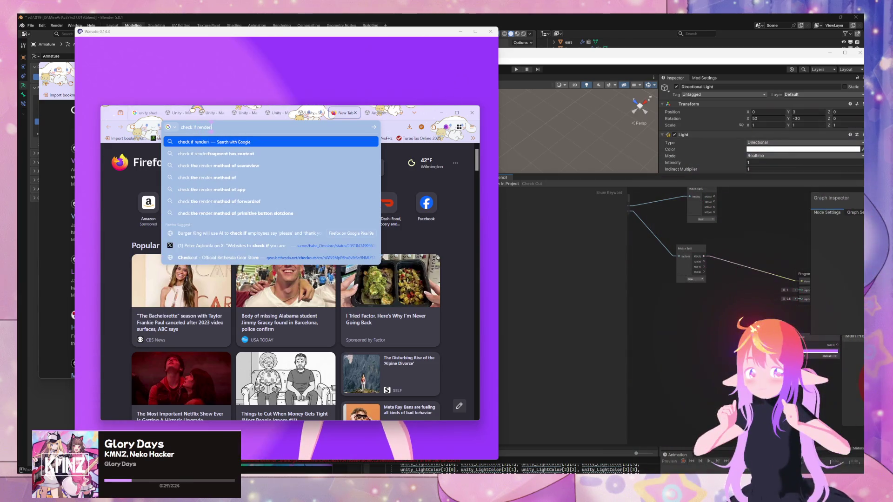
pyautogui.write('ng pipeline')
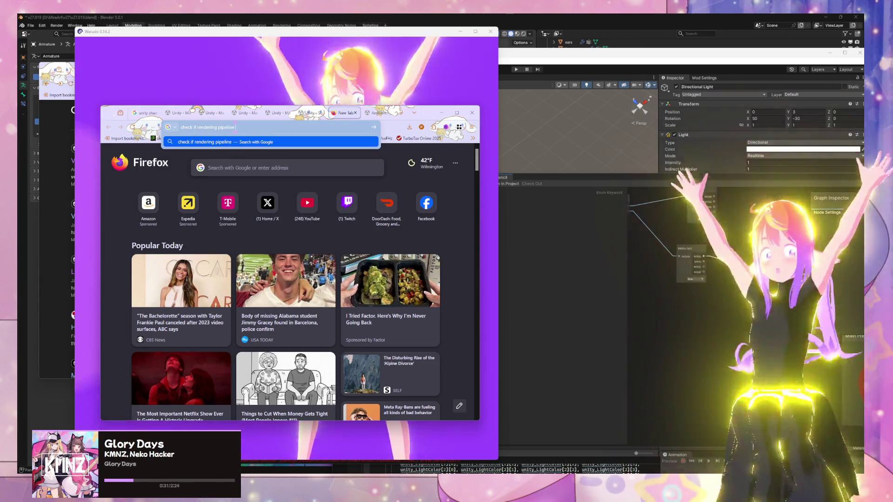
pyautogui.write(' is built in o')
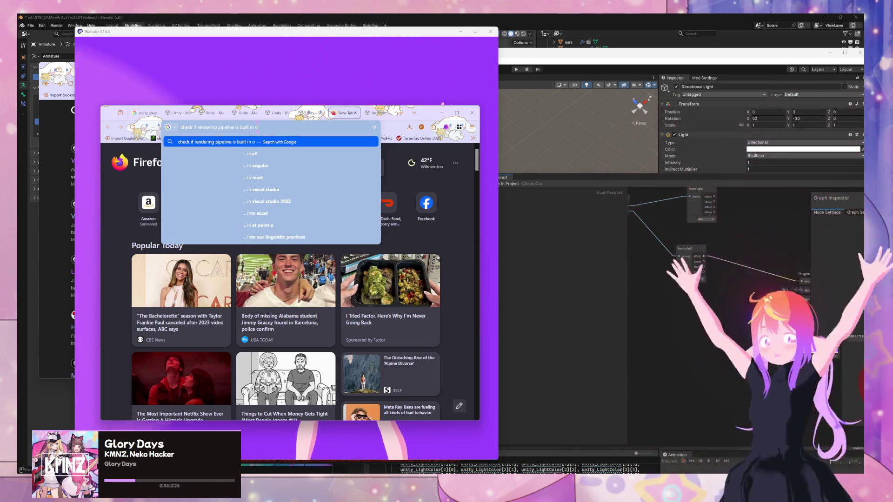
pyautogui.write('r urp shader graph')
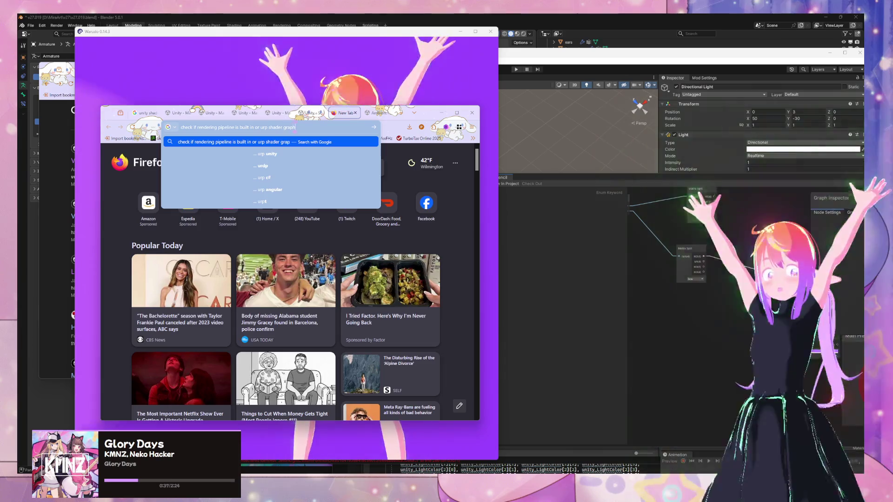
pyautogui.press('Return')
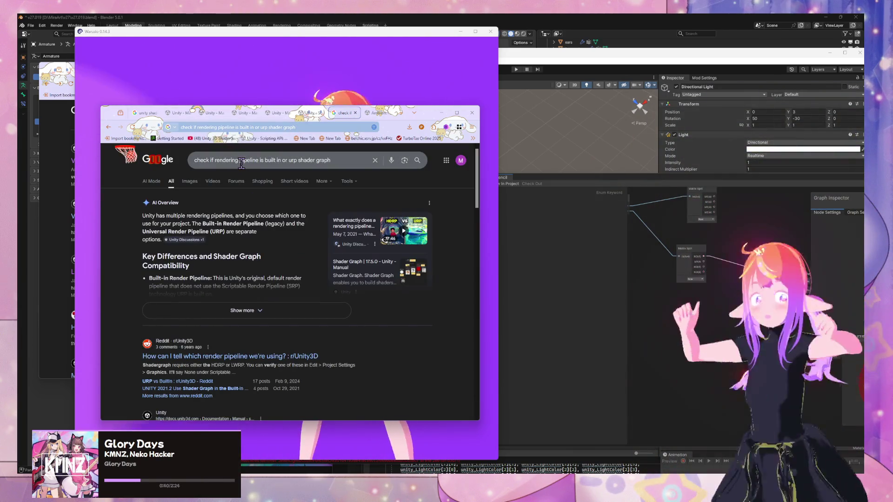
pyautogui.scroll(-3, 256, 198)
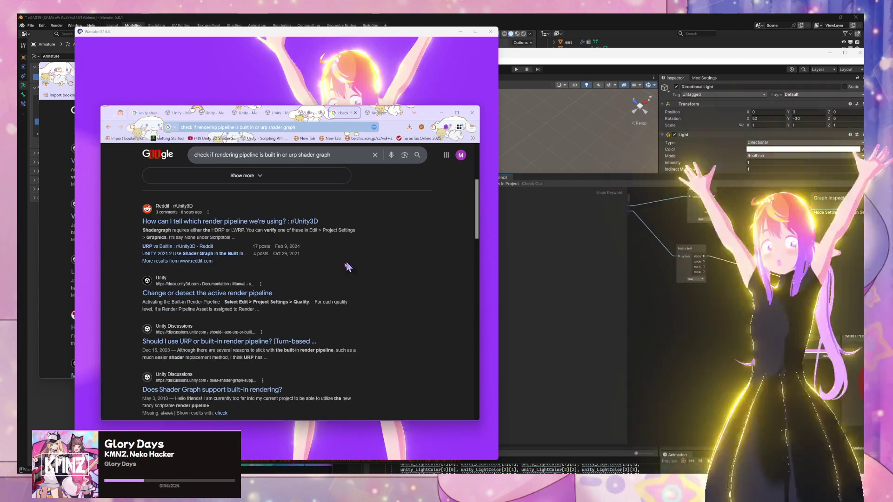
# Skim the Unity page on detecting the active render pipeline, then return to results
pyautogui.click(255, 298)
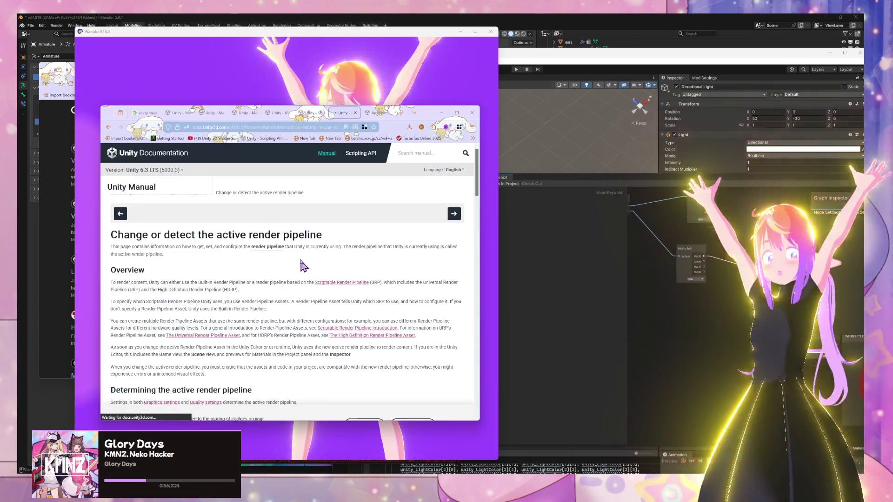
pyautogui.scroll(-5, 300, 258)
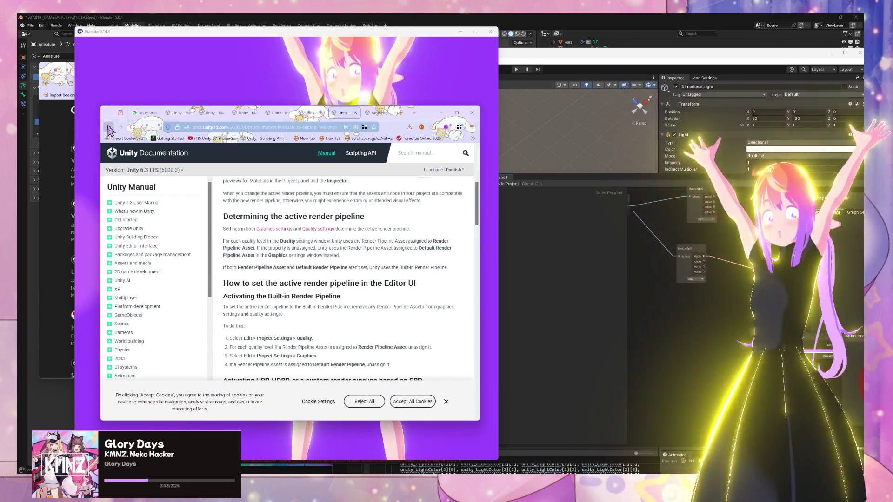
pyautogui.click(108, 127)
# Search Google for 'detect rendering pipeline in shader graph unity' and scroll the results
pyautogui.tripleClick(346, 161)
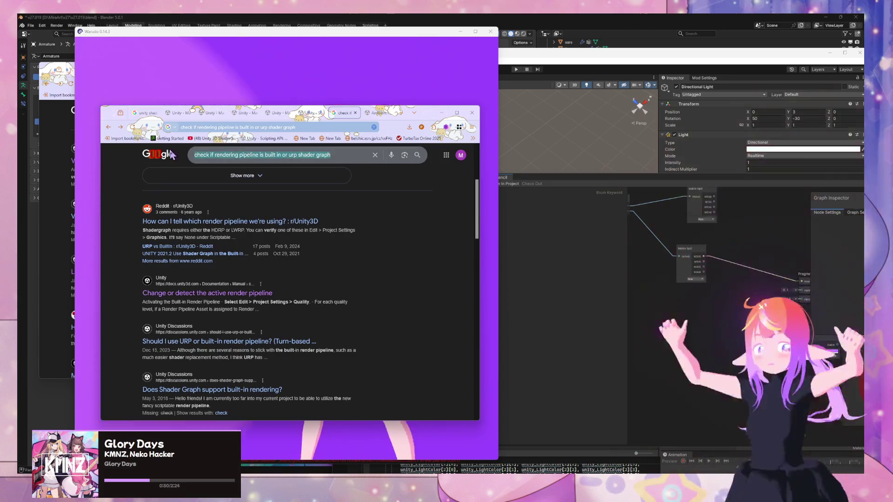
pyautogui.write('detect rend')
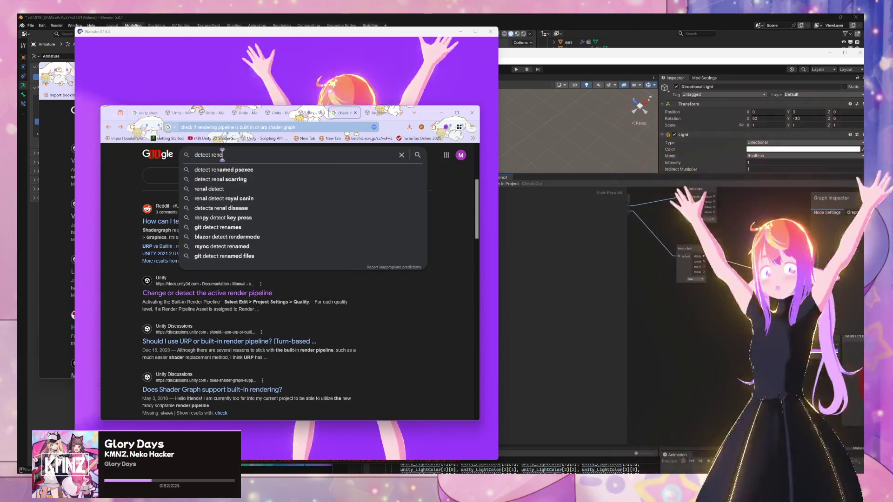
pyautogui.write('ering pipeline')
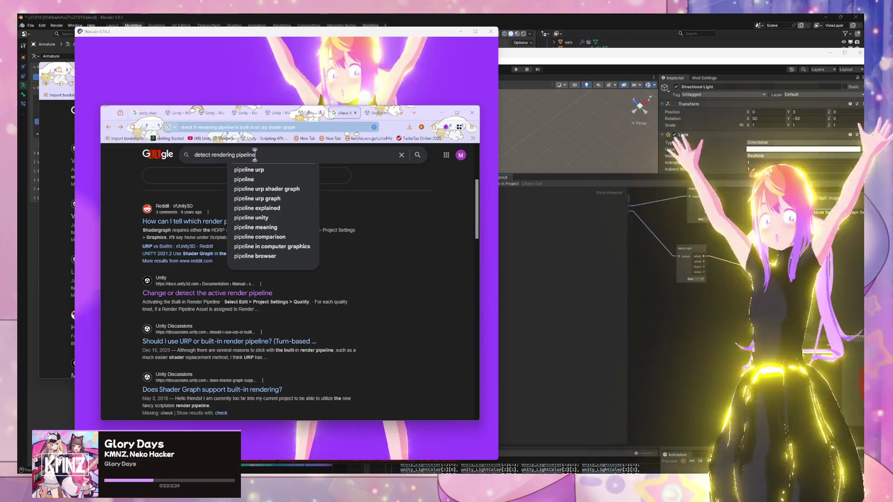
pyautogui.write(' in shader graph unity')
pyautogui.press('Return')
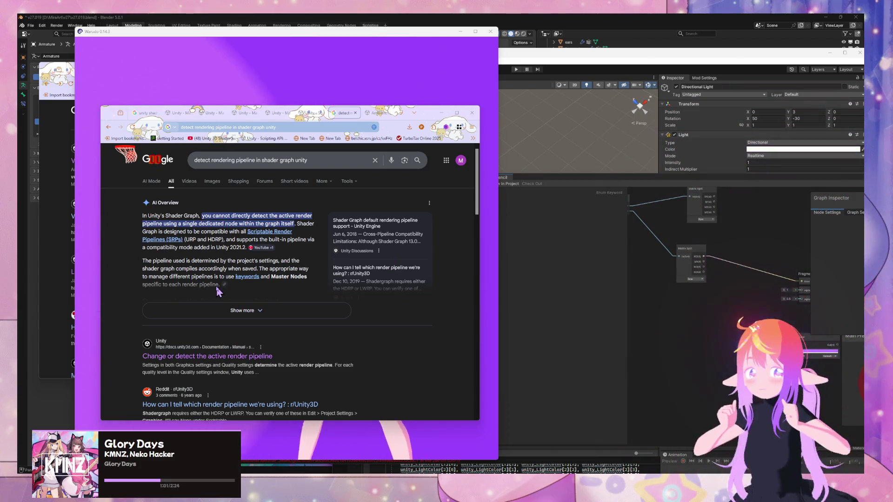
pyautogui.scroll(-3, 174, 257)
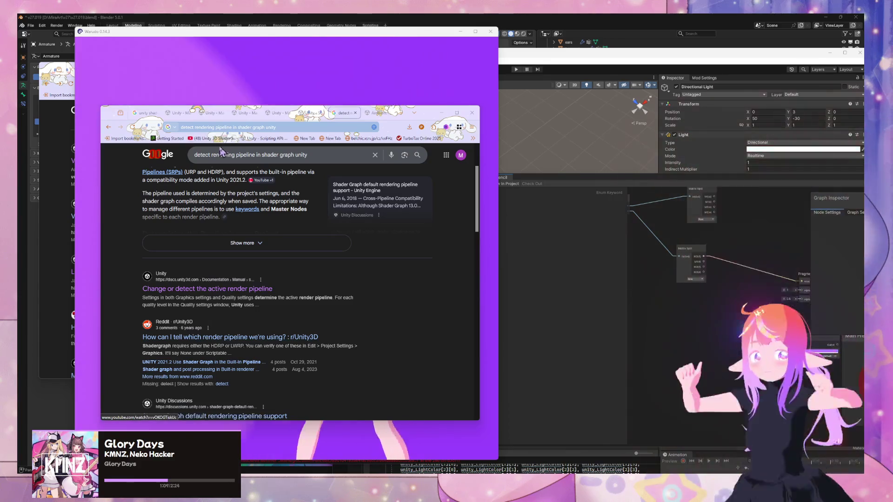
# Search Google for 'hlsl detect rendering pipeline unity'
pyautogui.write('hsls')
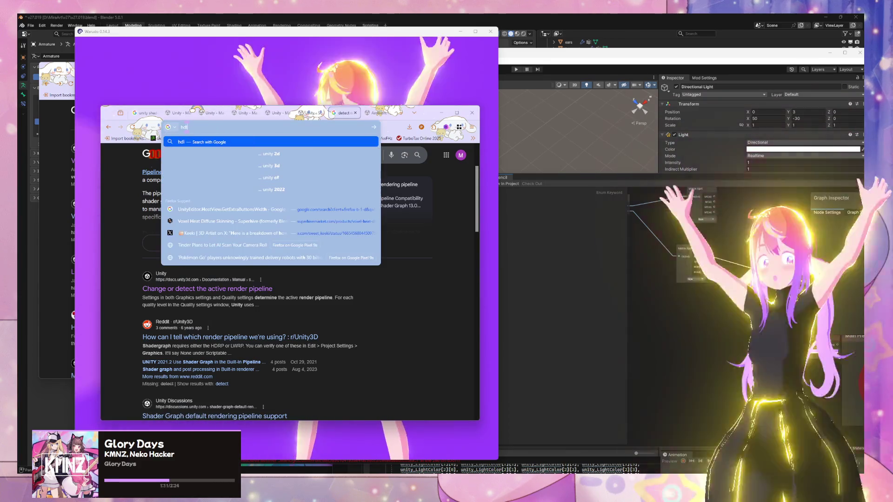
pyautogui.press('BackSpace')
pyautogui.press('BackSpace')
pyautogui.press('BackSpace')
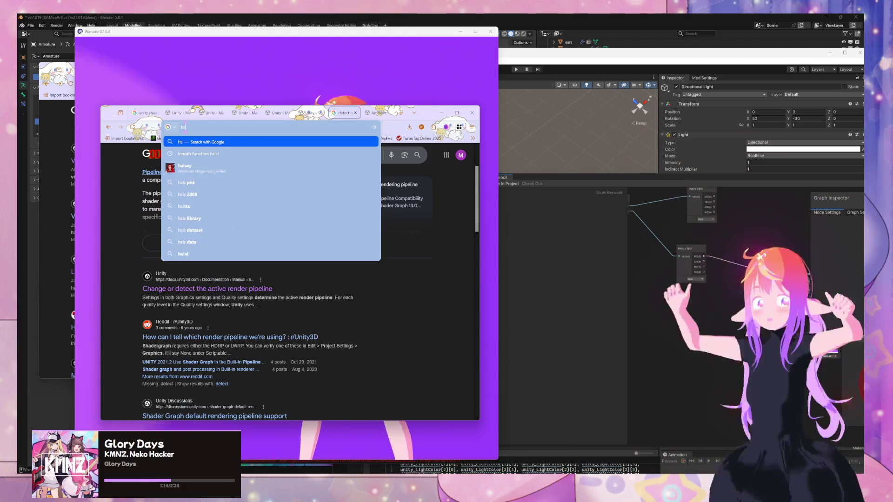
pyautogui.write('lsl d')
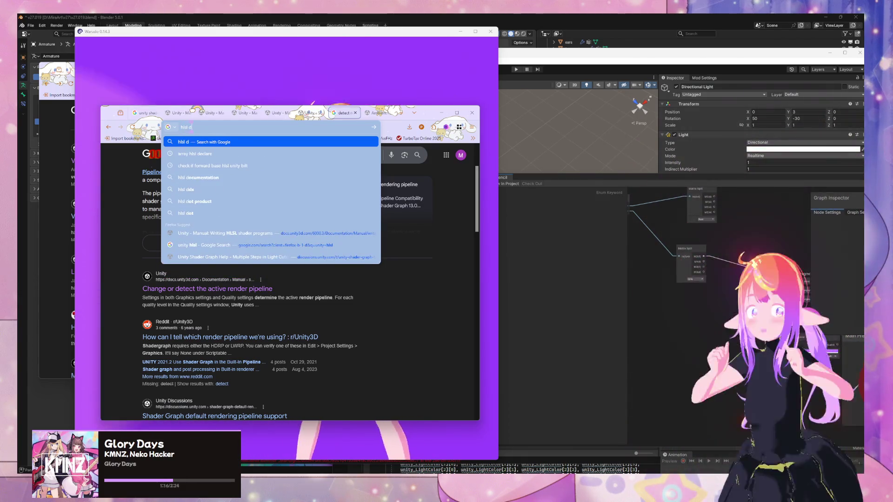
pyautogui.write('etect rendering')
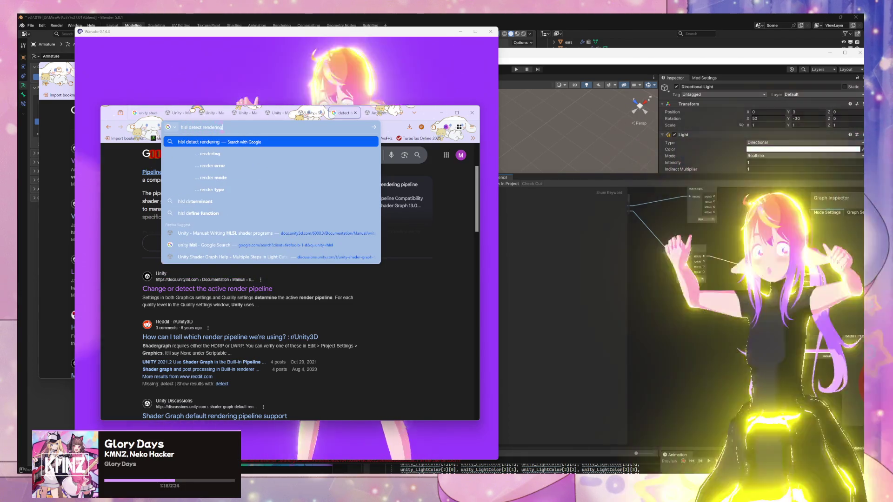
pyautogui.write(' pipeline uniuty')
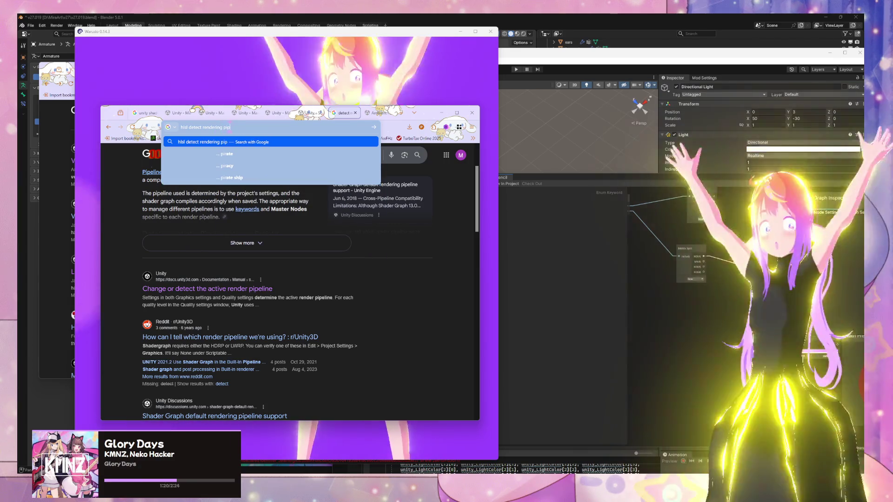
pyautogui.press('BackSpace')
pyautogui.press('BackSpace')
pyautogui.press('BackSpace')
pyautogui.write('ty')
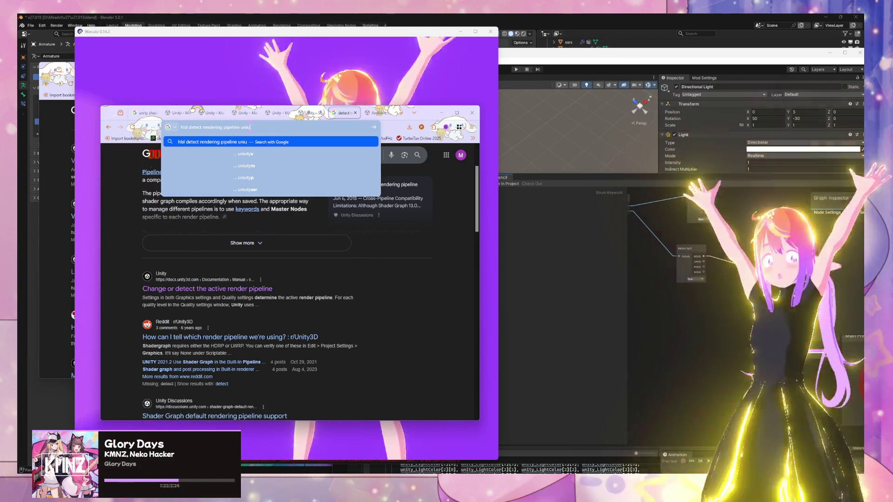
pyautogui.press('Return')
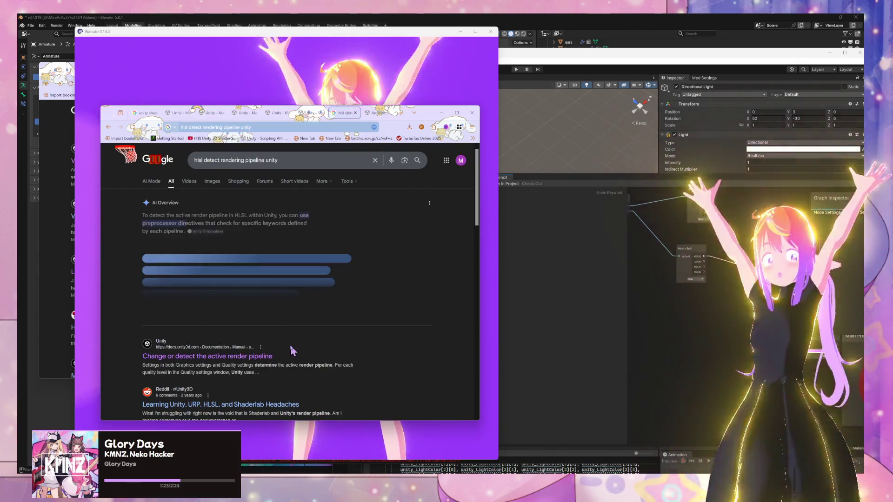
pyautogui.scroll(-3, 260, 325)
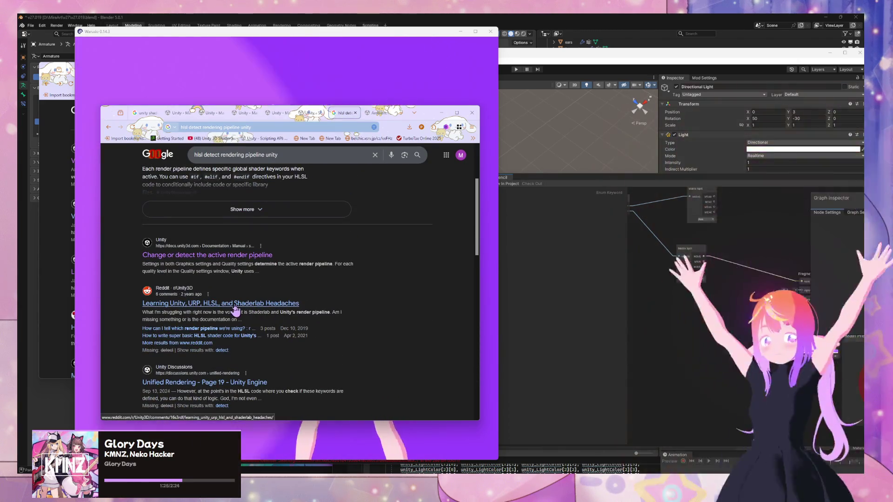
# Open the Reddit HLSL shader tutorial result in a background tab
pyautogui.middleClick(232, 335)
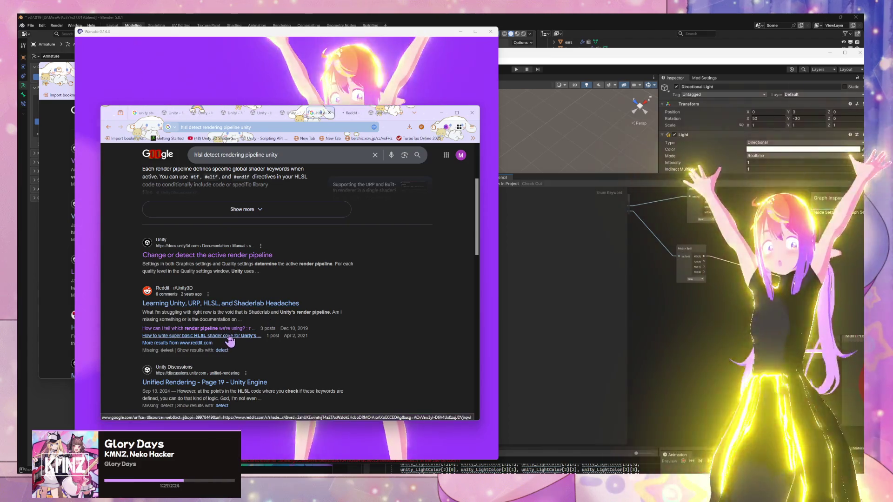
pyautogui.scroll(3, 285, 328)
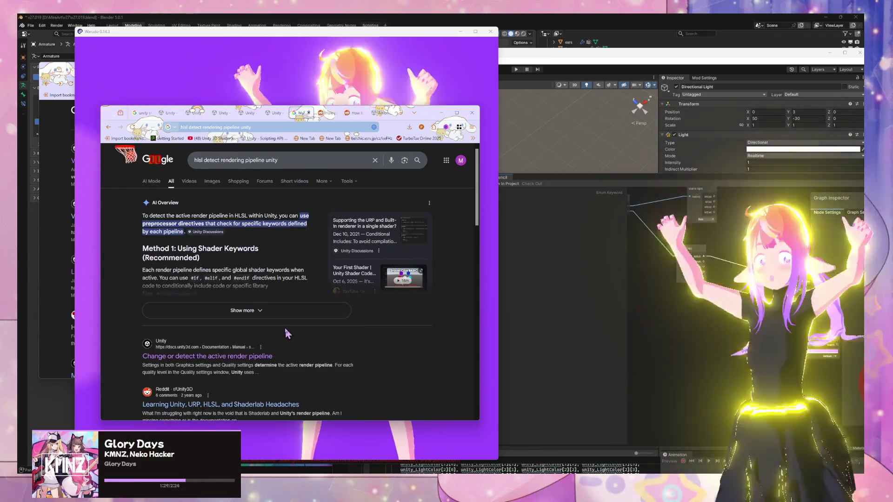
pyautogui.scroll(-4, 261, 321)
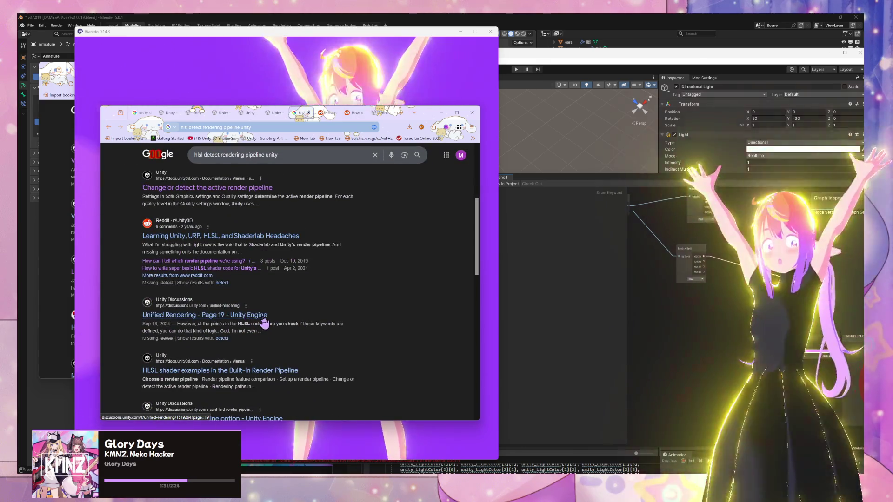
pyautogui.scroll(4, 379, 323)
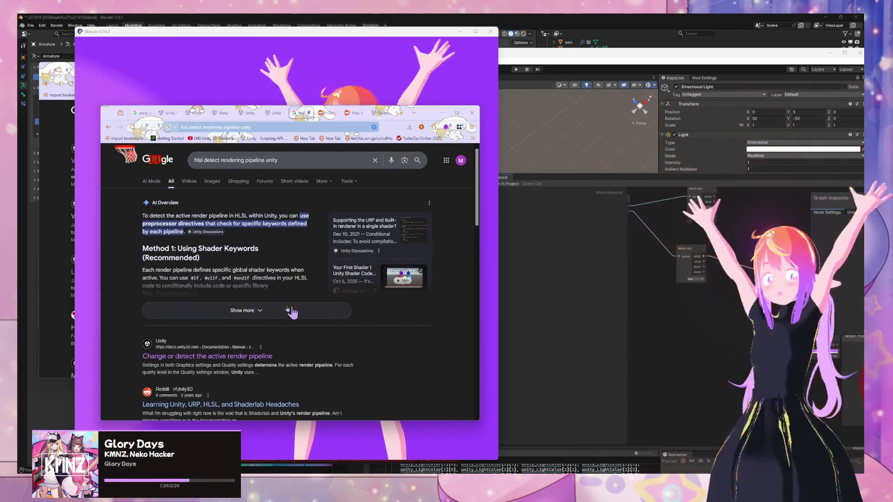
# Expand the AI Overview and read its HLSL example for URP, HDRP and built-in
pyautogui.click(248, 310)
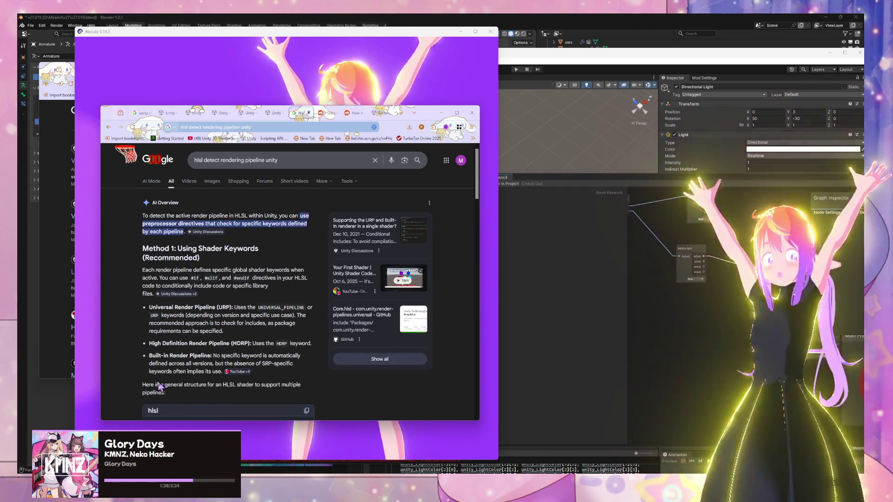
pyautogui.scroll(-1, 154, 278)
pyautogui.scroll(-2, 153, 277)
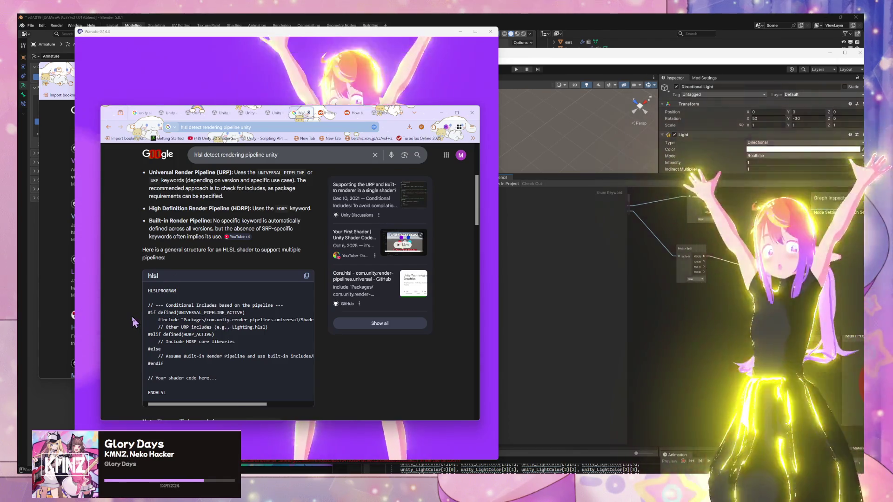
pyautogui.scroll(-2, 106, 270)
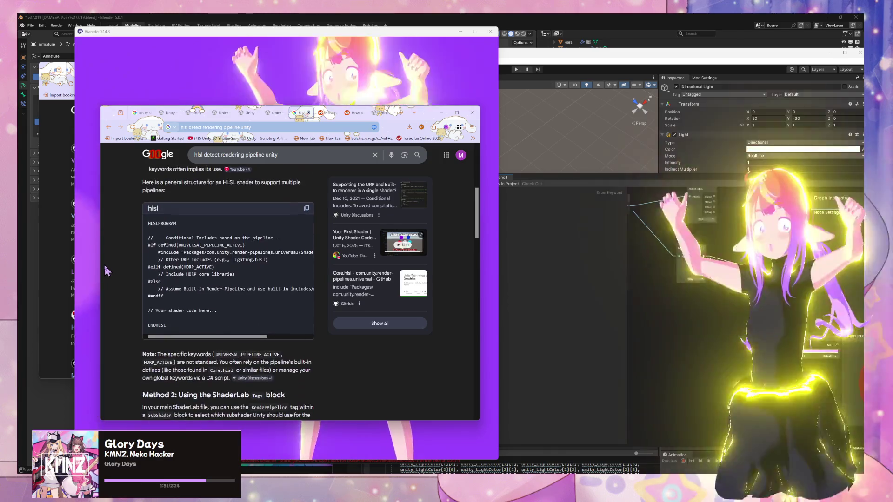
pyautogui.scroll(-3, 106, 270)
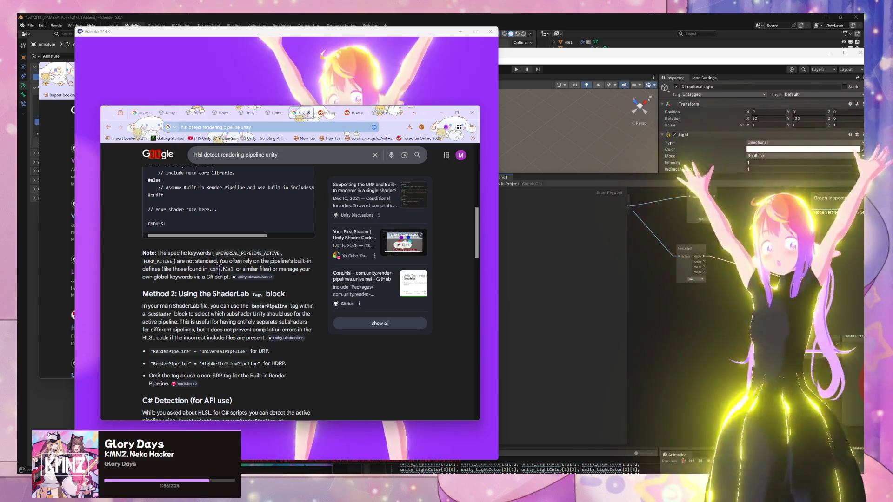
# Read through Method 2 and show the 'Unity Discussions +1' citation sources
pyautogui.moveTo(255, 278)
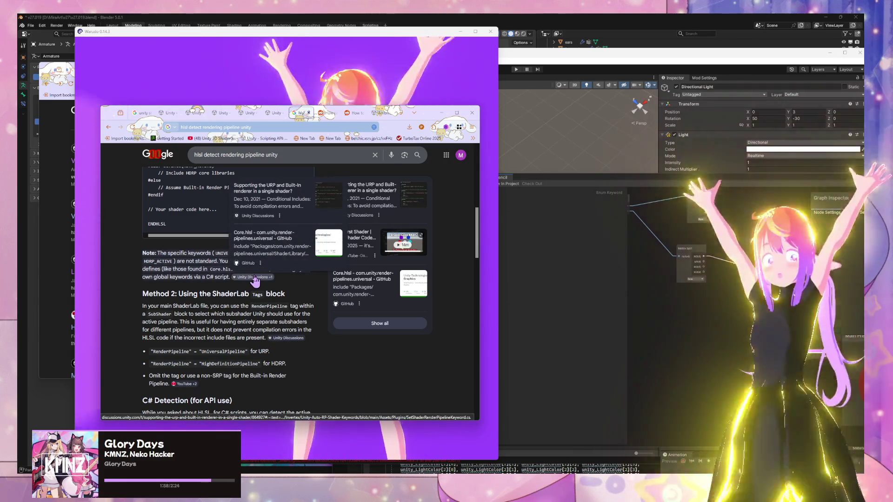
pyautogui.scroll(-1, 186, 288)
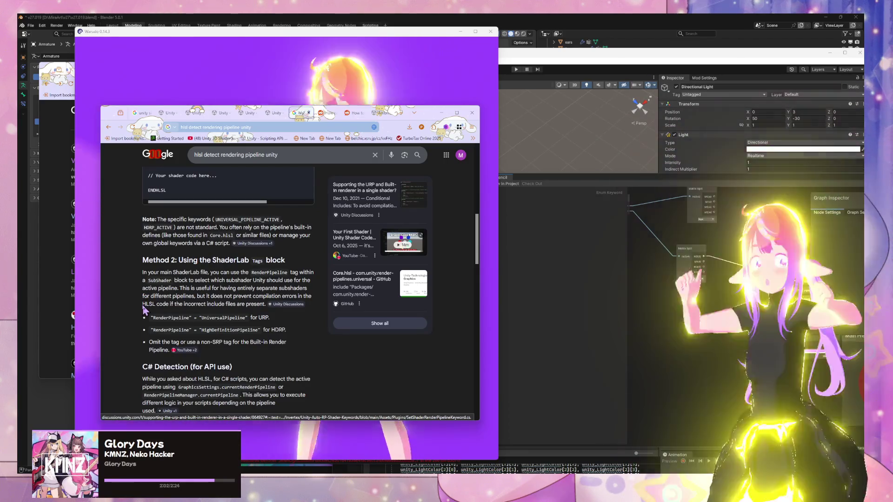
pyautogui.scroll(-3, 135, 261)
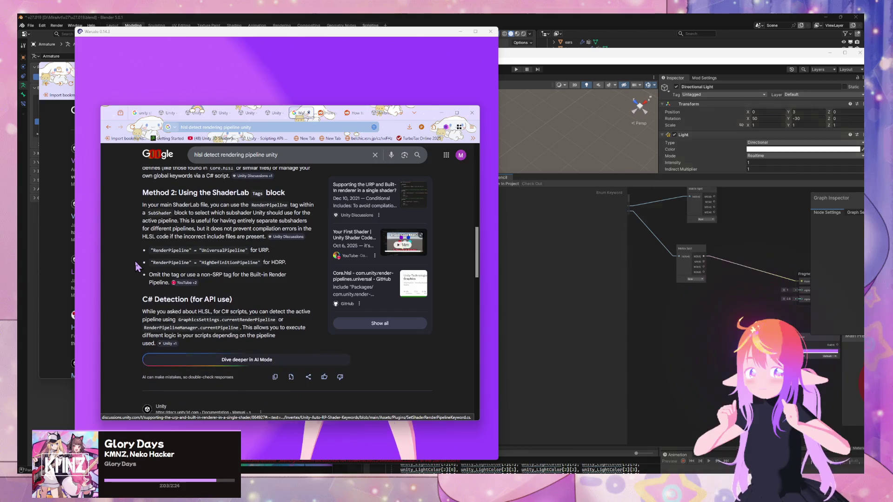
pyautogui.scroll(5, 135, 261)
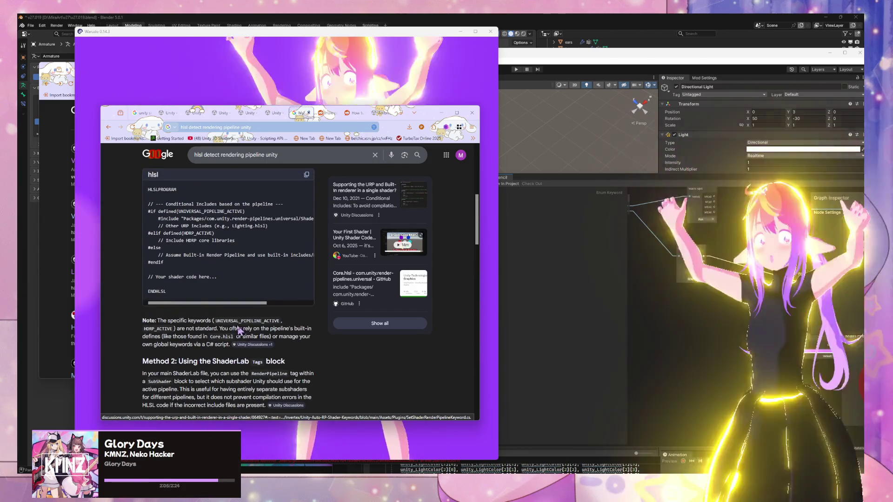
pyautogui.scroll(-2, 263, 314)
pyautogui.click(264, 279)
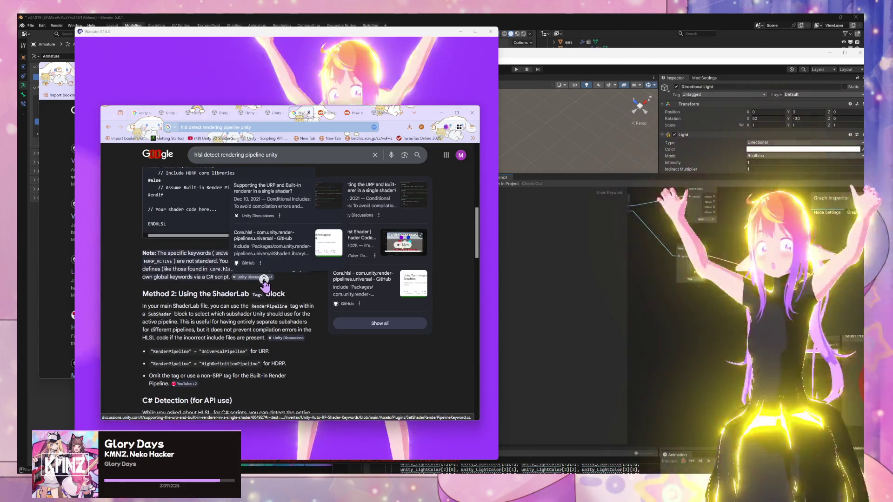